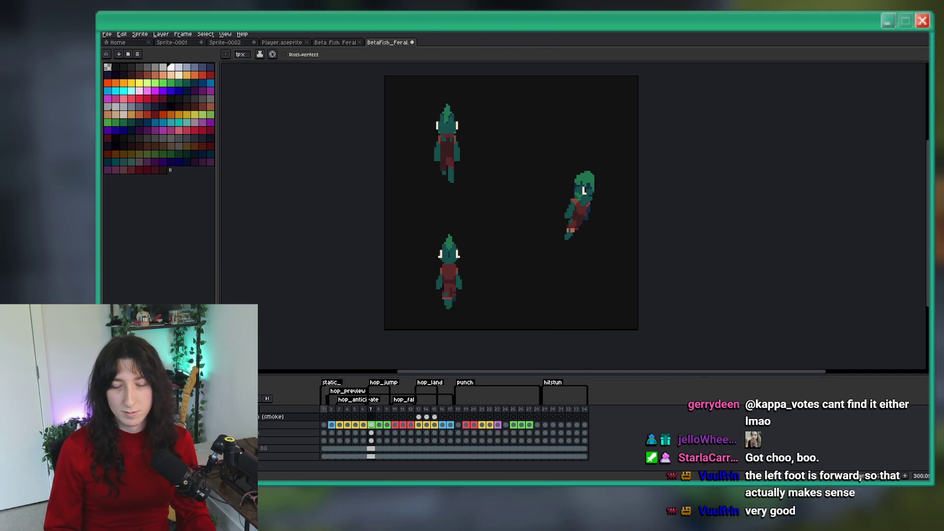
Save the BetaFish_Feral sprite file in Aseprite, then switch to the browser.
{"action": "key", "text": "ctrl+s"}
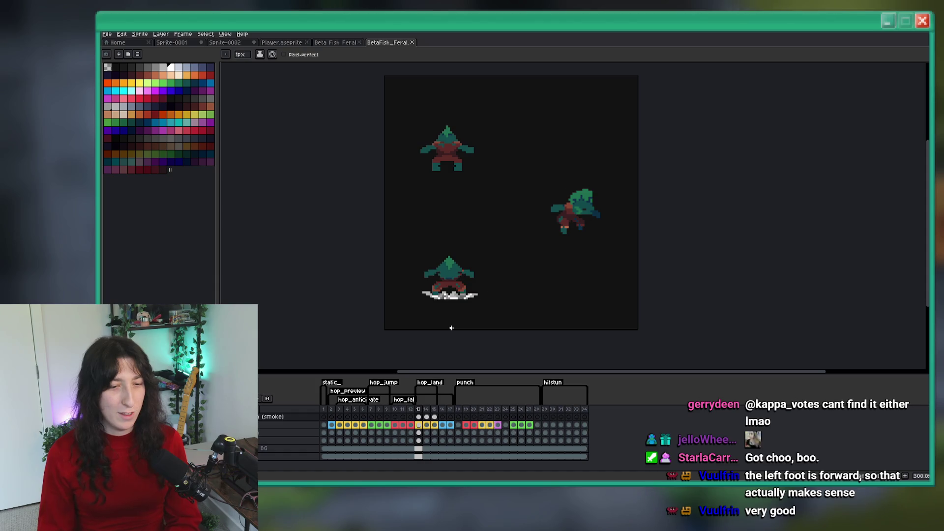
{"action": "scroll", "coordinate": [444, 275], "scroll_direction": "up", "scroll_amount": 1}
{"action": "scroll", "coordinate": [444, 274], "scroll_direction": "down", "scroll_amount": 1}
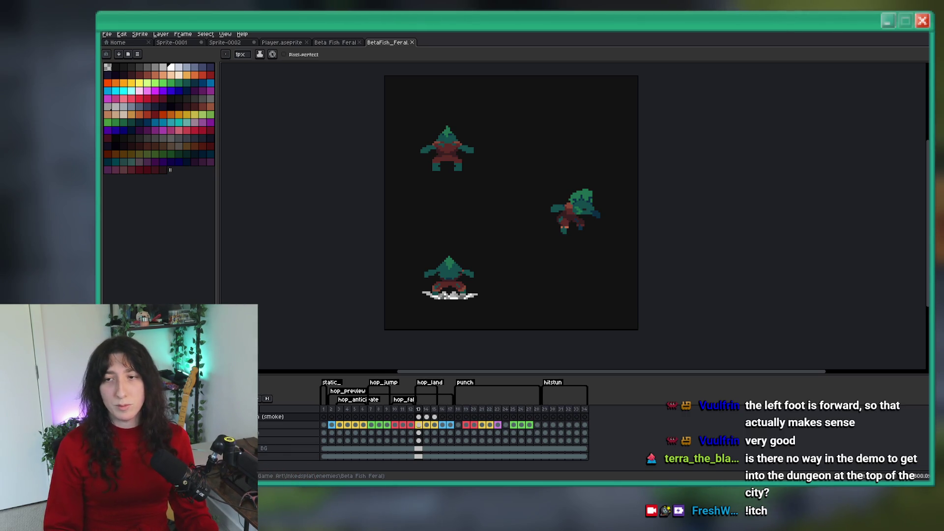
{"action": "key", "text": "alt+Tab"}
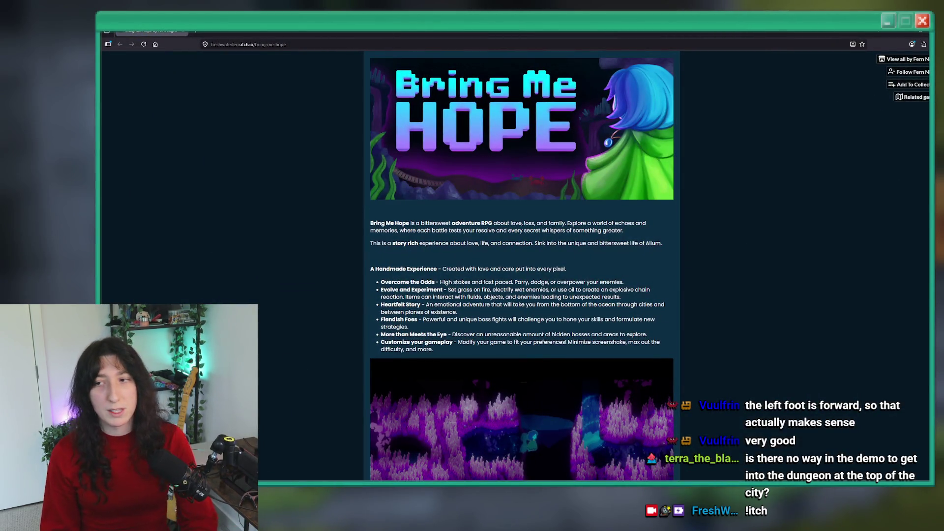
Scroll down and back up the Bring Me Hope itch.io page, then return to Aseprite.
{"action": "scroll", "coordinate": [543, 181], "scroll_direction": "down", "scroll_amount": 10}
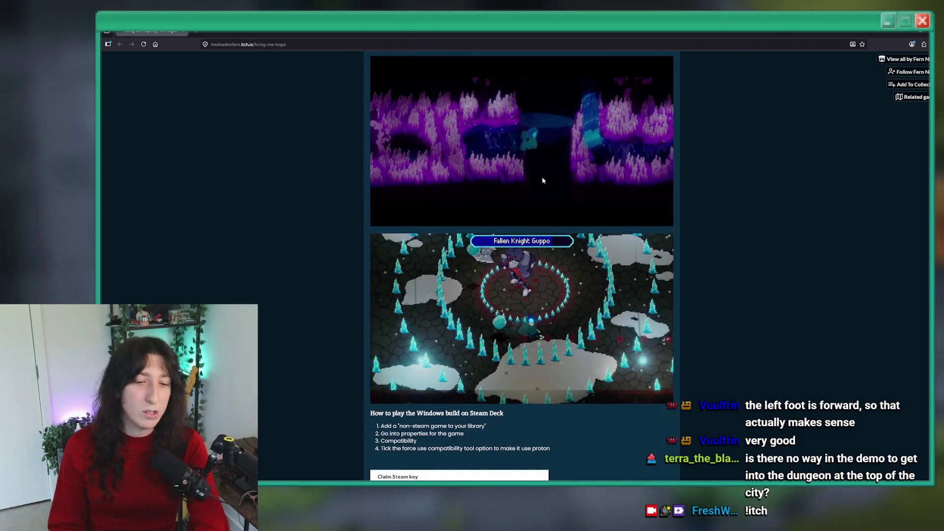
{"action": "scroll", "coordinate": [543, 181], "scroll_direction": "down", "scroll_amount": 4}
{"action": "scroll", "coordinate": [311, 232], "scroll_direction": "up", "scroll_amount": 2}
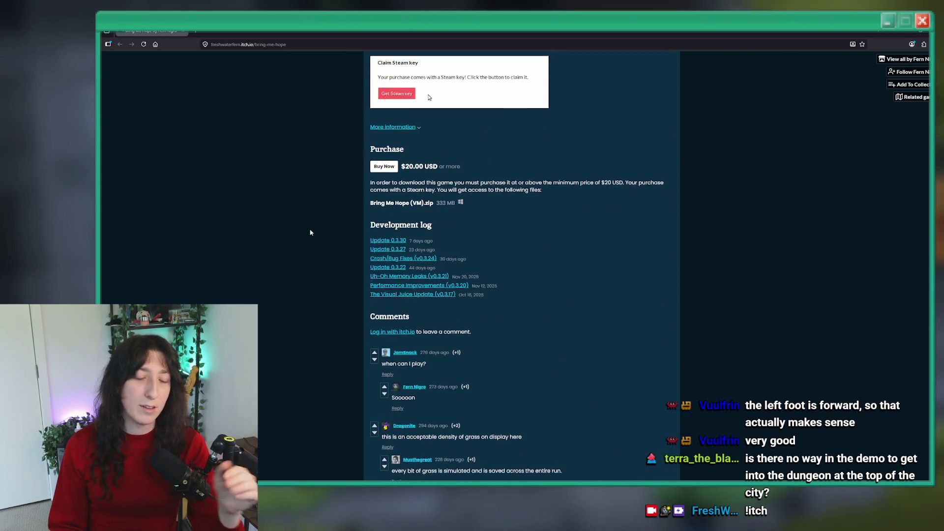
{"action": "scroll", "coordinate": [310, 232], "scroll_direction": "up", "scroll_amount": 6}
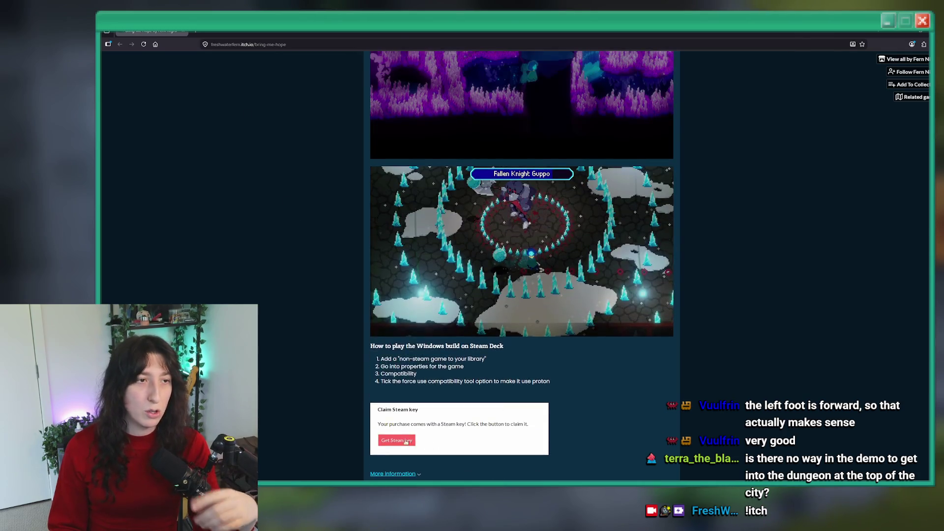
{"action": "key", "text": "alt+Tab"}
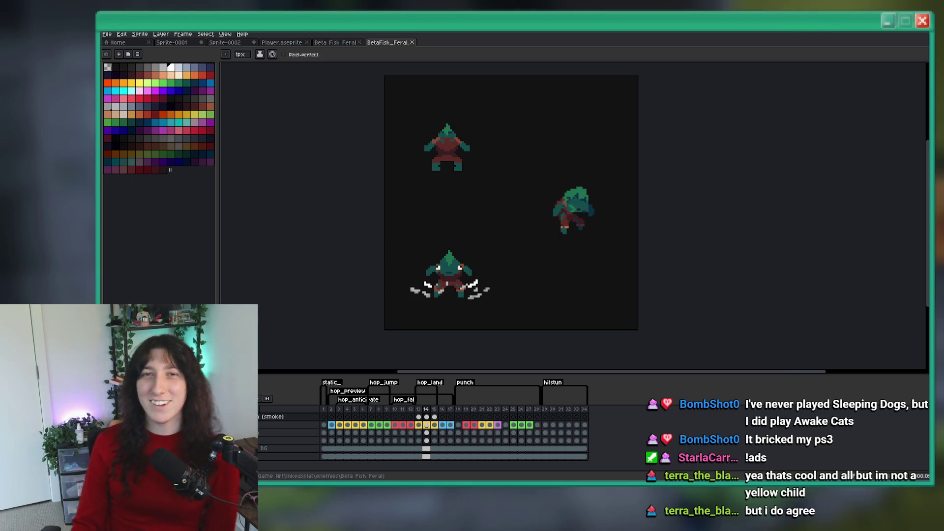
On landing frame 13, add a new empty layer named 'side (smoke)'.
{"action": "key", "text": "Right"}
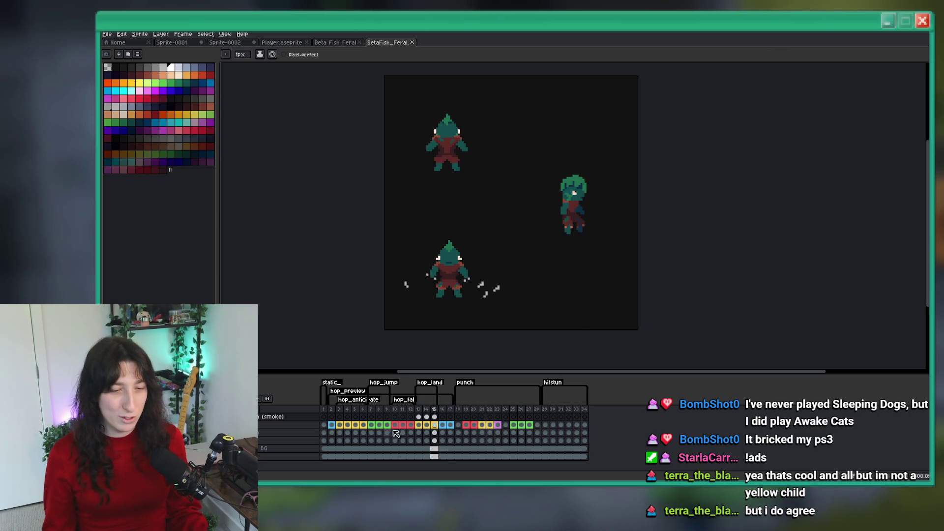
{"action": "left_click", "coordinate": [417, 417]}
{"action": "key", "text": "shift+n"}
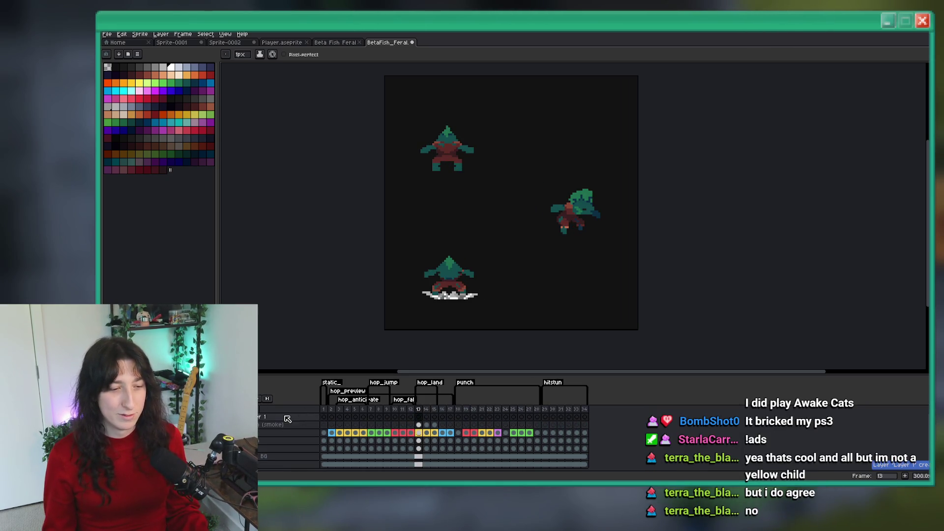
{"action": "double_click", "coordinate": [288, 418]}
{"action": "type", "text": "sud"}
{"action": "type", "text": "e"}
{"action": "type", "text": "(dk"}
{"action": "type", "text": "e)"}
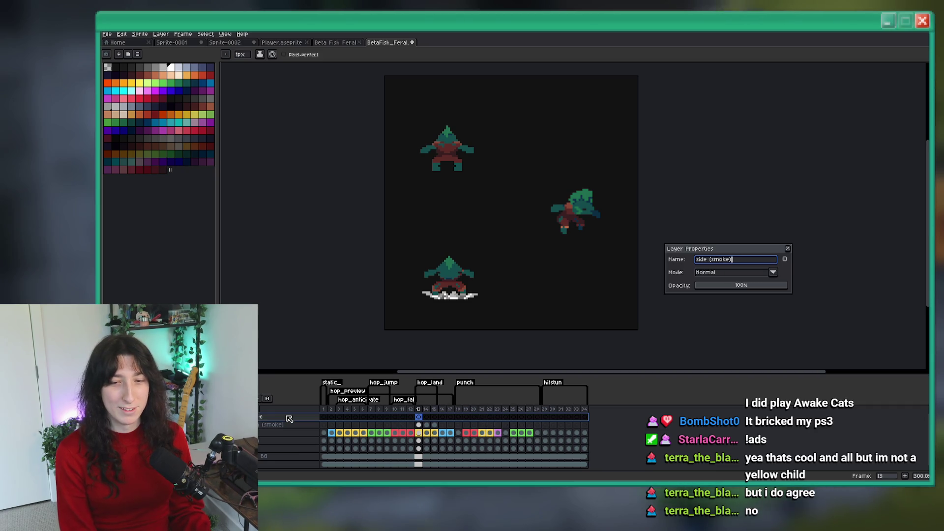
{"action": "key", "text": "Return"}
{"action": "scroll", "coordinate": [435, 305], "scroll_direction": "up", "scroll_amount": 1}
{"action": "scroll", "coordinate": [435, 302], "scroll_direction": "up", "scroll_amount": 4}
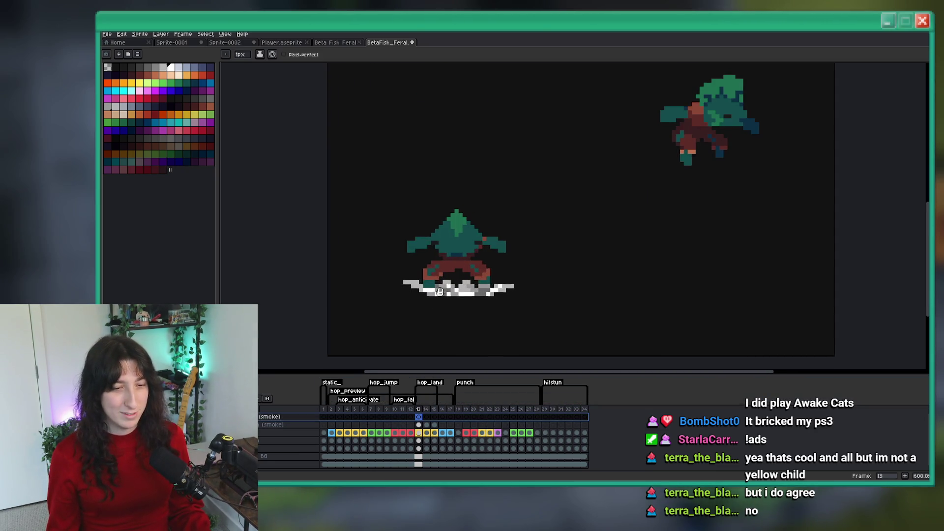
Draw a diagonal white smoke streak under the side-facing landing pose.
{"action": "key", "text": "i"}
{"action": "scroll", "coordinate": [433, 295], "scroll_direction": "down", "scroll_amount": 3}
{"action": "scroll", "coordinate": [433, 295], "scroll_direction": "up", "scroll_amount": 3}
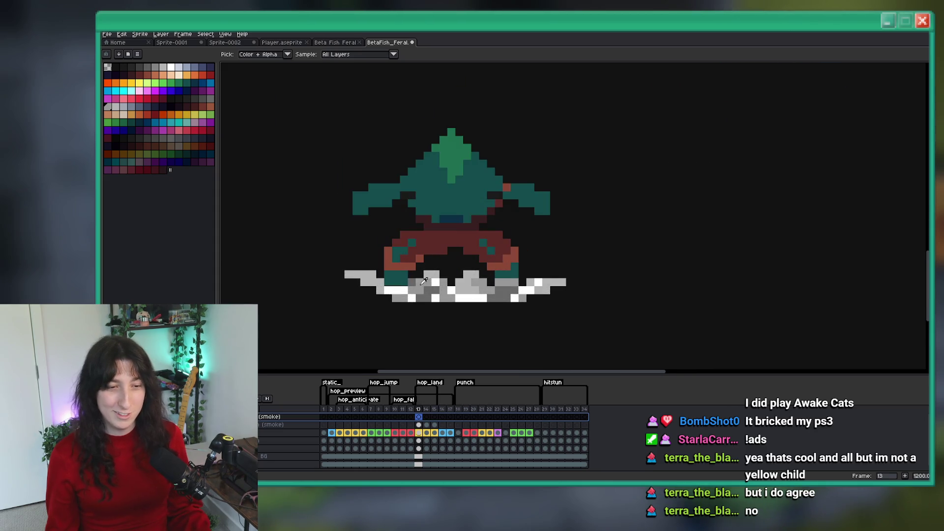
{"action": "scroll", "coordinate": [488, 266], "scroll_direction": "up", "scroll_amount": 6}
{"action": "scroll", "coordinate": [488, 265], "scroll_direction": "down", "scroll_amount": 6}
{"action": "key", "text": "b"}
{"action": "scroll", "coordinate": [529, 248], "scroll_direction": "up", "scroll_amount": 4}
{"action": "scroll", "coordinate": [529, 249], "scroll_direction": "down", "scroll_amount": 5}
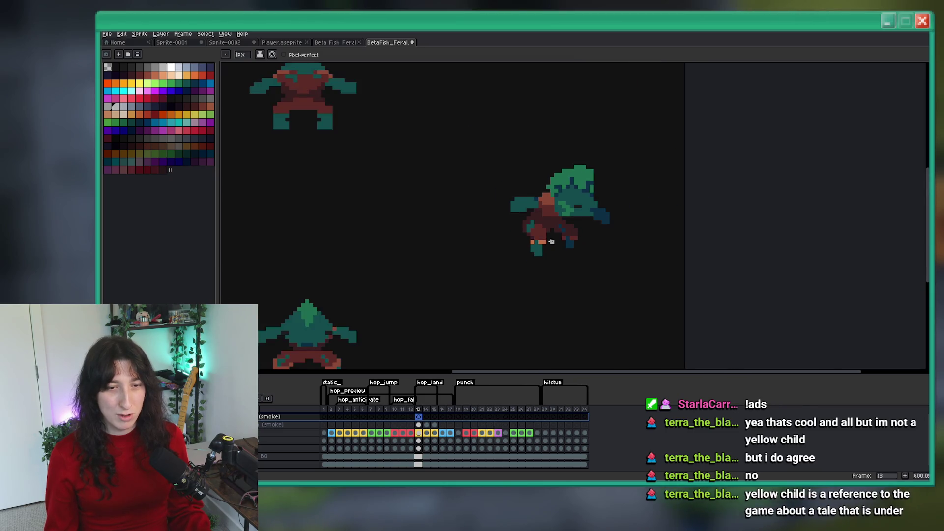
{"action": "scroll", "coordinate": [545, 244], "scroll_direction": "up", "scroll_amount": 4}
{"action": "mouse_move", "coordinate": [571, 229]}
{"action": "left_mouse_down"}
{"action": "mouse_move", "coordinate": [533, 254]}
{"action": "mouse_move", "coordinate": [578, 238]}
{"action": "mouse_move", "coordinate": [494, 255]}
{"action": "mouse_move", "coordinate": [506, 261]}
{"action": "left_mouse_up"}
{"action": "scroll", "coordinate": [543, 250], "scroll_direction": "down", "scroll_amount": 4}
{"action": "scroll", "coordinate": [554, 240], "scroll_direction": "up", "scroll_amount": 4}
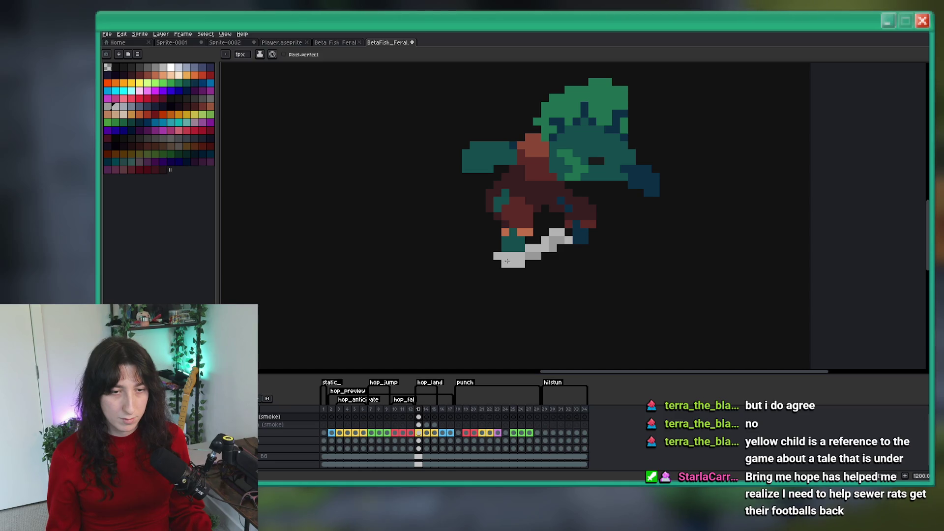
Extend the smoke streak leftward along the ground and up to the right.
{"action": "left_click_drag", "start_coordinate": [600, 239], "coordinate": [567, 247]}
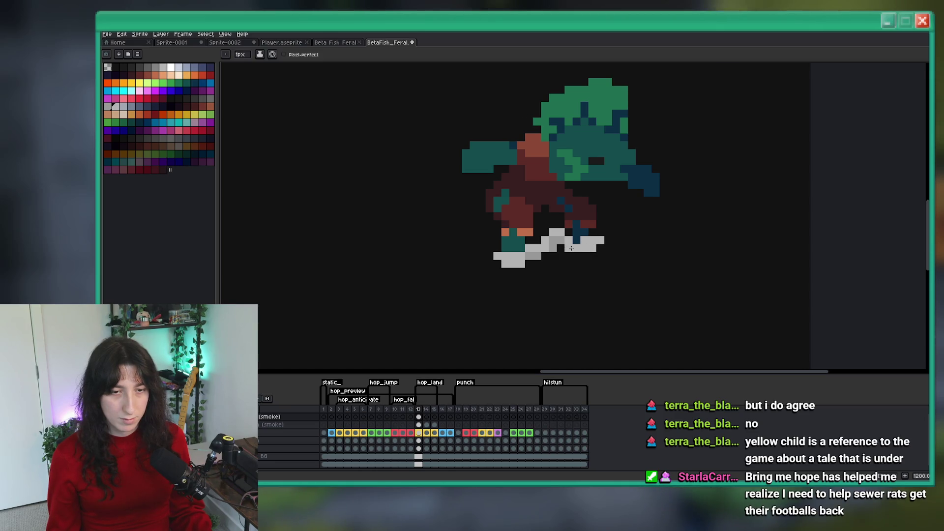
{"action": "scroll", "coordinate": [550, 265], "scroll_direction": "down", "scroll_amount": 5}
{"action": "scroll", "coordinate": [549, 268], "scroll_direction": "up", "scroll_amount": 5}
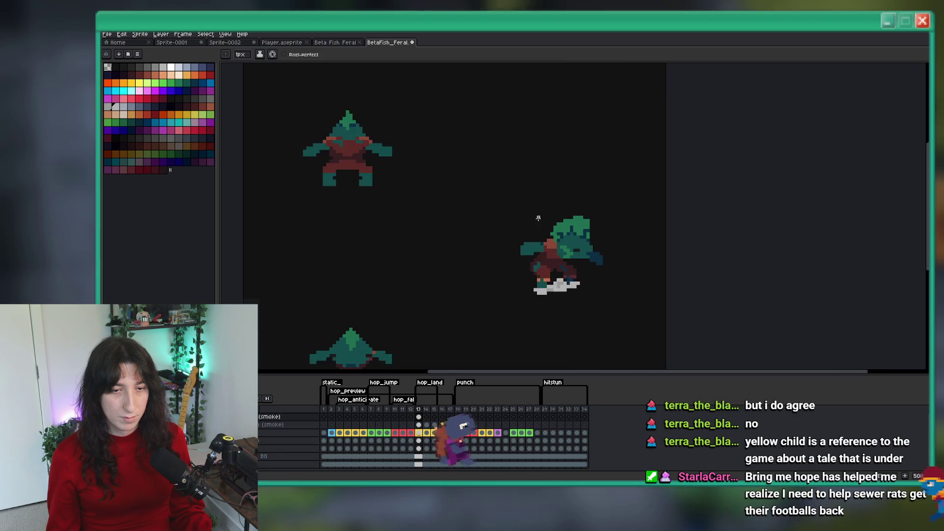
{"action": "left_click_drag", "start_coordinate": [606, 198], "coordinate": [583, 193]}
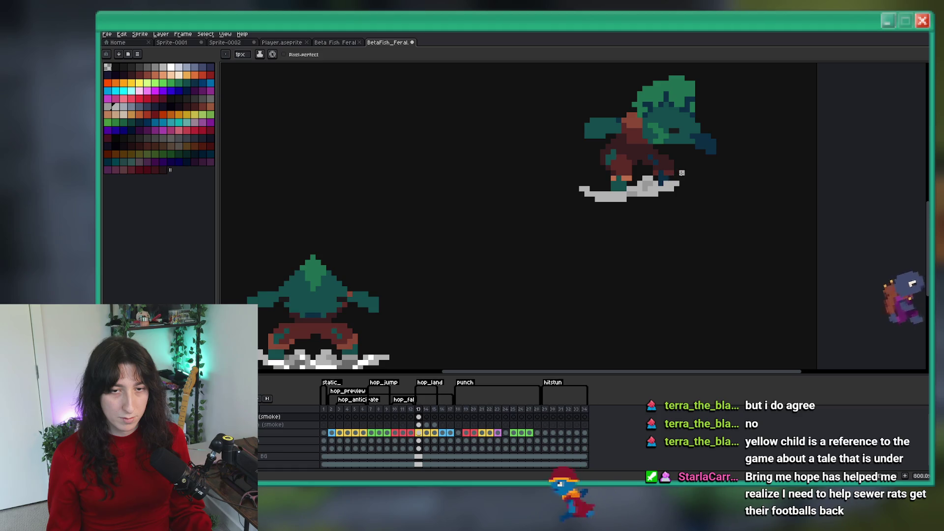
{"action": "left_click_drag", "start_coordinate": [659, 188], "coordinate": [691, 175]}
{"action": "scroll", "coordinate": [691, 176], "scroll_direction": "down", "scroll_amount": 3}
{"action": "scroll", "coordinate": [731, 176], "scroll_direction": "up", "scroll_amount": 4}
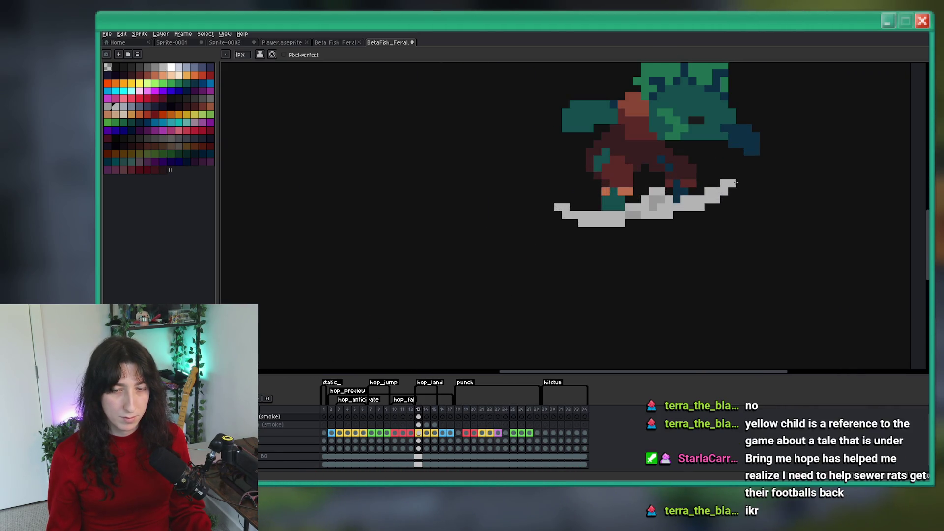
{"action": "scroll", "coordinate": [736, 183], "scroll_direction": "down", "scroll_amount": 3}
{"action": "scroll", "coordinate": [594, 274], "scroll_direction": "up", "scroll_amount": 2}
Eyedrop the light-grey smoke colour from the sprite and return to the Pencil.
{"action": "key", "text": "i"}
{"action": "scroll", "coordinate": [536, 299], "scroll_direction": "up", "scroll_amount": 1}
{"action": "left_click", "coordinate": [541, 298]}
{"action": "scroll", "coordinate": [639, 221], "scroll_direction": "down", "scroll_amount": 2}
{"action": "scroll", "coordinate": [754, 172], "scroll_direction": "up", "scroll_amount": 4}
{"action": "key", "text": "b"}
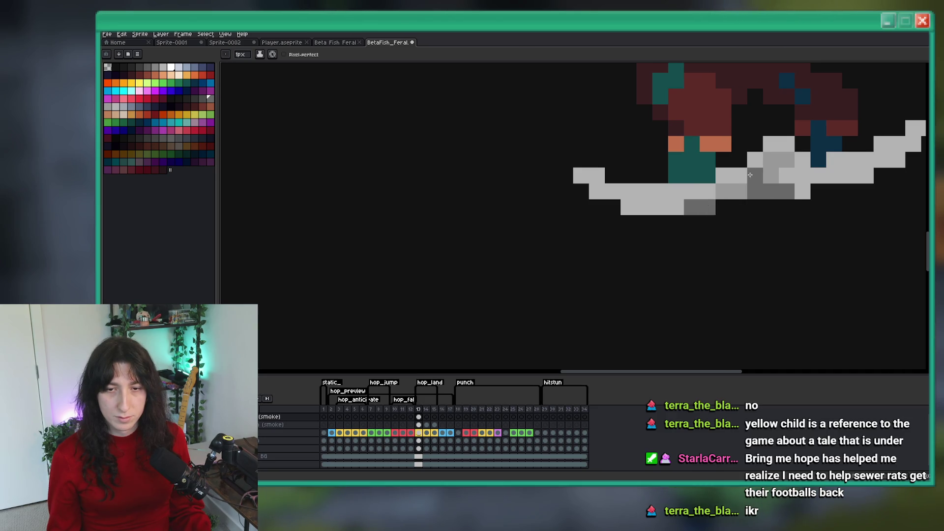
{"action": "scroll", "coordinate": [787, 189], "scroll_direction": "right", "scroll_amount": 3}
{"action": "scroll", "coordinate": [802, 186], "scroll_direction": "down", "scroll_amount": 3}
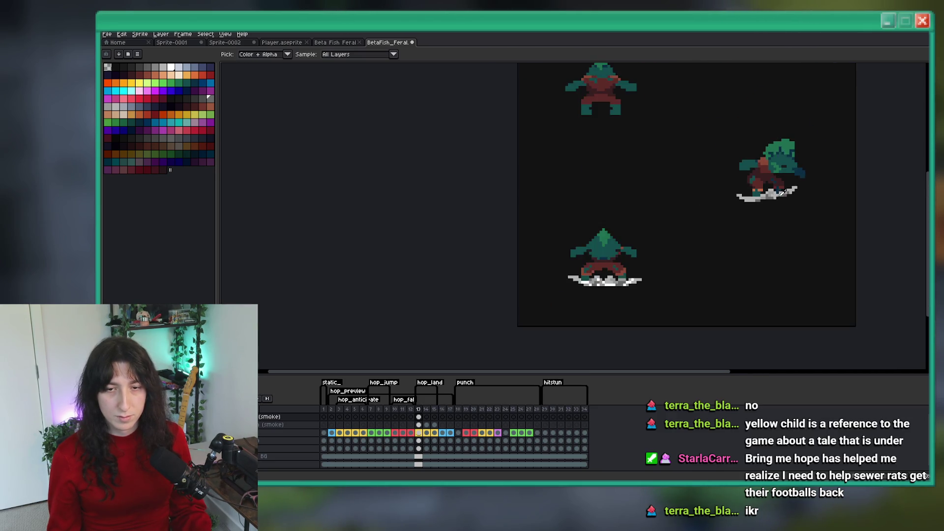
{"action": "scroll", "coordinate": [729, 200], "scroll_direction": "up", "scroll_amount": 3}
Add white highlight pixels along the grey streak, then save BetaFish_Feral.
{"action": "left_click_drag", "start_coordinate": [832, 187], "coordinate": [816, 188]}
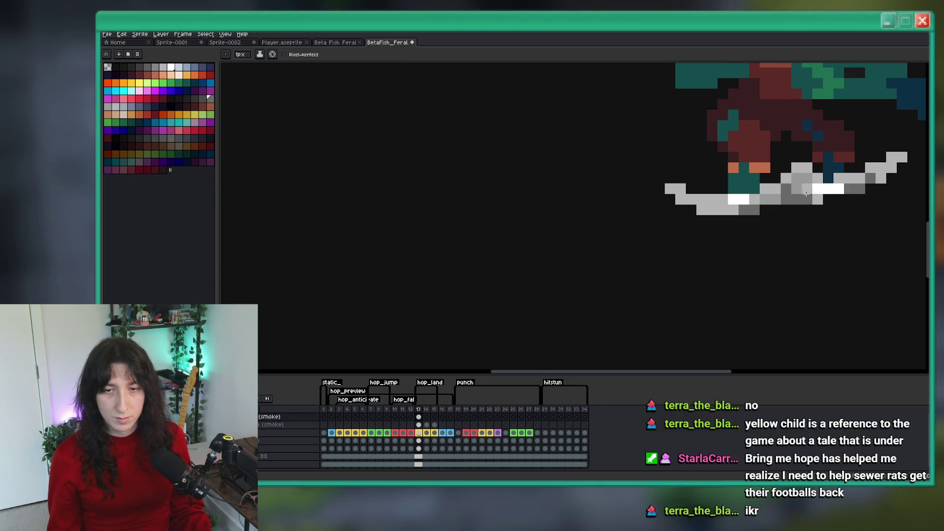
{"action": "left_click", "coordinate": [754, 199]}
{"action": "scroll", "coordinate": [766, 199], "scroll_direction": "down", "scroll_amount": 2}
{"action": "scroll", "coordinate": [826, 182], "scroll_direction": "up", "scroll_amount": 2}
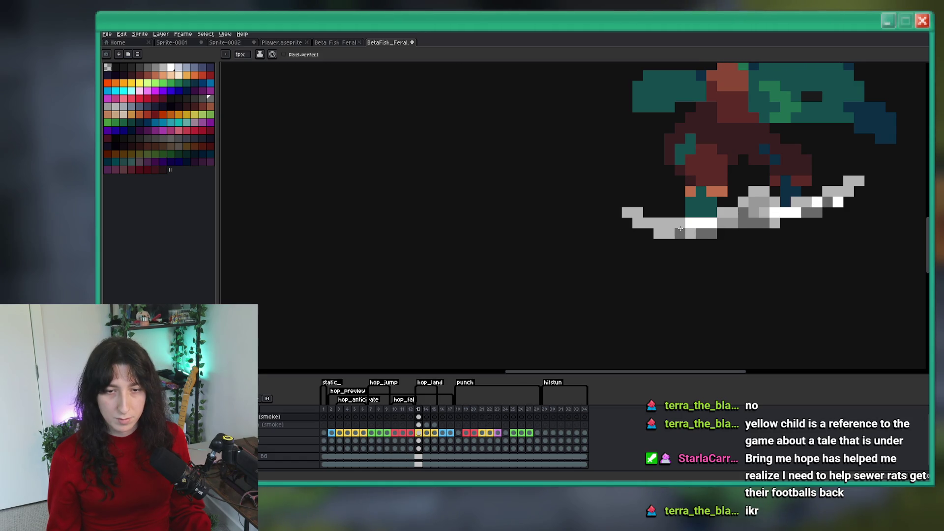
{"action": "left_click", "coordinate": [689, 234], "text": "alt"}
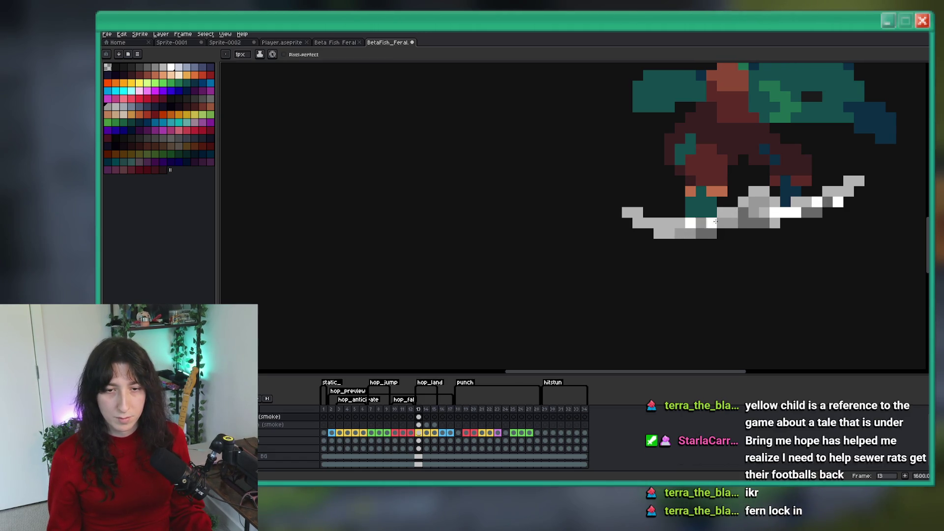
{"action": "scroll", "coordinate": [814, 66], "scroll_direction": "down", "scroll_amount": 4}
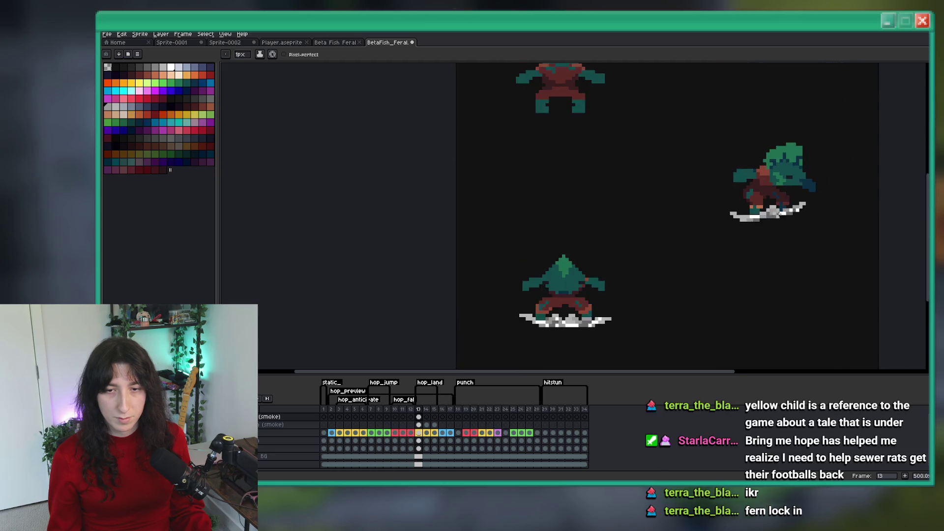
{"action": "scroll", "coordinate": [814, 66], "scroll_direction": "down", "scroll_amount": 1}
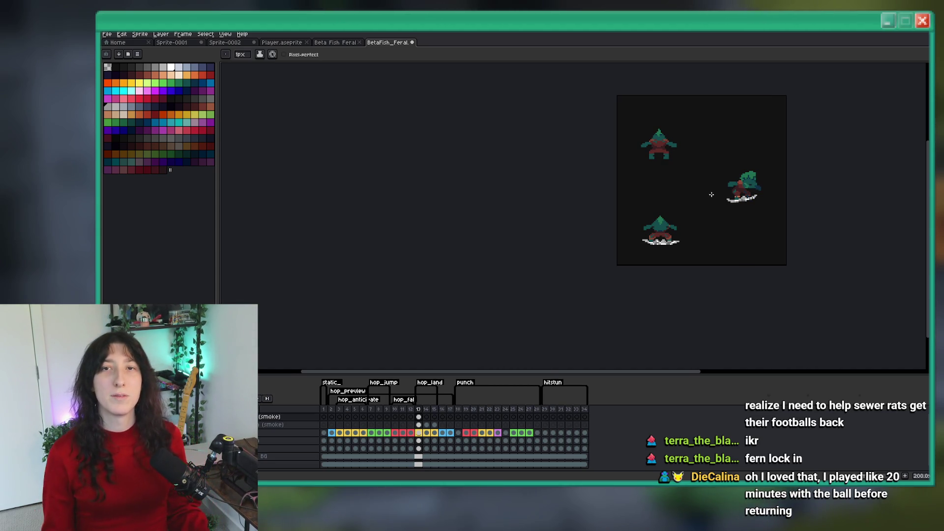
{"action": "key", "text": "ctrl+s"}
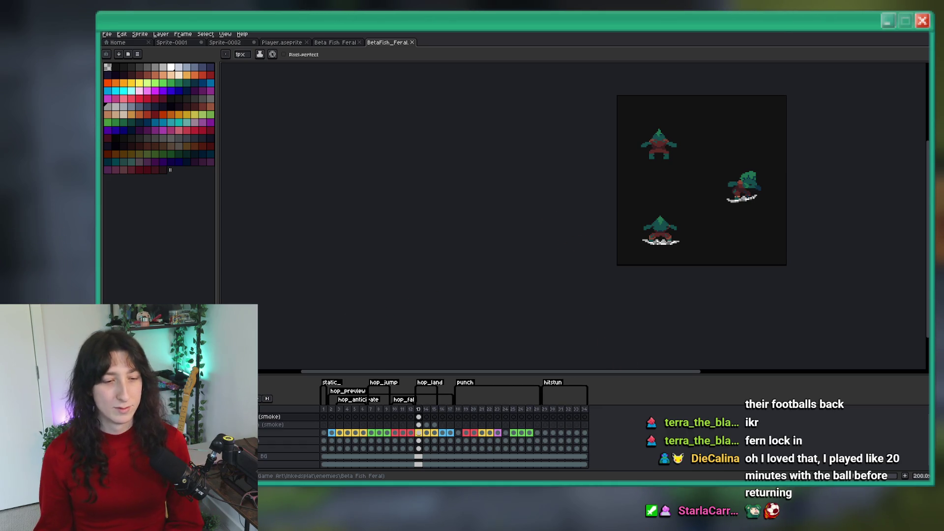
Zoom around the hop_land frames to inspect the dust puffs near the three landing poses.
{"action": "scroll", "coordinate": [709, 243], "scroll_direction": "up", "scroll_amount": 2}
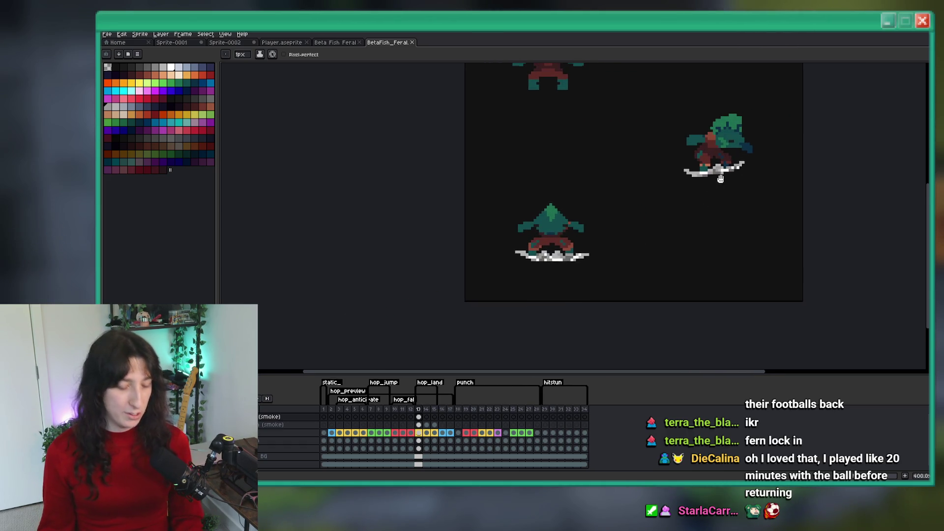
{"action": "key", "text": "i"}
{"action": "scroll", "coordinate": [713, 177], "scroll_direction": "up", "scroll_amount": 8}
{"action": "key", "text": "b"}
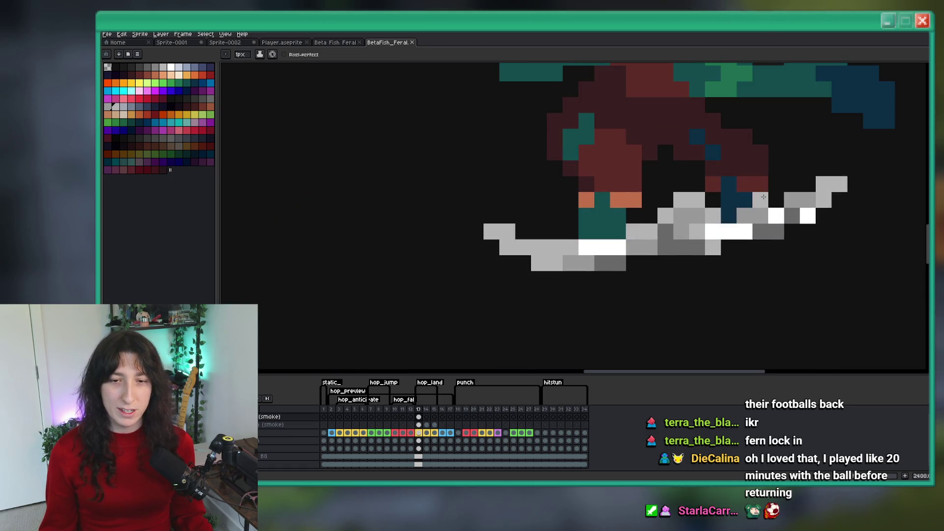
{"action": "scroll", "coordinate": [736, 218], "scroll_direction": "down", "scroll_amount": 8}
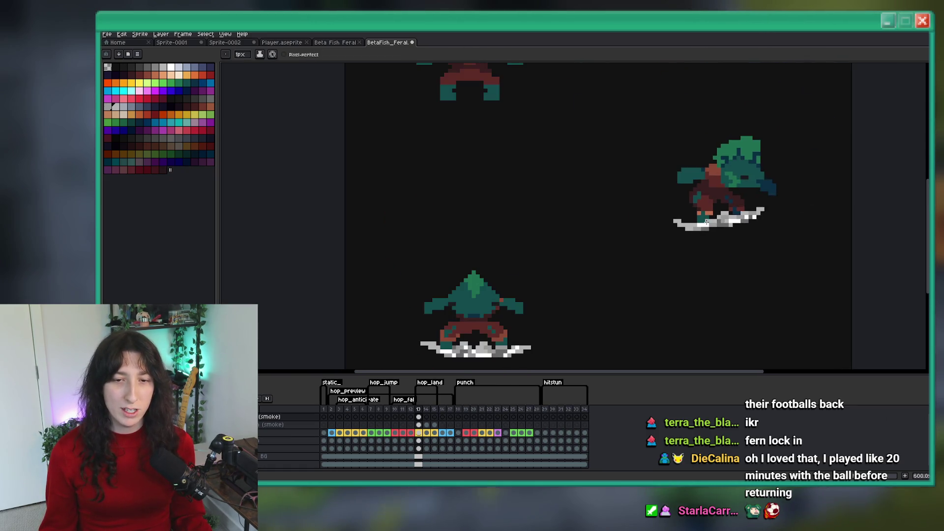
{"action": "scroll", "coordinate": [703, 220], "scroll_direction": "up", "scroll_amount": 6}
{"action": "scroll", "coordinate": [713, 216], "scroll_direction": "down", "scroll_amount": 7}
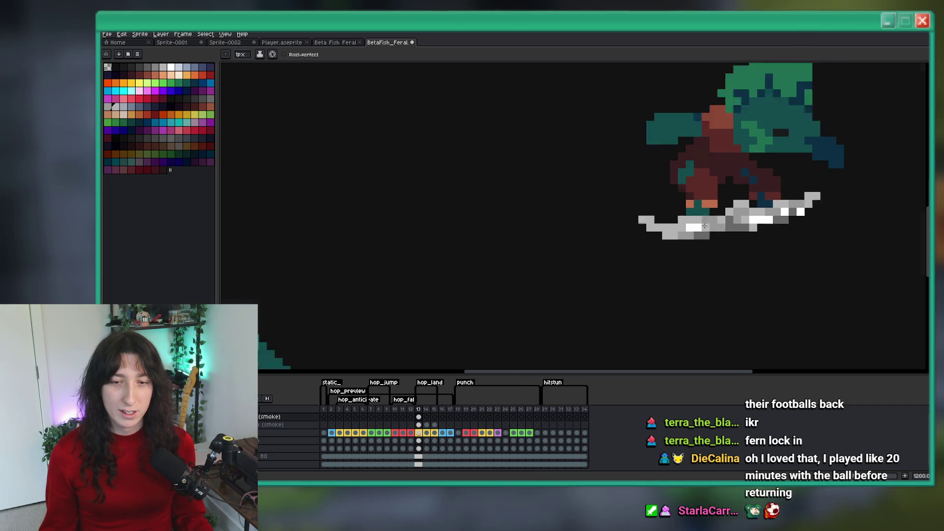
{"action": "scroll", "coordinate": [706, 238], "scroll_direction": "up", "scroll_amount": 2}
{"action": "scroll", "coordinate": [734, 169], "scroll_direction": "down", "scroll_amount": 1}
{"action": "scroll", "coordinate": [744, 197], "scroll_direction": "down", "scroll_amount": 2}
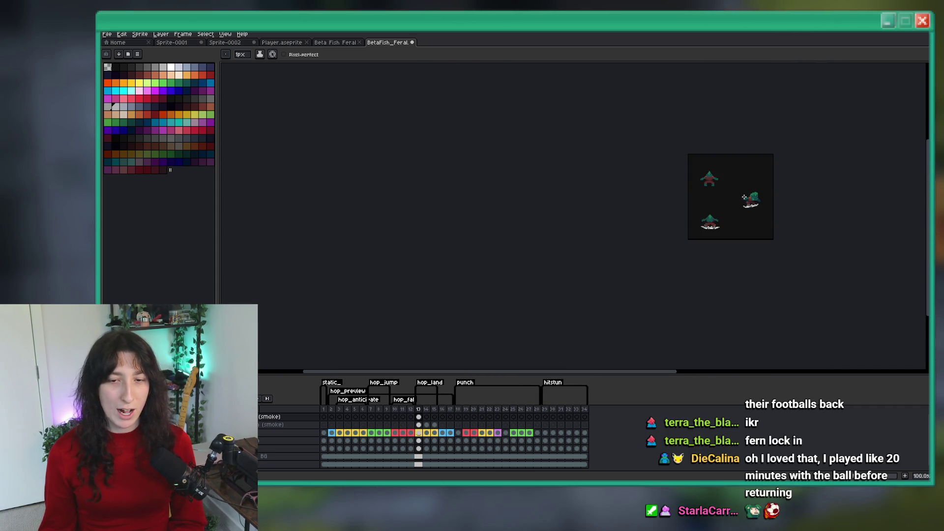
{"action": "scroll", "coordinate": [744, 197], "scroll_direction": "up", "scroll_amount": 2}
{"action": "scroll", "coordinate": [737, 206], "scroll_direction": "down", "scroll_amount": 2}
{"action": "scroll", "coordinate": [730, 217], "scroll_direction": "up", "scroll_amount": 3}
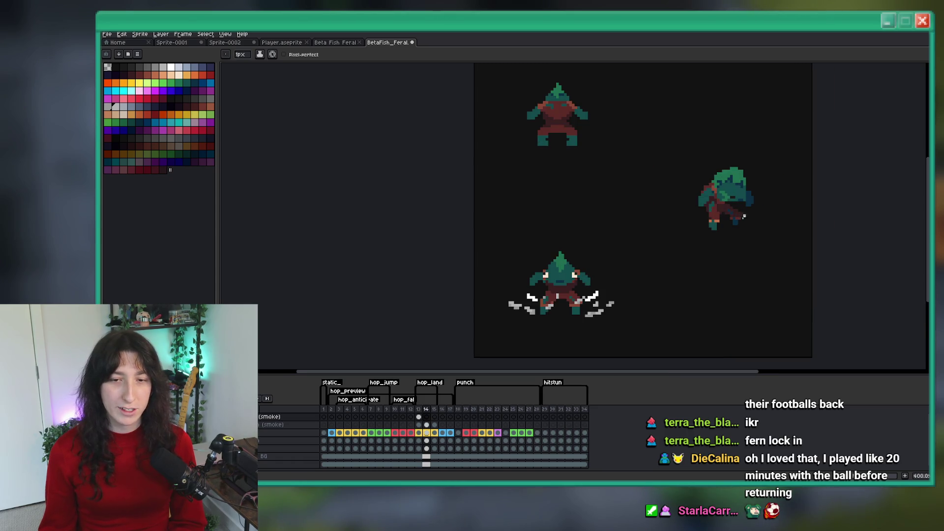
Flip back and forth between landing frames 13 and 14 to compare the dust poses.
{"action": "key", "text": "Right"}
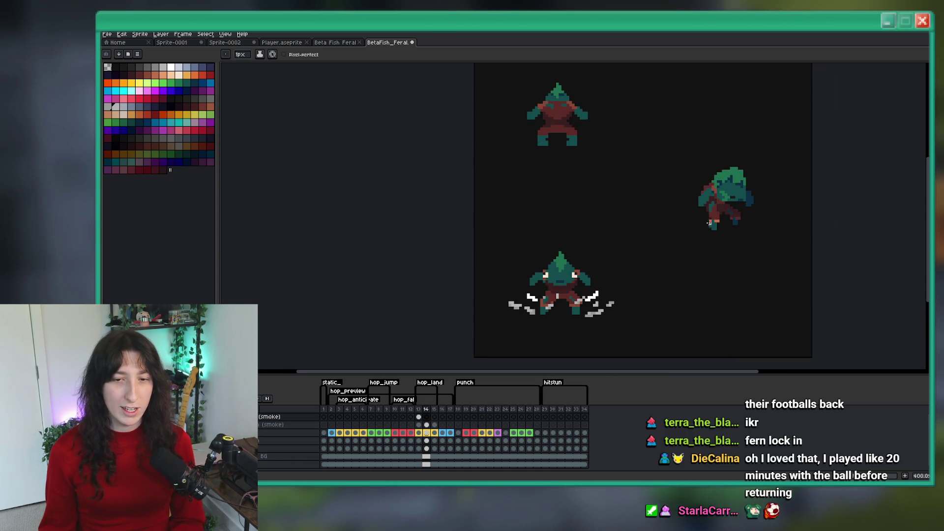
{"action": "scroll", "coordinate": [704, 226], "scroll_direction": "up", "scroll_amount": 1}
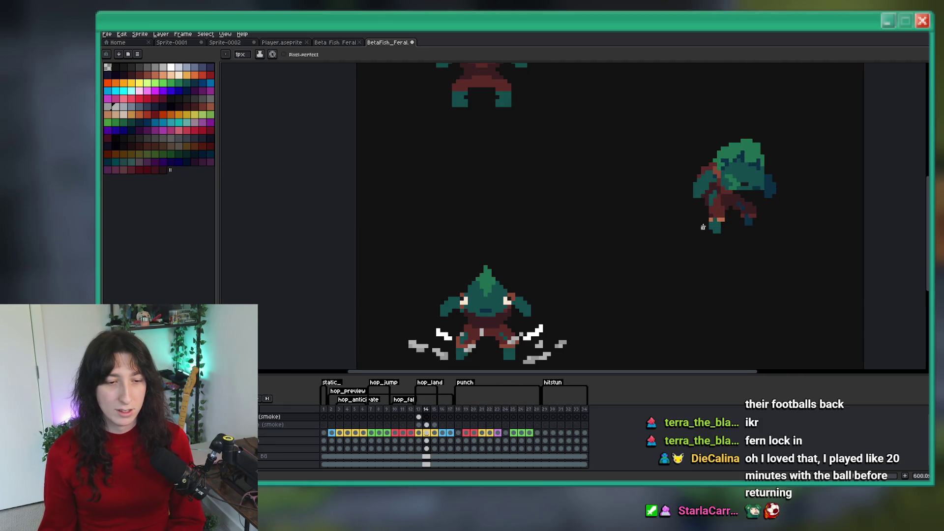
{"action": "key", "text": "b"}
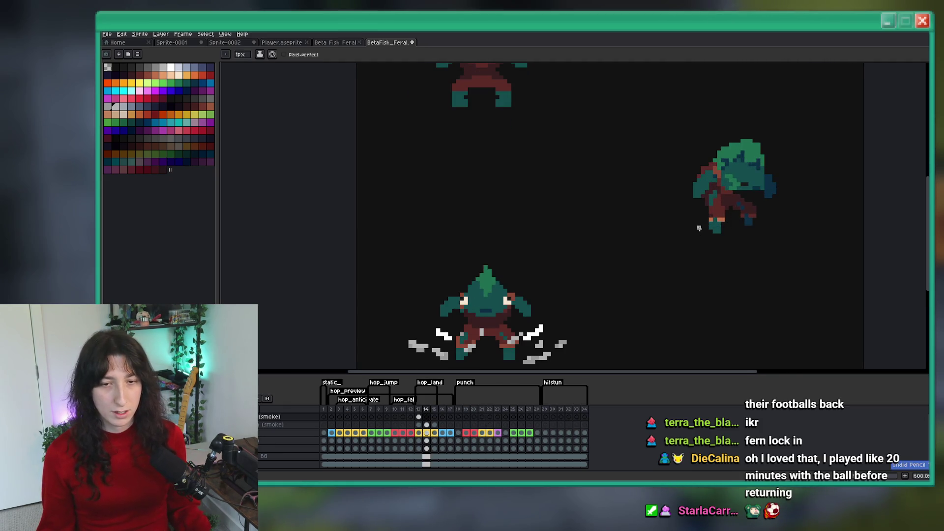
{"action": "key", "text": "Left"}
{"action": "key", "text": "Right"}
{"action": "key", "text": "Left"}
{"action": "key", "text": "Right"}
{"action": "scroll", "coordinate": [691, 228], "scroll_direction": "down", "scroll_amount": 1}
{"action": "key", "text": "Left"}
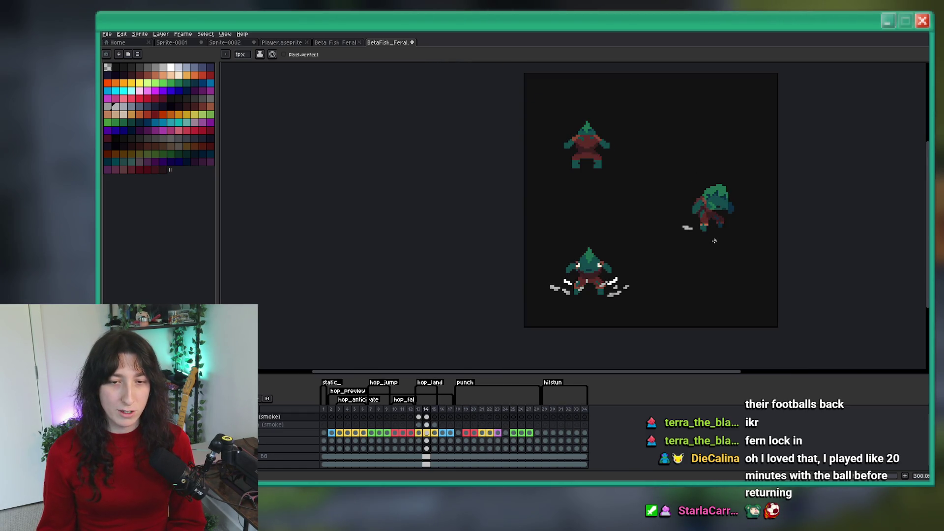
{"action": "scroll", "coordinate": [698, 224], "scroll_direction": "up", "scroll_amount": 1}
{"action": "scroll", "coordinate": [698, 225], "scroll_direction": "up", "scroll_amount": 3}
{"action": "key", "text": "Right"}
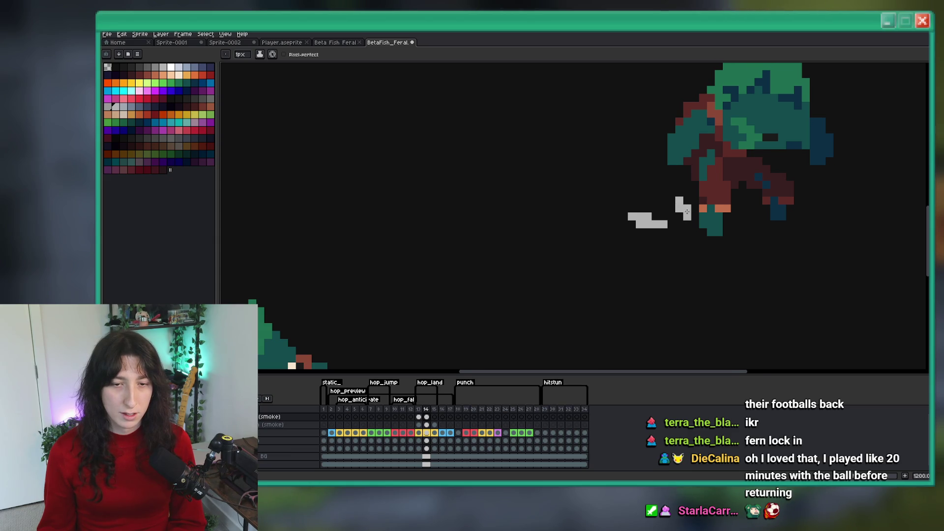
{"action": "scroll", "coordinate": [684, 208], "scroll_direction": "down", "scroll_amount": 3}
{"action": "key", "text": "Left"}
{"action": "scroll", "coordinate": [712, 214], "scroll_direction": "up", "scroll_amount": 1}
{"action": "key", "text": "Right"}
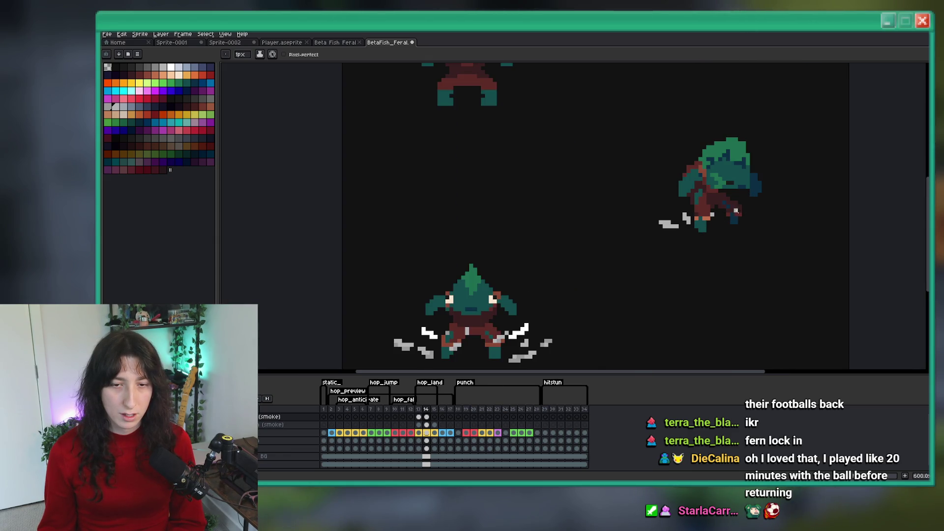
{"action": "scroll", "coordinate": [738, 206], "scroll_direction": "down", "scroll_amount": 1}
{"action": "key", "text": "Left"}
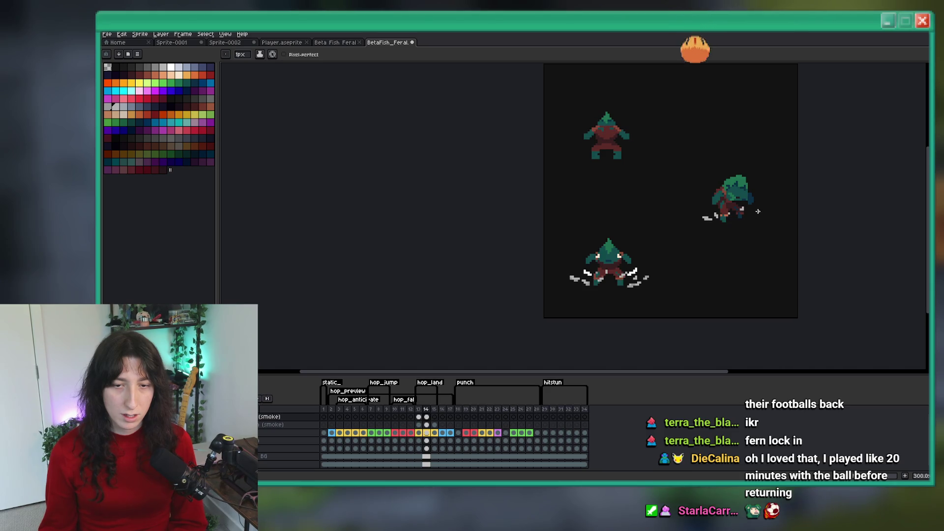
{"action": "scroll", "coordinate": [749, 214], "scroll_direction": "down", "scroll_amount": 2}
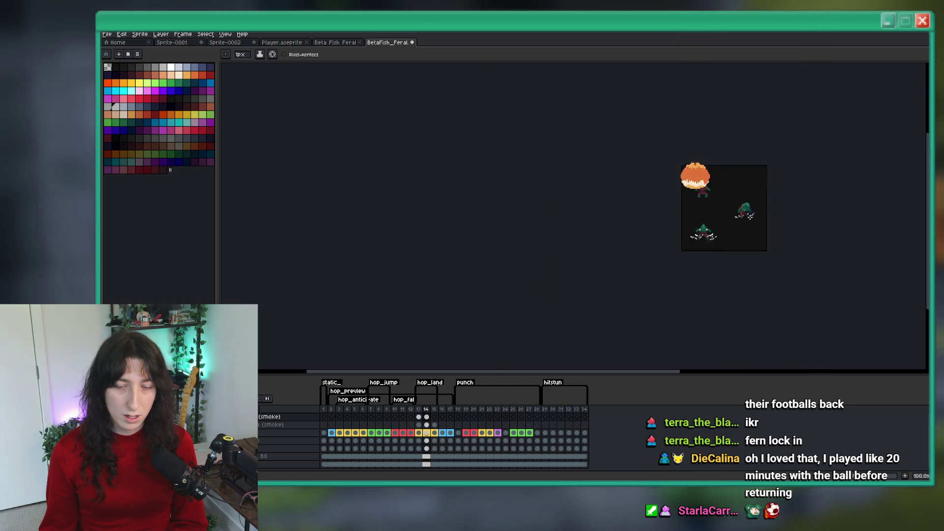
{"action": "scroll", "coordinate": [745, 225], "scroll_direction": "up", "scroll_amount": 2}
{"action": "key", "text": "Right"}
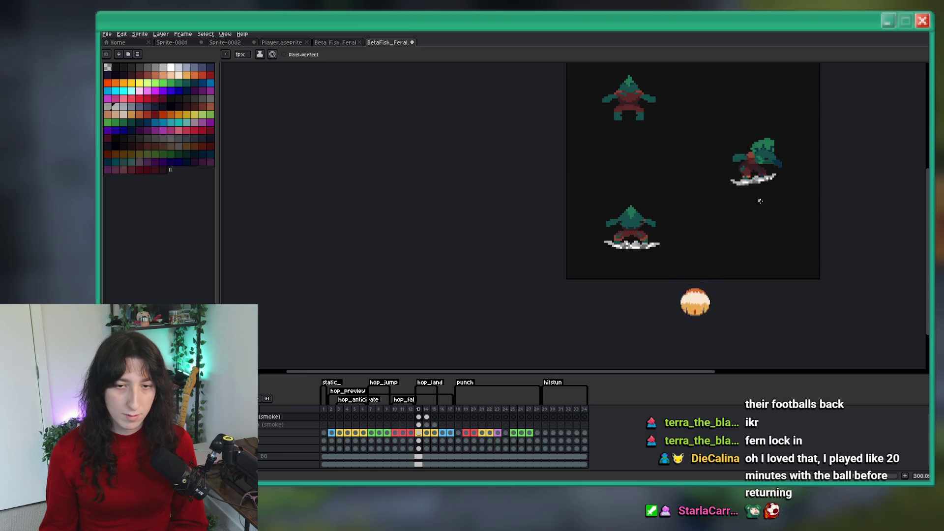
{"action": "scroll", "coordinate": [760, 183], "scroll_direction": "up", "scroll_amount": 3}
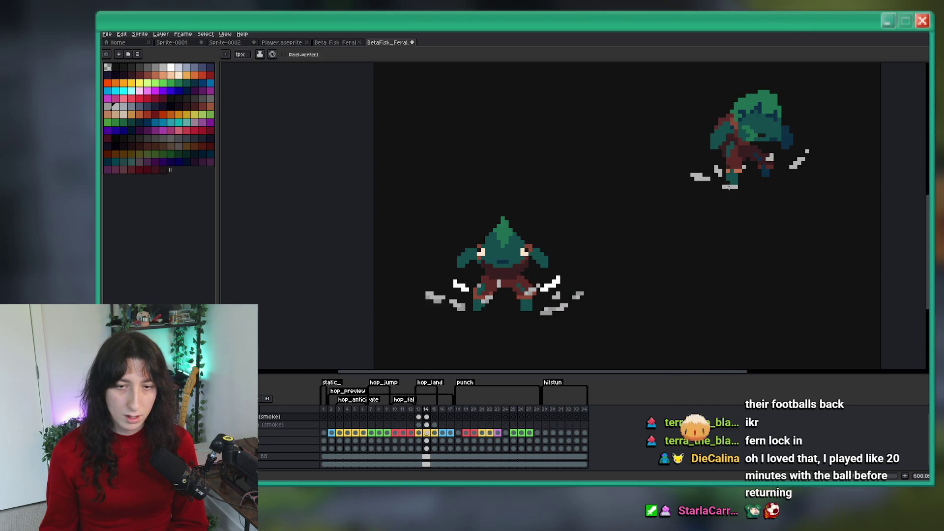
{"action": "key", "text": "Left"}
{"action": "key", "text": "Right"}
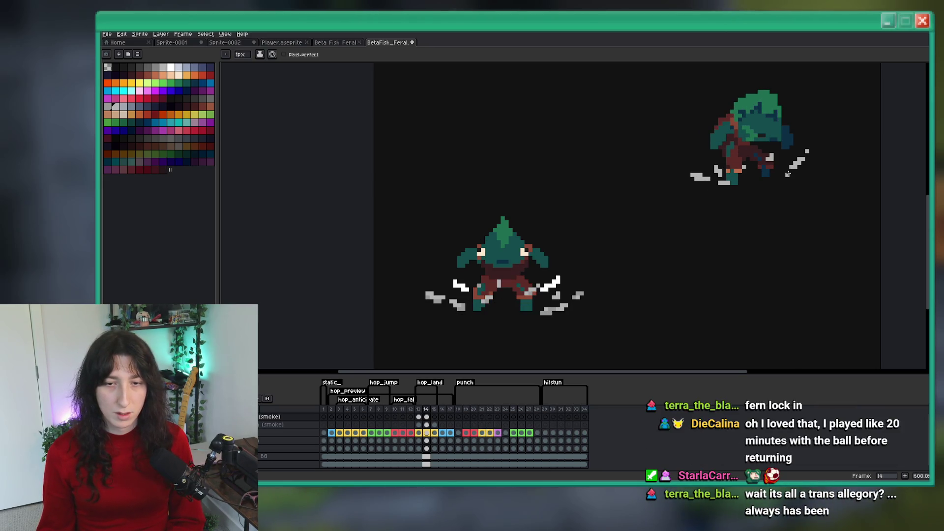
{"action": "scroll", "coordinate": [781, 174], "scroll_direction": "down", "scroll_amount": 5}
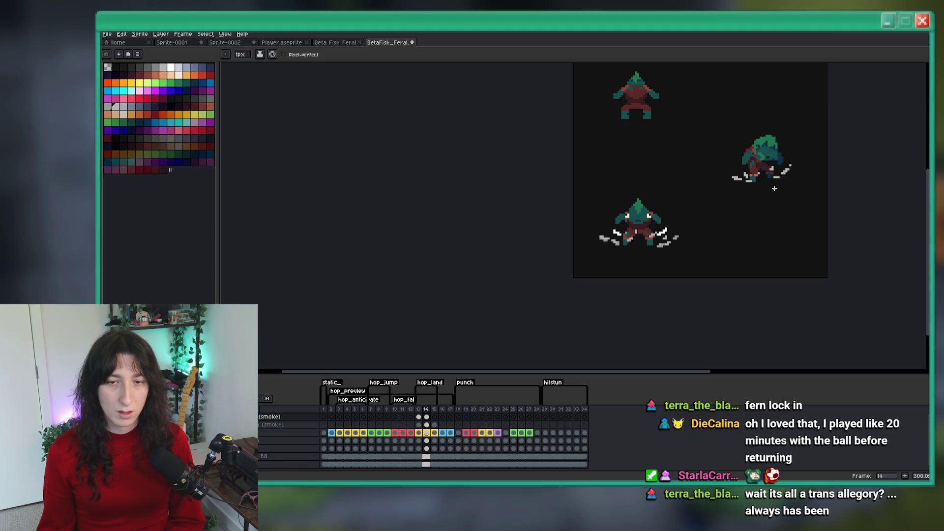
{"action": "scroll", "coordinate": [774, 188], "scroll_direction": "up", "scroll_amount": 2}
Paint dust pixels near the foot on frame 14 and save the sprite sheet.
{"action": "key", "text": "i"}
{"action": "scroll", "coordinate": [653, 231], "scroll_direction": "up", "scroll_amount": 3}
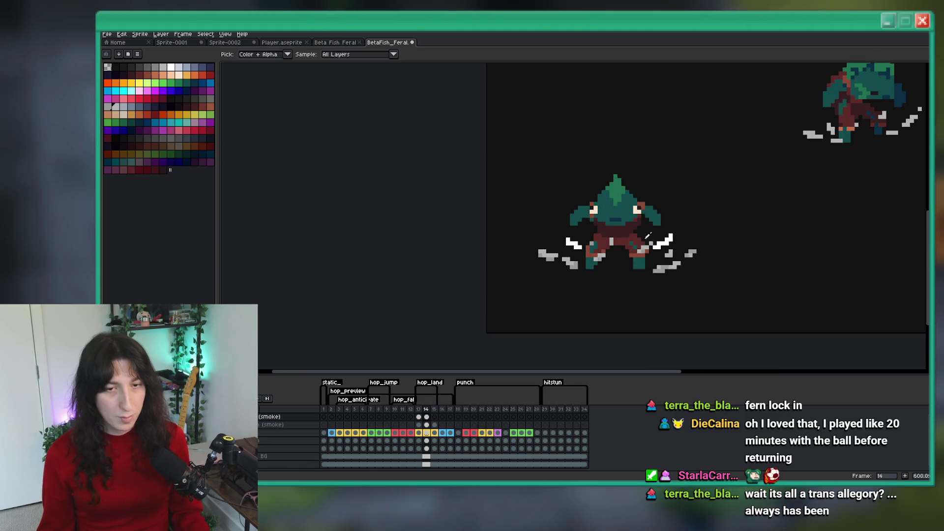
{"action": "key", "text": "b"}
{"action": "scroll", "coordinate": [628, 252], "scroll_direction": "down", "scroll_amount": 1}
{"action": "scroll", "coordinate": [697, 206], "scroll_direction": "up", "scroll_amount": 4}
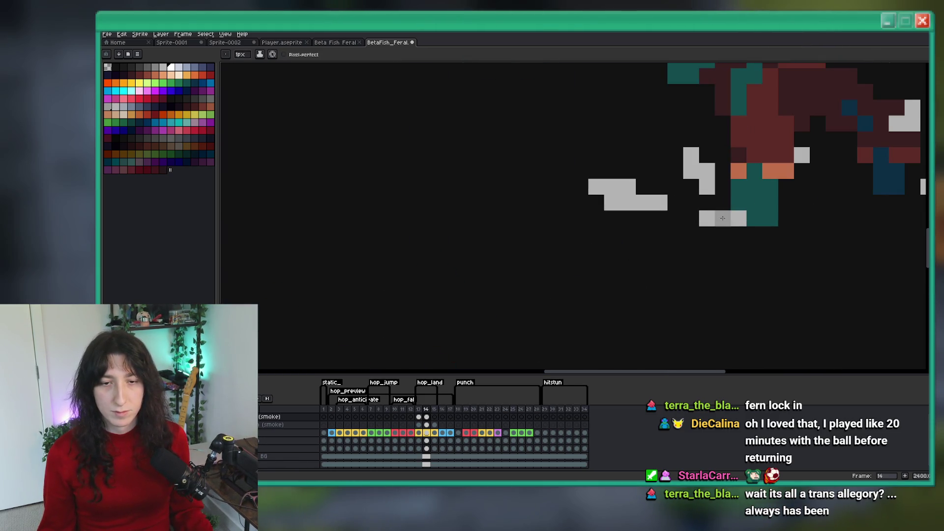
{"action": "scroll", "coordinate": [698, 206], "scroll_direction": "down", "scroll_amount": 1}
{"action": "left_click_drag", "start_coordinate": [675, 209], "coordinate": [647, 220]}
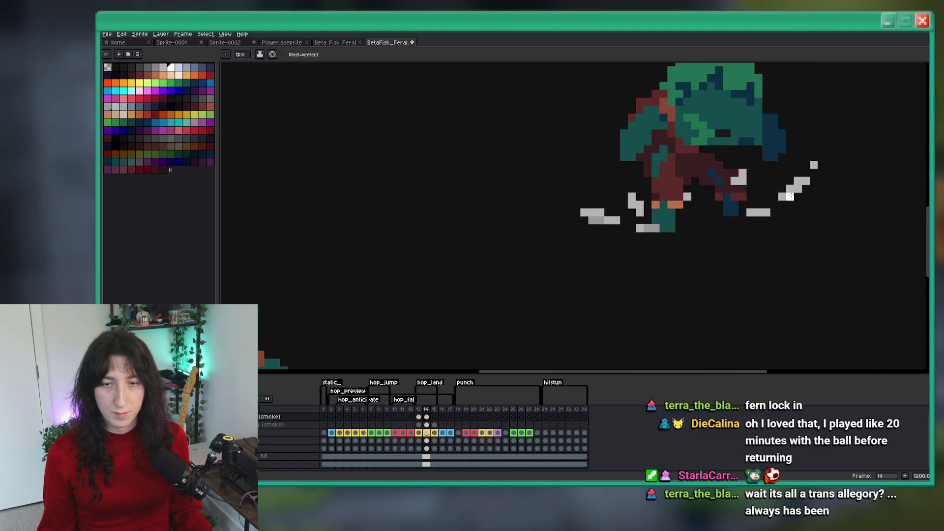
{"action": "left_click", "coordinate": [750, 212]}
{"action": "key", "text": "ctrl+s"}
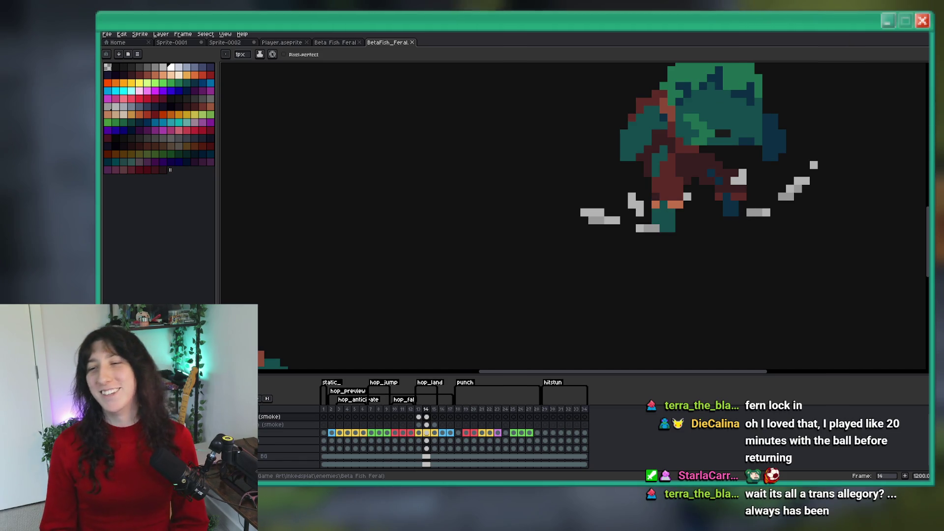
Bucket-fill a small dust area and move one white speck a pixel to the left.
{"action": "scroll", "coordinate": [750, 117], "scroll_direction": "down", "scroll_amount": 3}
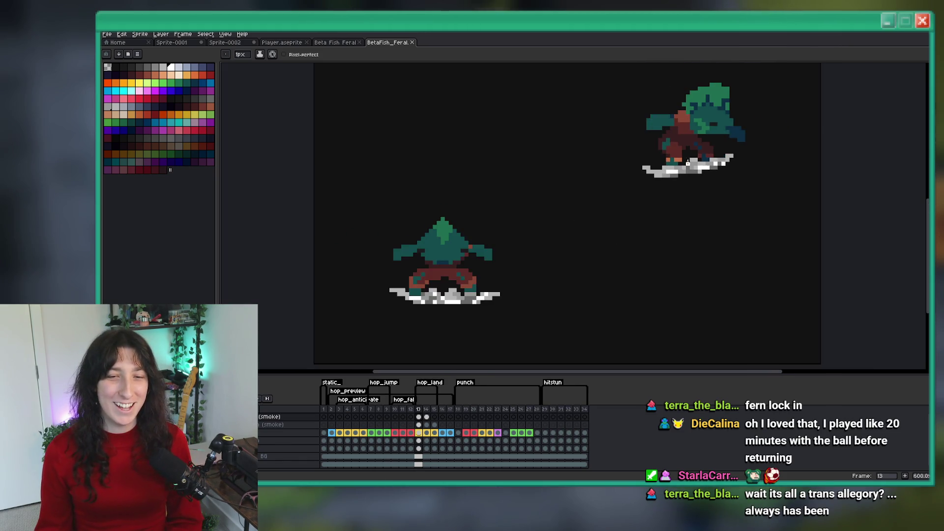
{"action": "scroll", "coordinate": [688, 163], "scroll_direction": "up", "scroll_amount": 3}
{"action": "key", "text": "g"}
{"action": "left_click", "coordinate": [582, 158]}
{"action": "scroll", "coordinate": [618, 154], "scroll_direction": "down", "scroll_amount": 2}
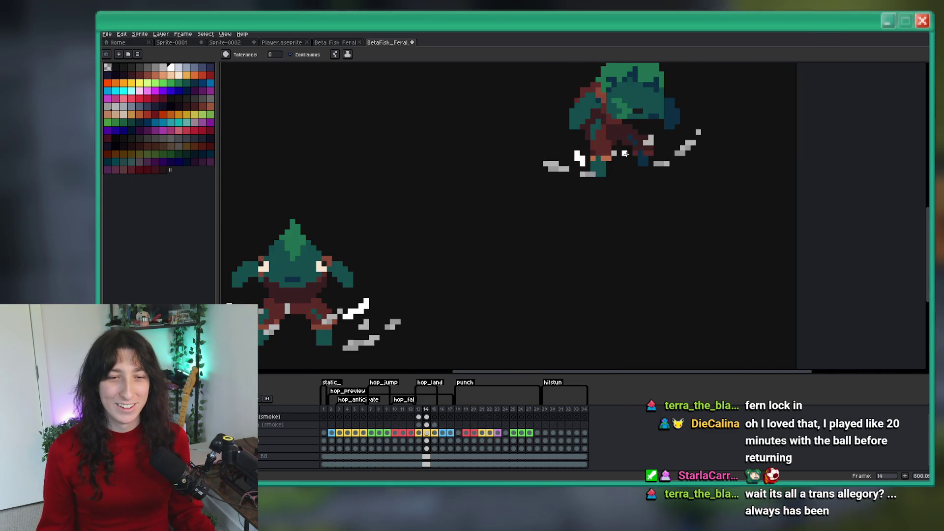
{"action": "scroll", "coordinate": [666, 142], "scroll_direction": "up", "scroll_amount": 1}
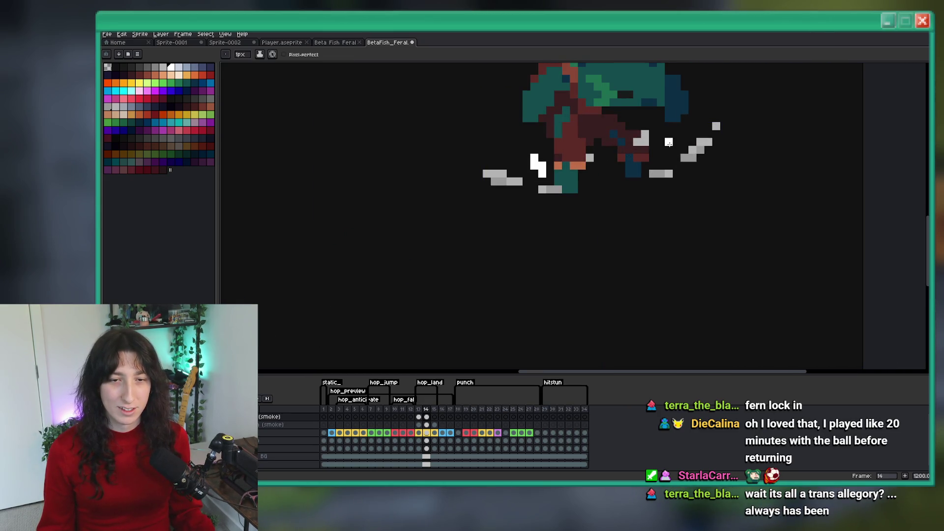
{"action": "scroll", "coordinate": [655, 156], "scroll_direction": "down", "scroll_amount": 6}
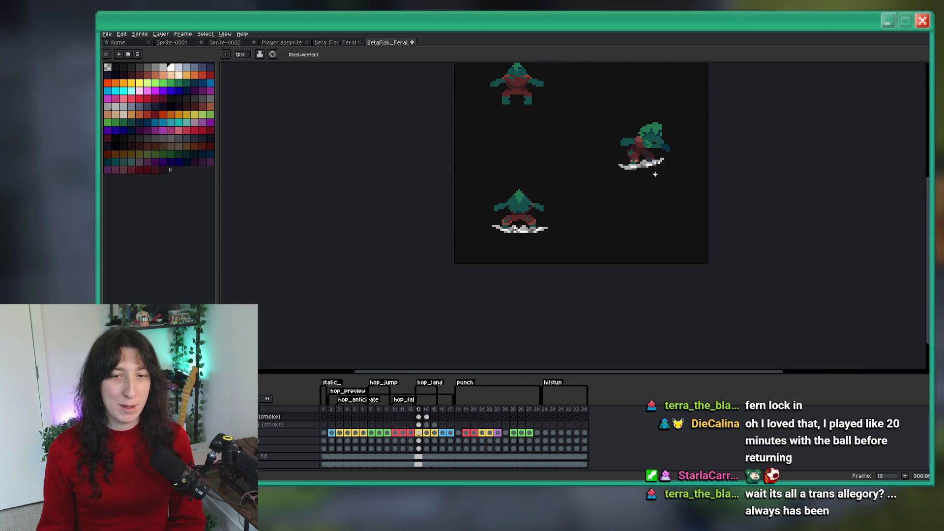
{"action": "scroll", "coordinate": [624, 163], "scroll_direction": "up", "scroll_amount": 9}
{"action": "right_click", "coordinate": [626, 158]}
{"action": "left_click", "coordinate": [610, 158]}
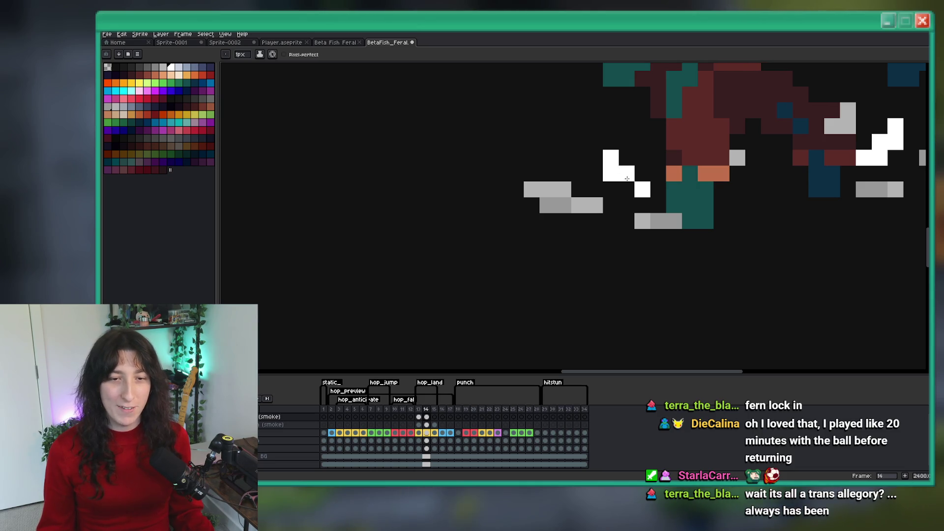
{"action": "scroll", "coordinate": [626, 178], "scroll_direction": "down", "scroll_amount": 9}
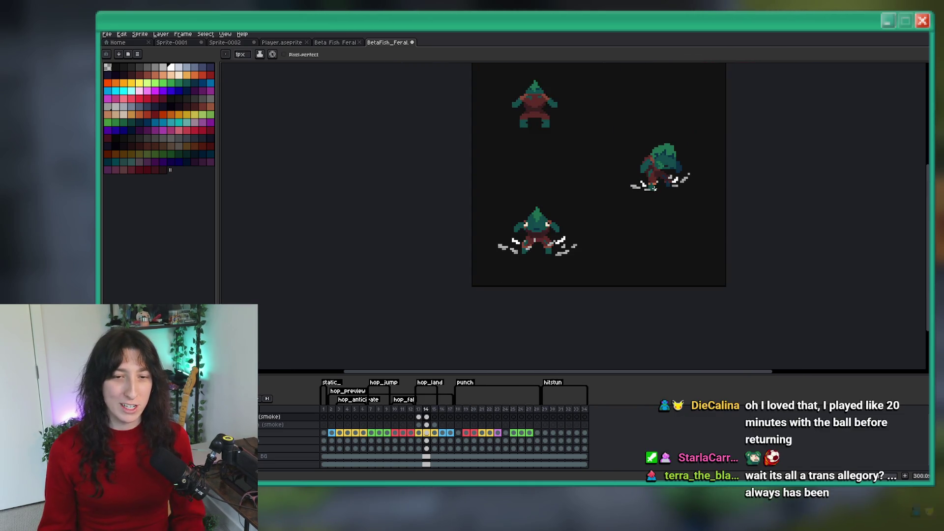
{"action": "scroll", "coordinate": [653, 187], "scroll_direction": "down", "scroll_amount": 1}
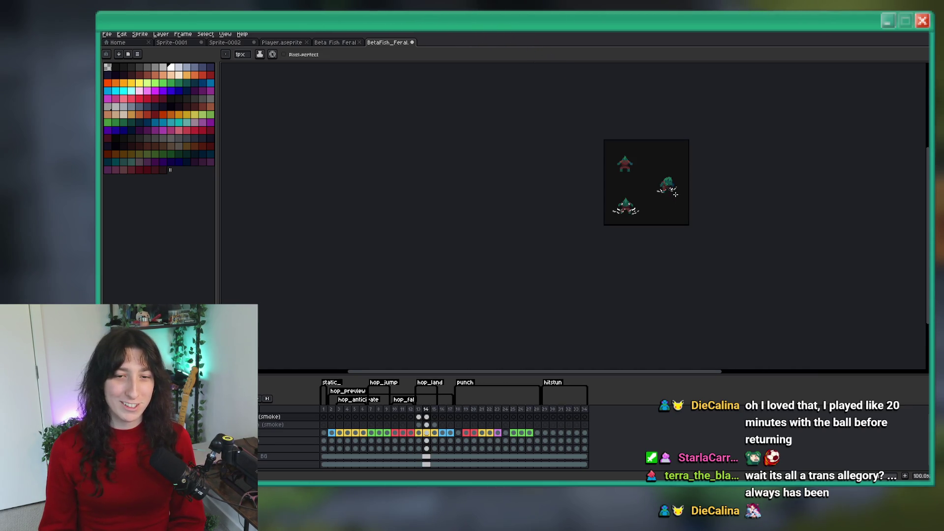
{"action": "scroll", "coordinate": [634, 202], "scroll_direction": "up", "scroll_amount": 2}
{"action": "scroll", "coordinate": [666, 213], "scroll_direction": "up", "scroll_amount": 3}
{"action": "key", "text": "alt"}
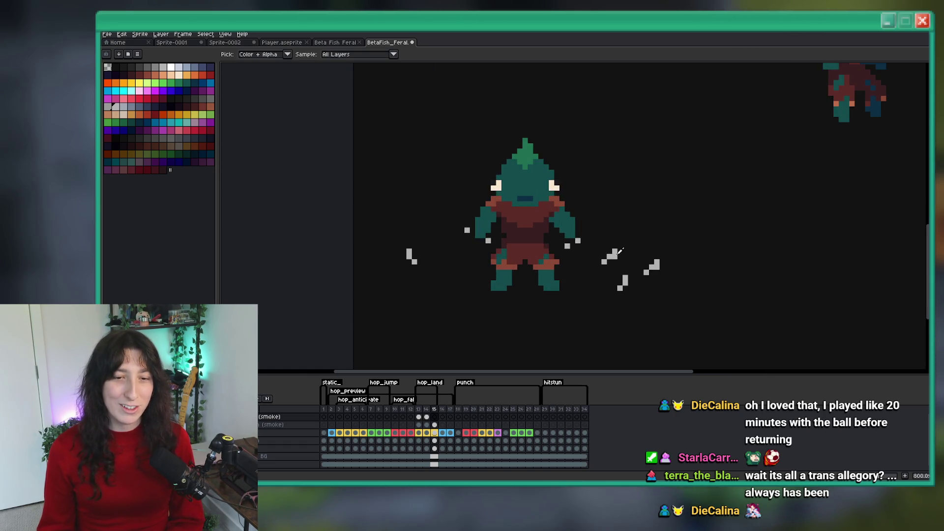
{"action": "scroll", "coordinate": [617, 252], "scroll_direction": "down", "scroll_amount": 3}
{"action": "scroll", "coordinate": [654, 174], "scroll_direction": "up", "scroll_amount": 2}
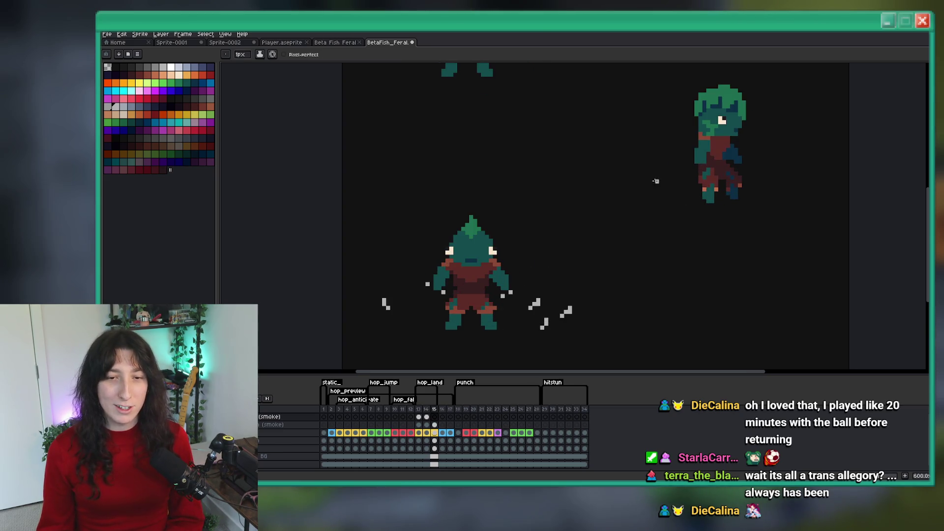
{"action": "scroll", "coordinate": [699, 218], "scroll_direction": "down", "scroll_amount": 3}
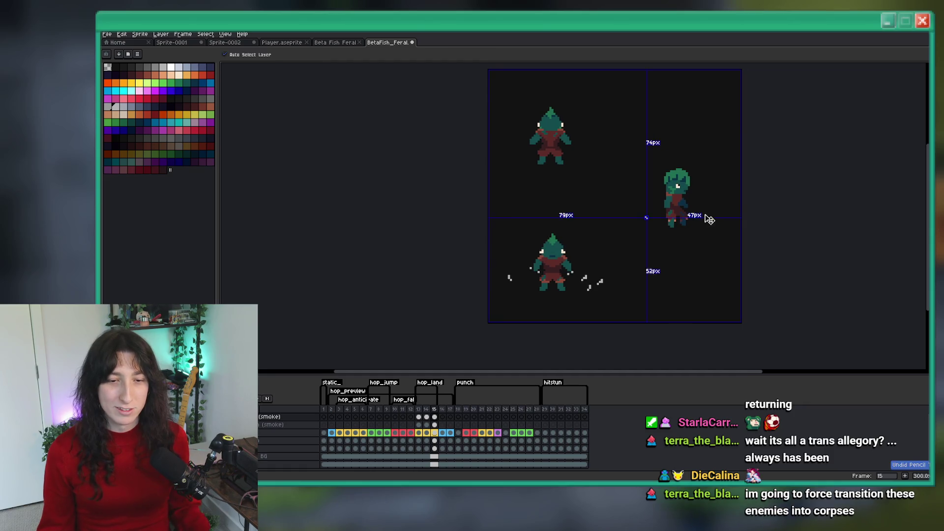
{"action": "scroll", "coordinate": [708, 214], "scroll_direction": "up", "scroll_amount": 1}
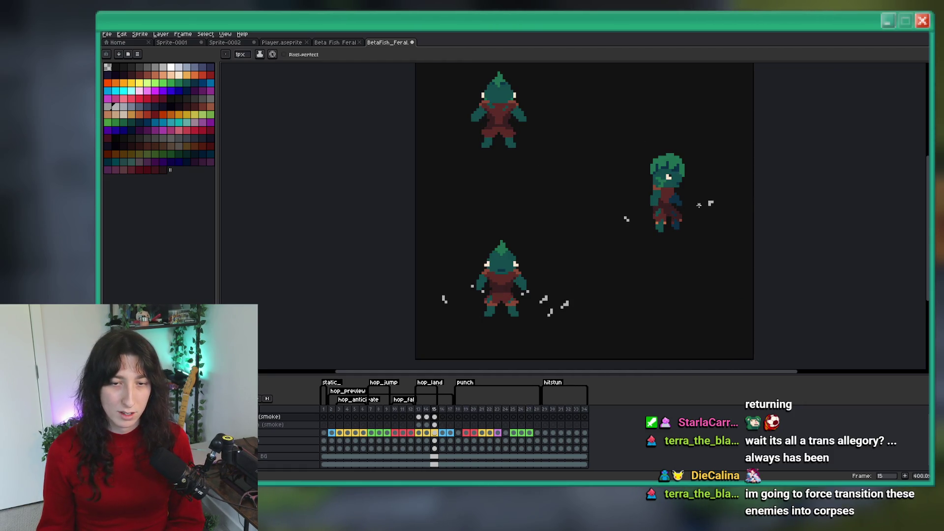
{"action": "scroll", "coordinate": [668, 177], "scroll_direction": "up", "scroll_amount": 1}
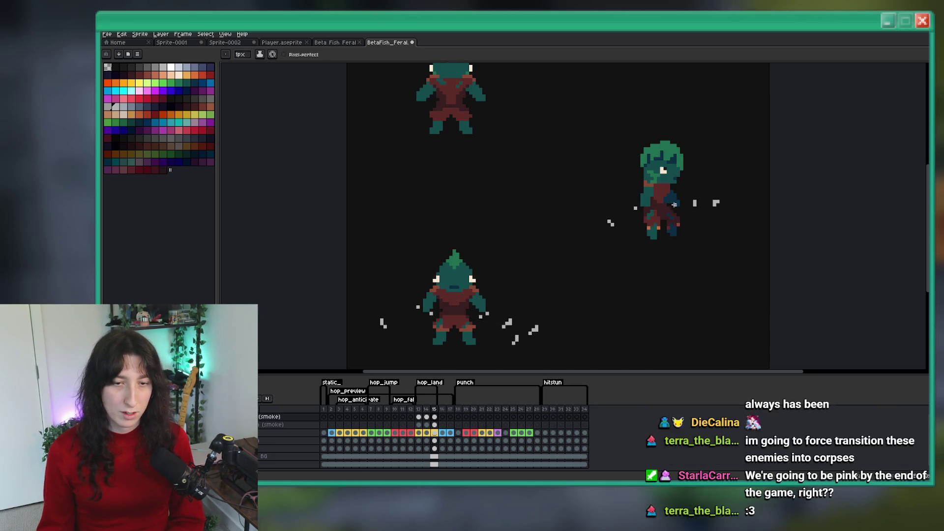
{"action": "scroll", "coordinate": [630, 217], "scroll_direction": "down", "scroll_amount": 3}
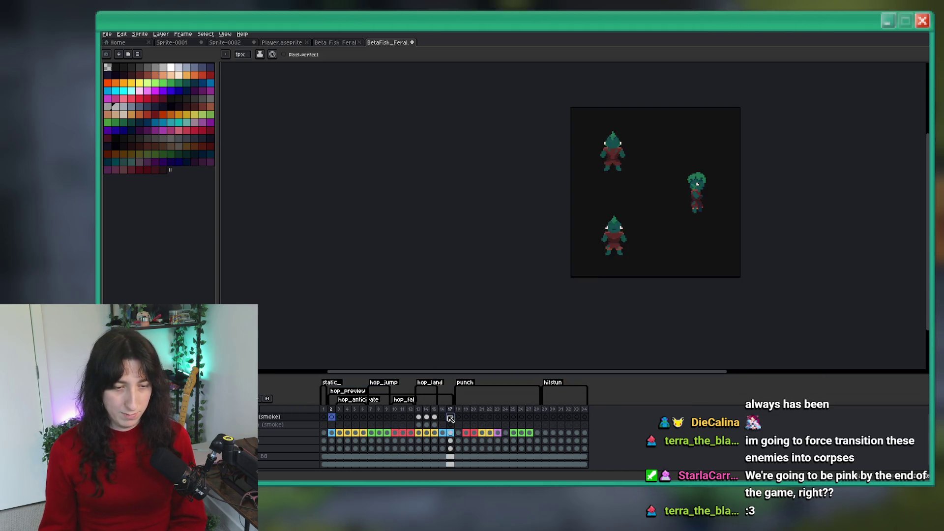
{"action": "scroll", "coordinate": [602, 272], "scroll_direction": "up", "scroll_amount": 2}
{"action": "scroll", "coordinate": [639, 243], "scroll_direction": "up", "scroll_amount": 2}
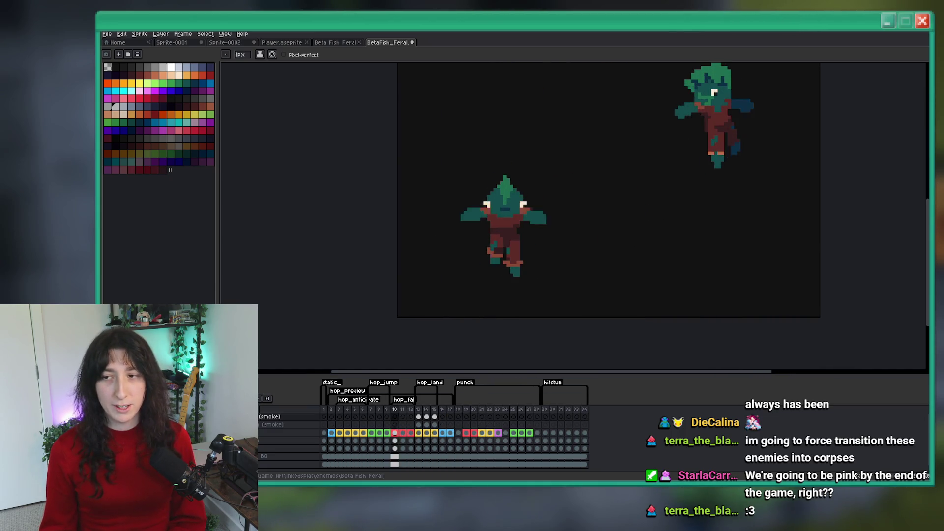
{"action": "mouse_move", "coordinate": [781, 166]}
{"action": "left_mouse_down"}
{"action": "mouse_move", "coordinate": [708, 258]}
{"action": "mouse_move", "coordinate": [676, 267]}
{"action": "left_mouse_up"}
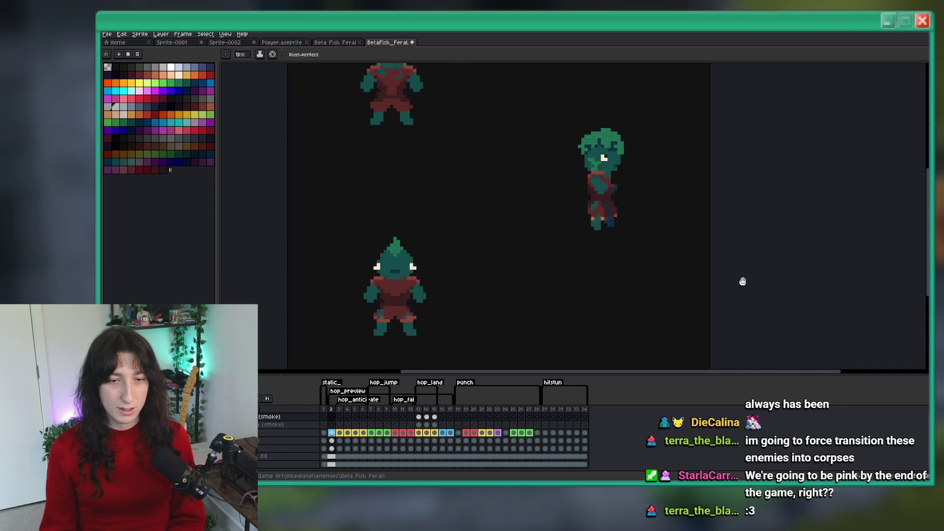
{"action": "scroll", "coordinate": [737, 293], "scroll_direction": "down", "scroll_amount": 1}
{"action": "scroll", "coordinate": [749, 231], "scroll_direction": "down", "scroll_amount": 1}
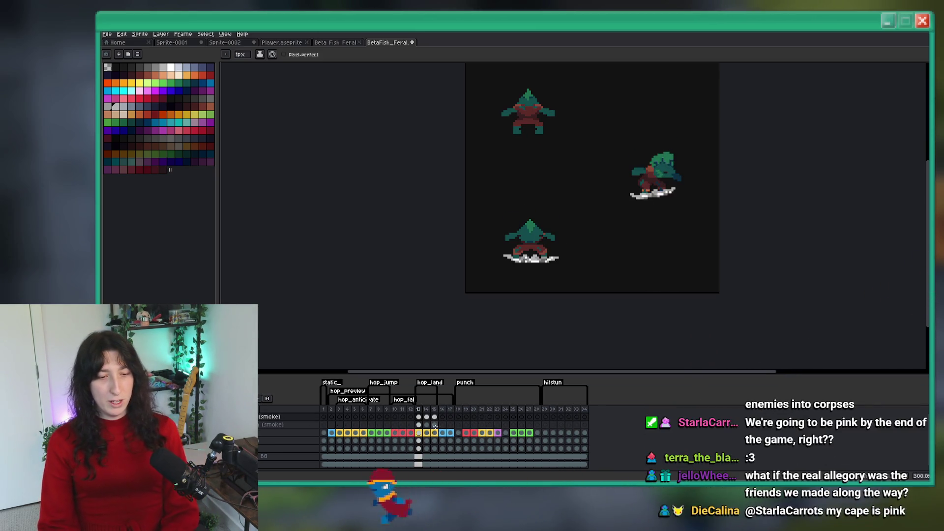
{"action": "scroll", "coordinate": [707, 177], "scroll_direction": "up", "scroll_amount": 4}
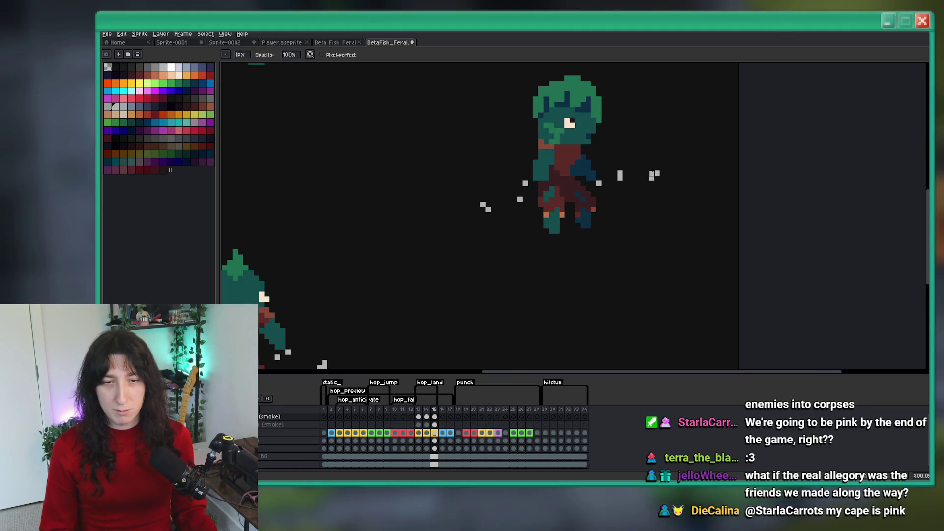
Zoom the canvas out to view the small landing smoke specks.
{"action": "scroll", "coordinate": [651, 225], "scroll_direction": "down", "scroll_amount": 4}
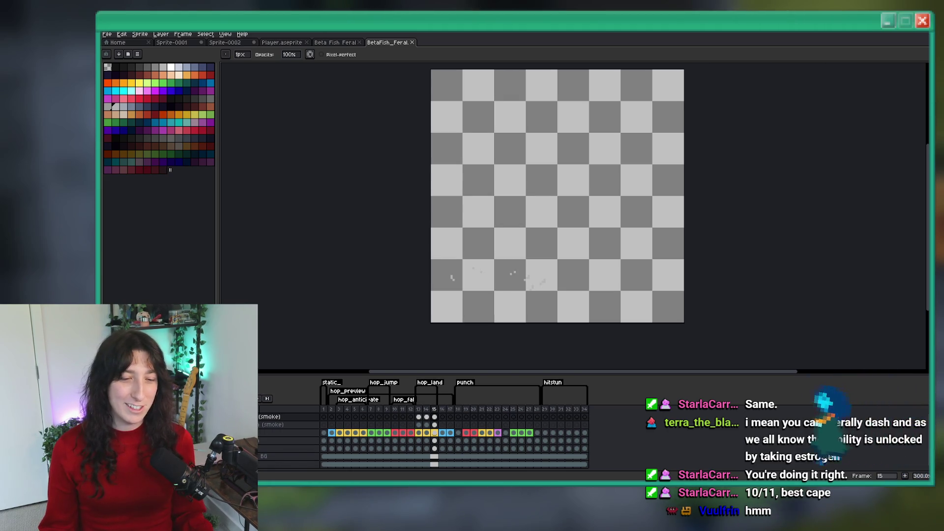
Open Aseprite's export settings and edit the output file name.
{"action": "left_click", "coordinate": [146, 37]}
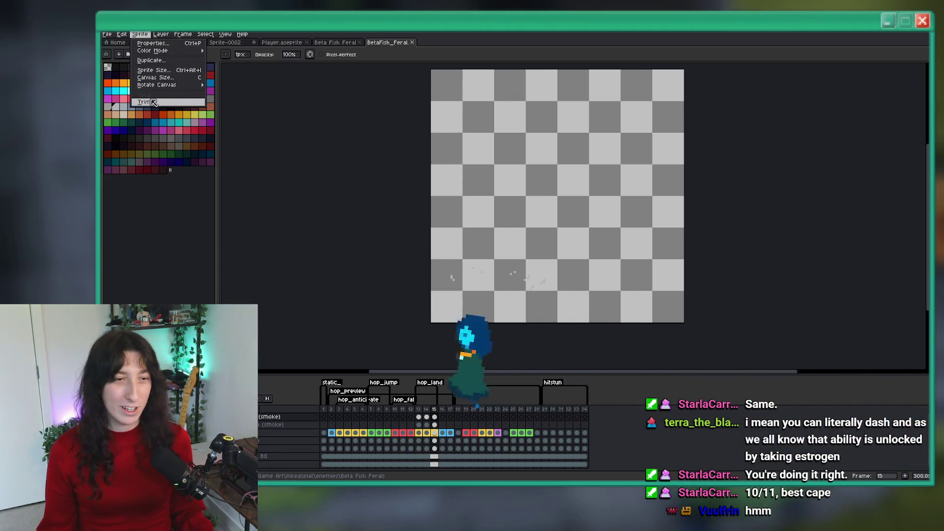
{"action": "key", "text": "ctrl+alt+shift+s"}
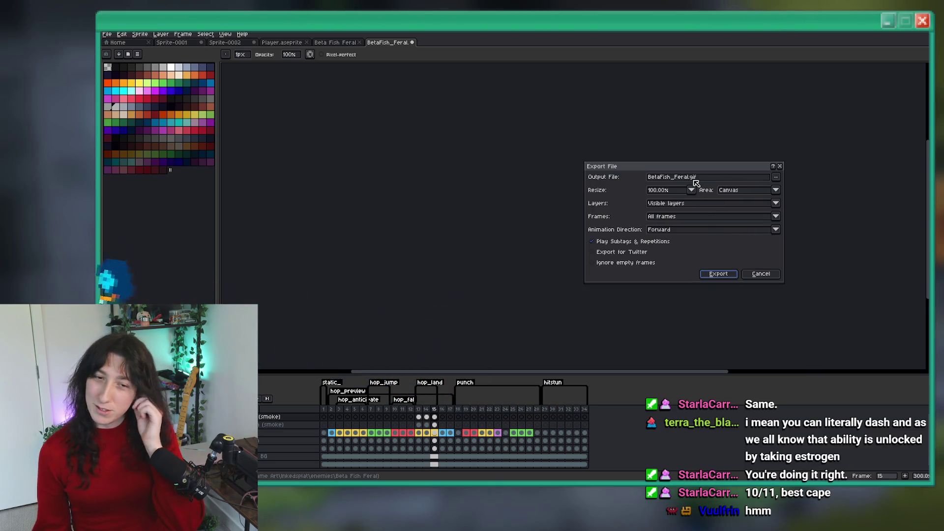
{"action": "left_click", "coordinate": [690, 179]}
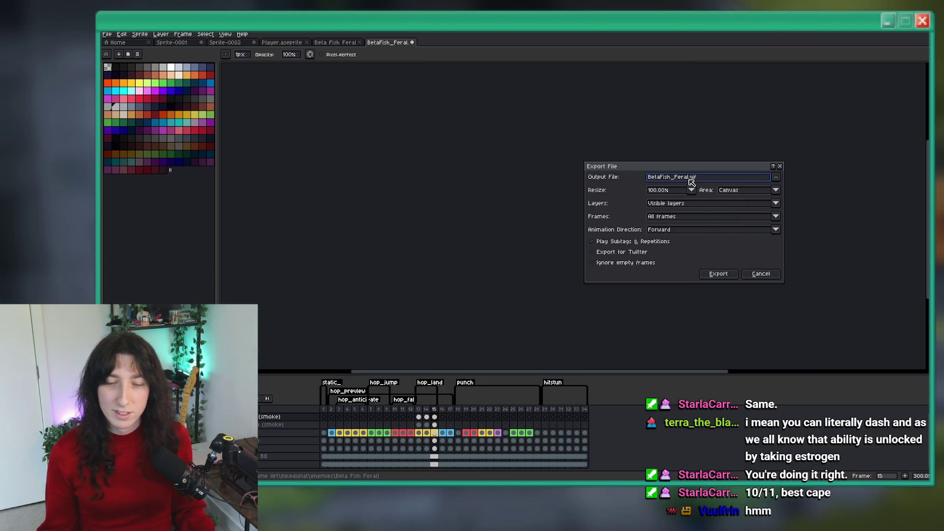
{"action": "type", "text": "_Landing"}
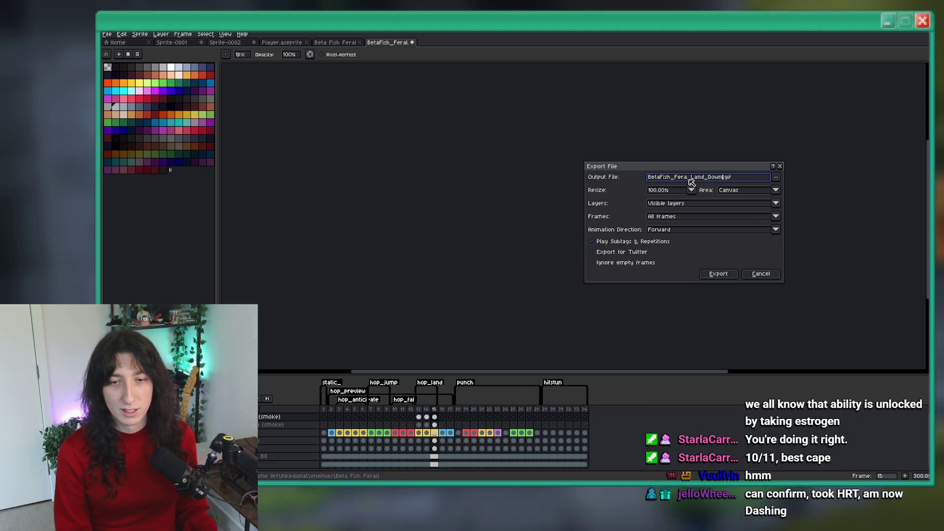
{"action": "key", "text": "Return"}
{"action": "key", "text": "ctrl+alt+shift+s"}
{"action": "key", "text": "Return"}
{"action": "left_click", "coordinate": [600, 241]}
Export only the hop_land tagged frames as BetaFish_Fera_Land_Down.gif.
{"action": "key", "text": "ctrl+alt+shift+s"}
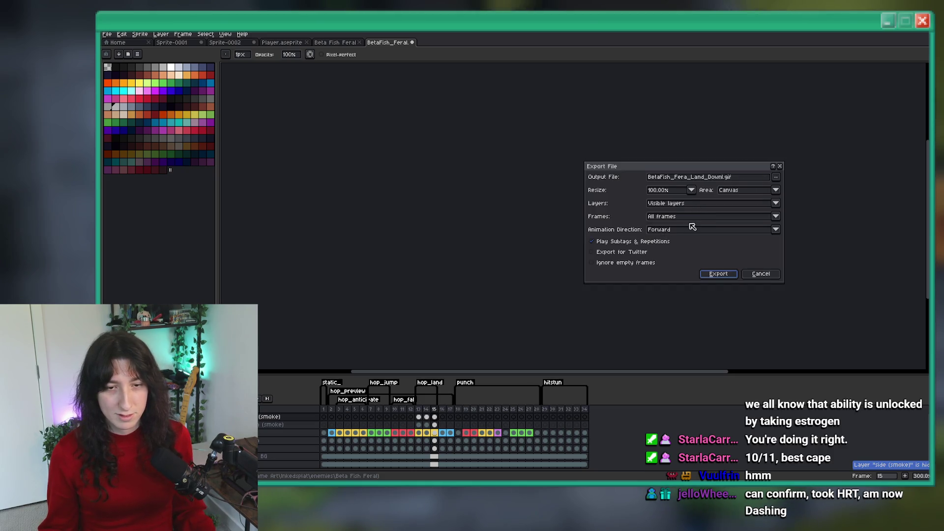
{"action": "left_click", "coordinate": [702, 217]}
{"action": "left_click", "coordinate": [679, 268]}
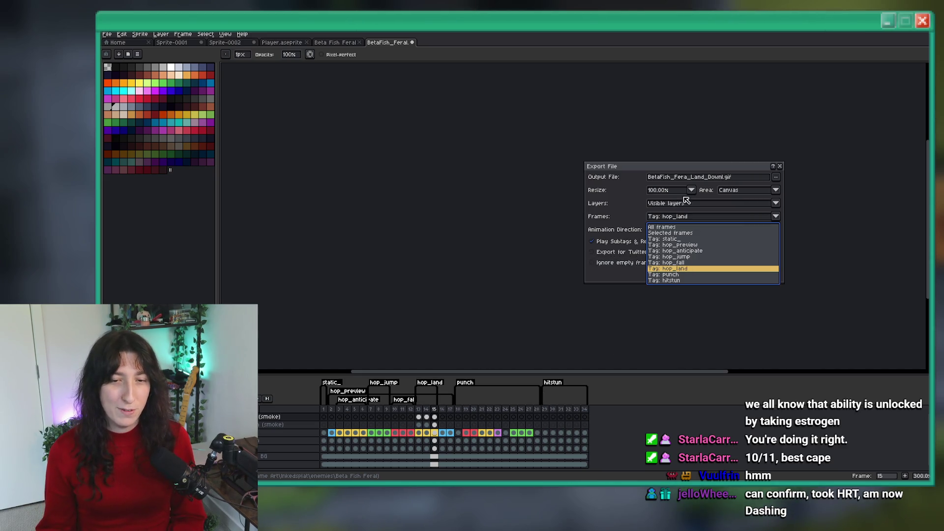
{"action": "left_click", "coordinate": [727, 189]}
{"action": "left_click", "coordinate": [726, 181]}
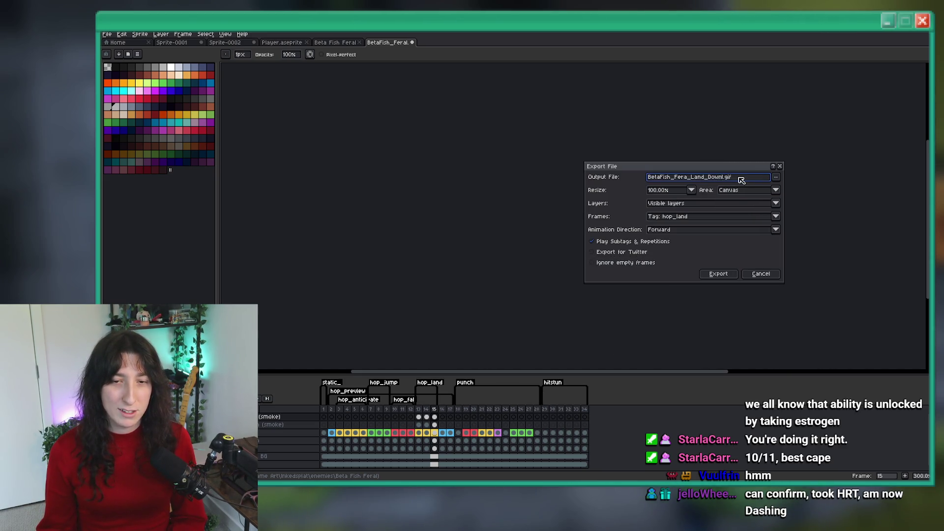
{"action": "key", "text": "BackSpace"}
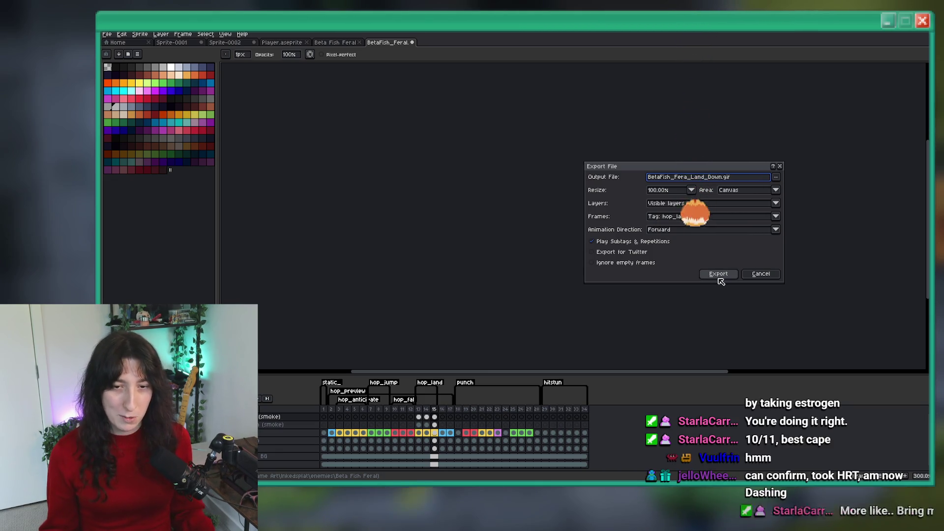
{"action": "type", "text": "n"}
{"action": "left_click", "coordinate": [721, 275]}
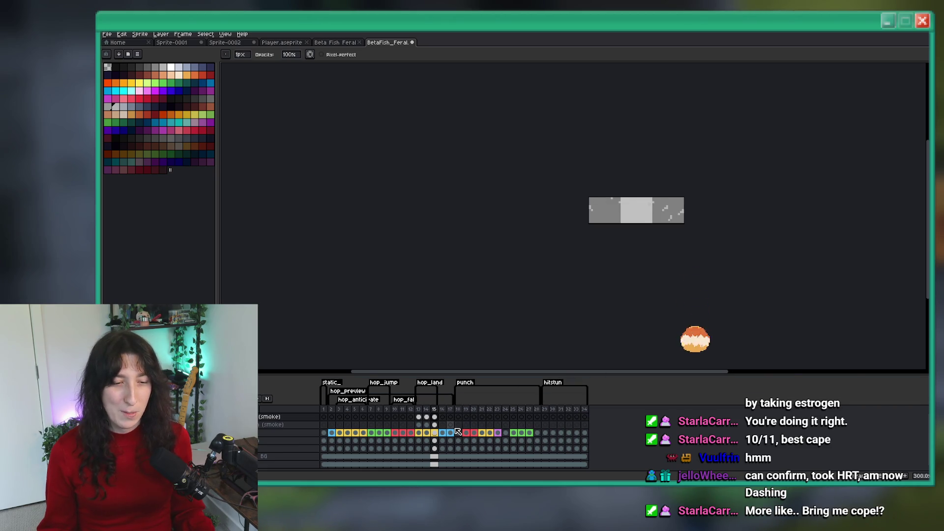
Trim the sprite canvas down to the smoke pixels.
{"action": "scroll", "coordinate": [592, 184], "scroll_direction": "up", "scroll_amount": 1}
{"action": "key", "text": "m"}
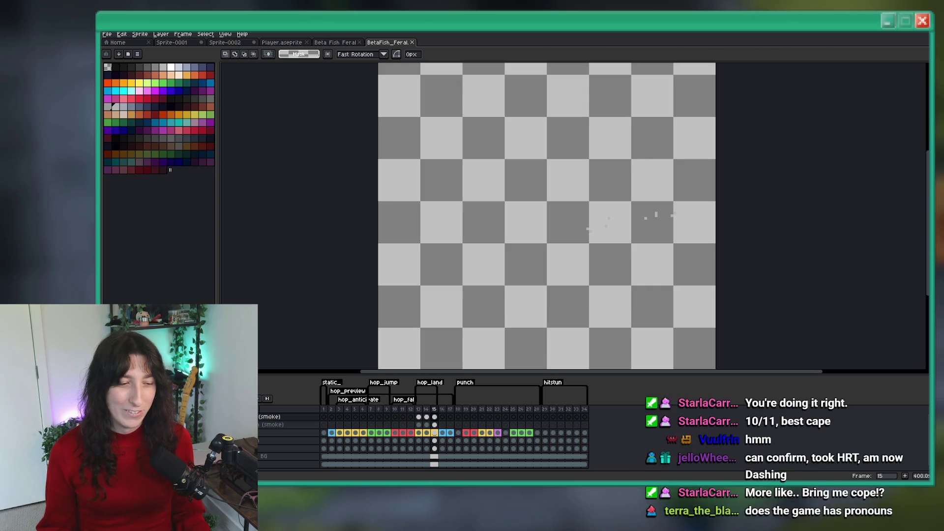
{"action": "left_click", "coordinate": [137, 36]}
{"action": "left_click", "coordinate": [144, 102]}
Re-export the trimmed smoke with an edited file name, then undo the trim.
{"action": "key", "text": "ctrl+alt+shift+s"}
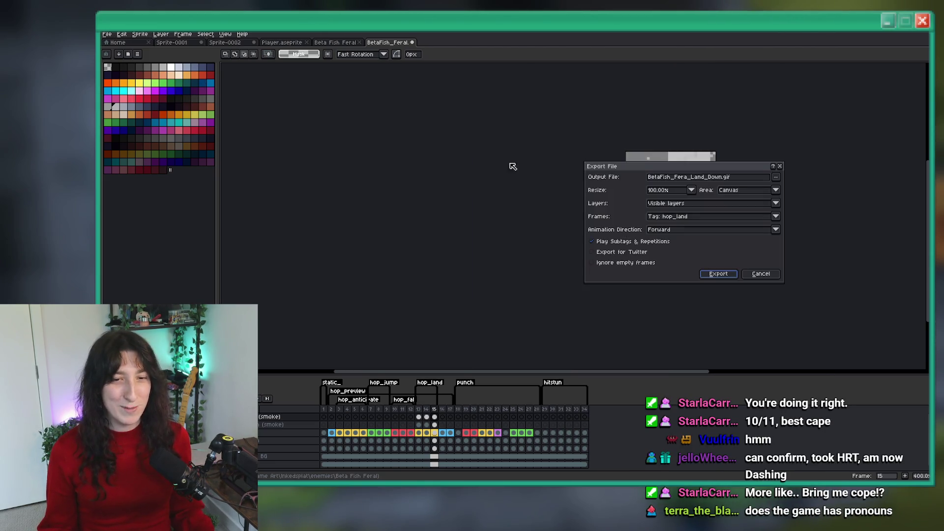
{"action": "double_click", "coordinate": [714, 177]}
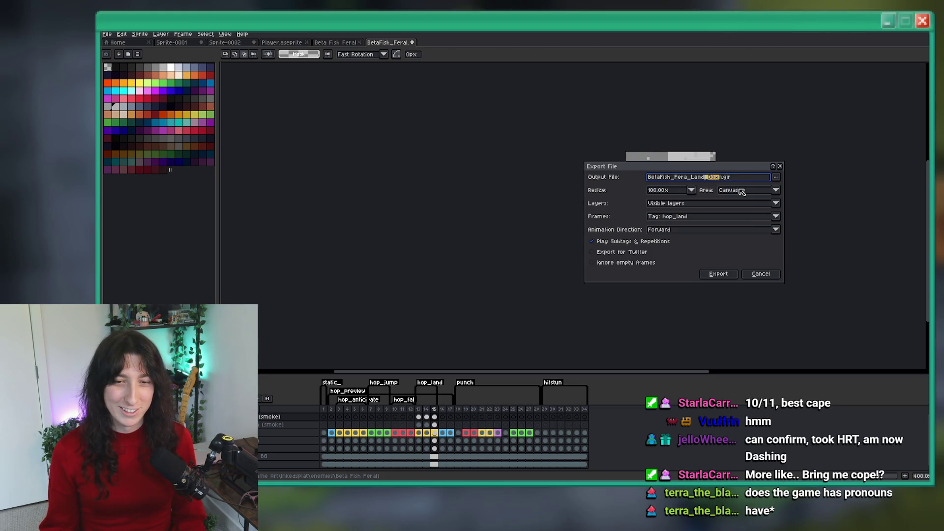
{"action": "type", "text": "_S"}
{"action": "key", "text": "Return"}
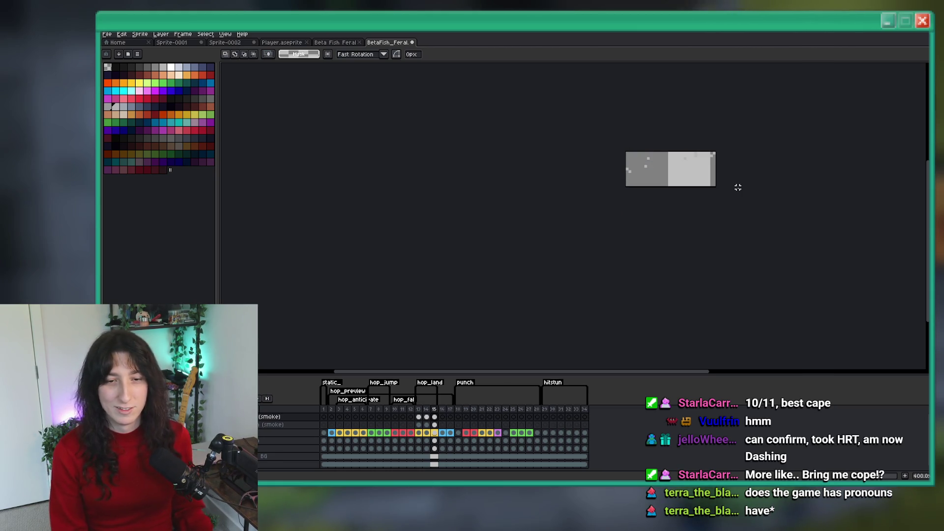
{"action": "key", "text": "ctrl+z"}
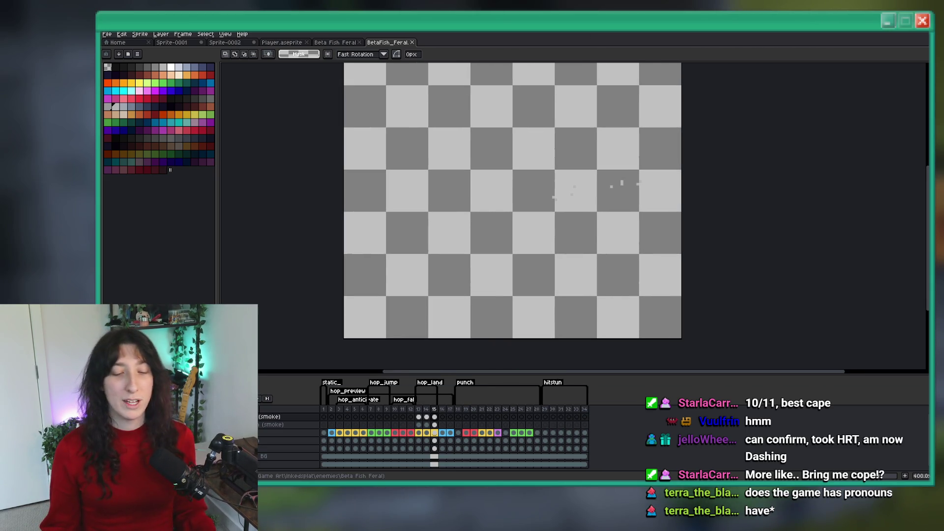
{"action": "key", "text": "alt+Tab"}
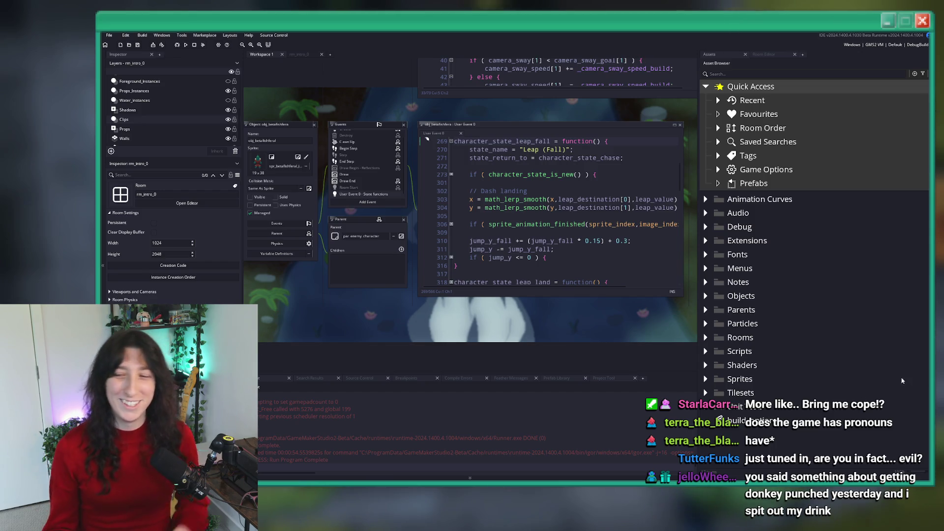
Pan the workspace to the obj_camera panels and close its object editor.
{"action": "mouse_move", "coordinate": [395, 126]}
{"action": "left_mouse_down"}
{"action": "mouse_move", "coordinate": [431, 147]}
{"action": "mouse_move", "coordinate": [409, 231]}
{"action": "left_mouse_up"}
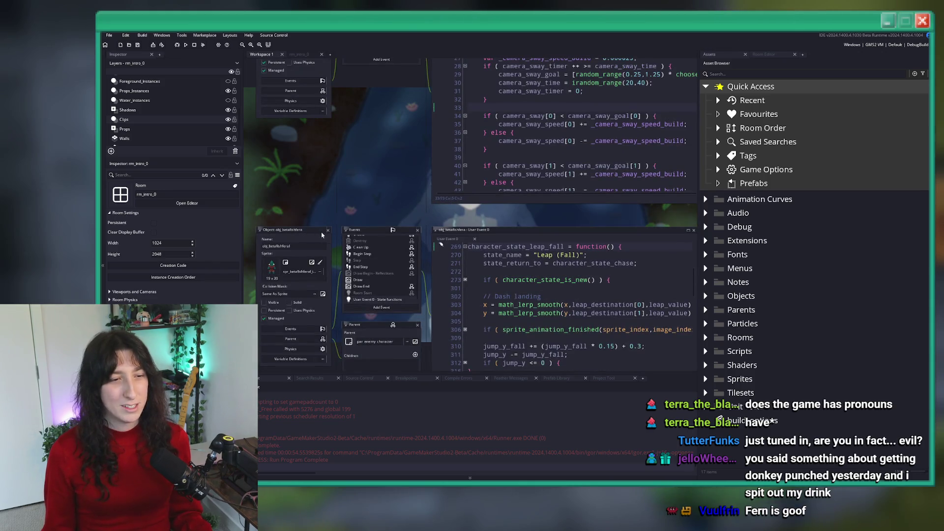
{"action": "left_click_drag", "start_coordinate": [355, 126], "coordinate": [354, 205]}
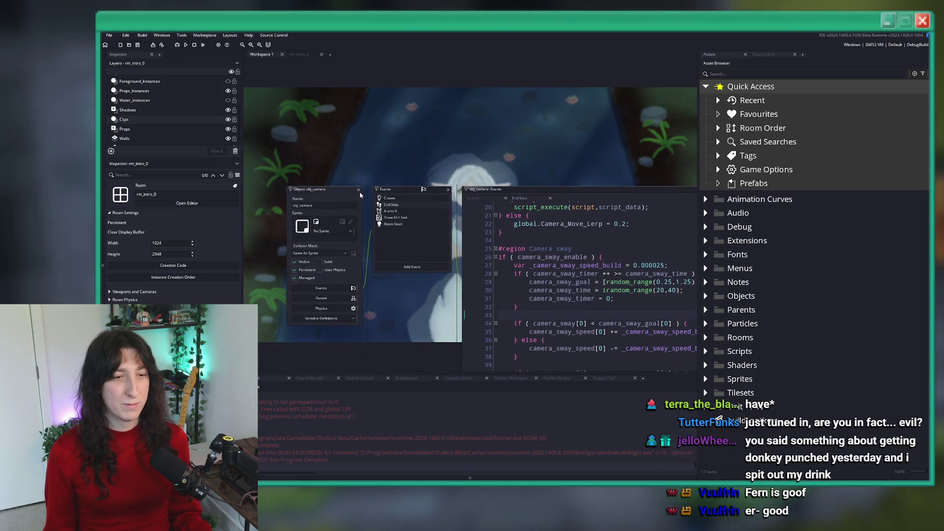
{"action": "left_click", "coordinate": [358, 190]}
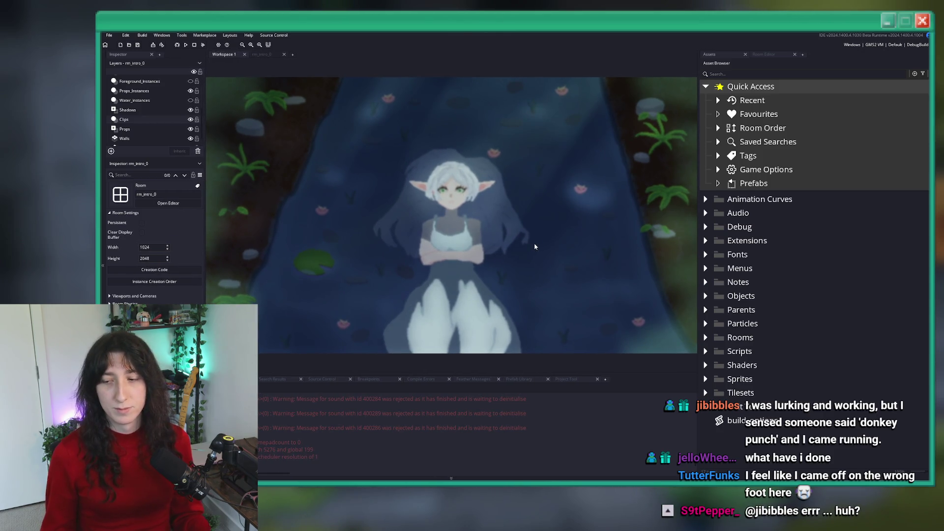
Search the asset tree for betafish_feral, then clear the search.
{"action": "key", "text": "ctrl+t"}
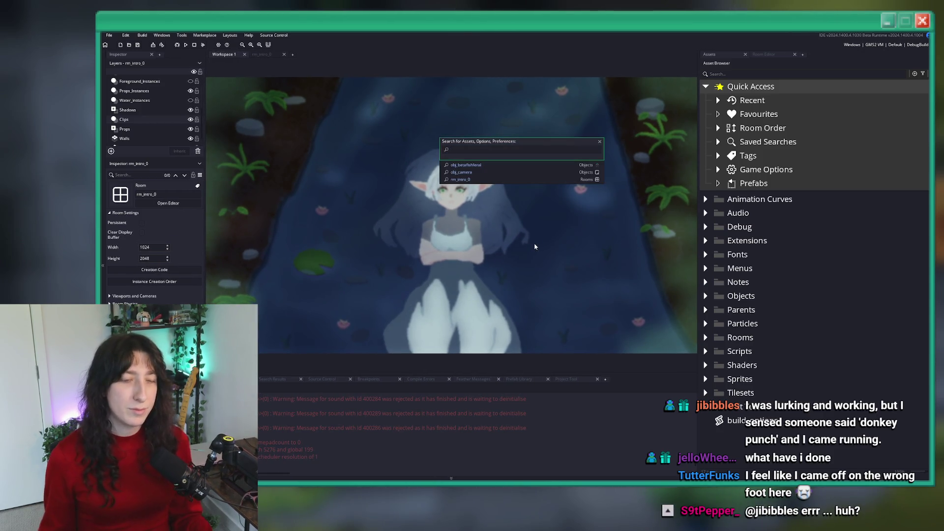
{"action": "type", "text": "betafish"}
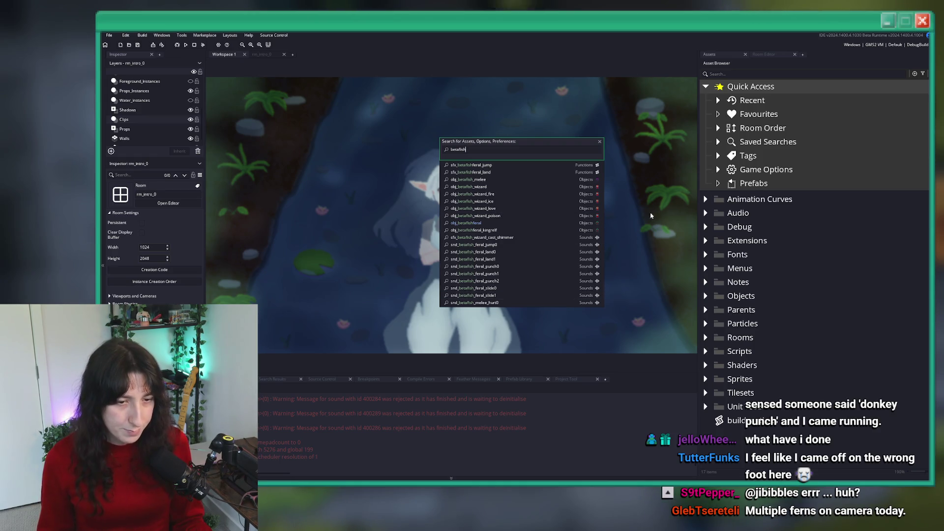
{"action": "left_click", "coordinate": [778, 75]}
{"action": "type", "text": "tafi"}
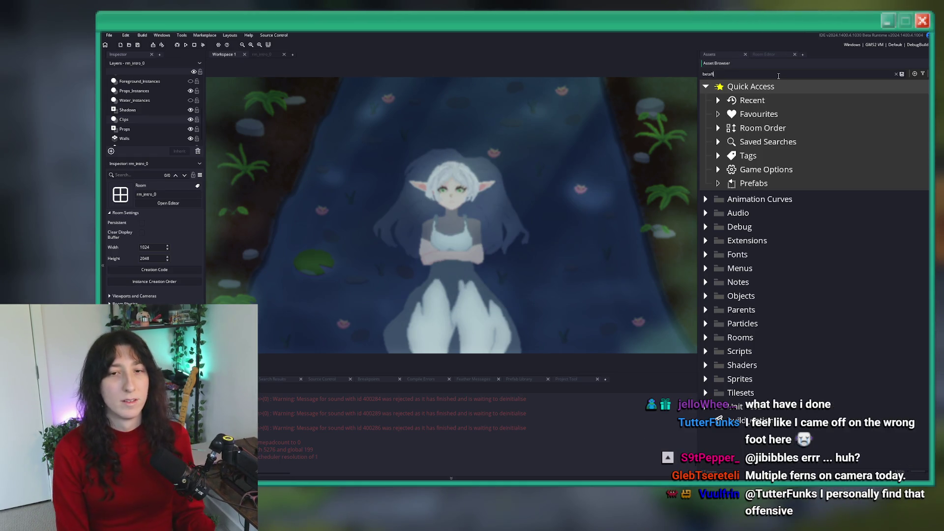
{"action": "type", "text": "sh_feral"}
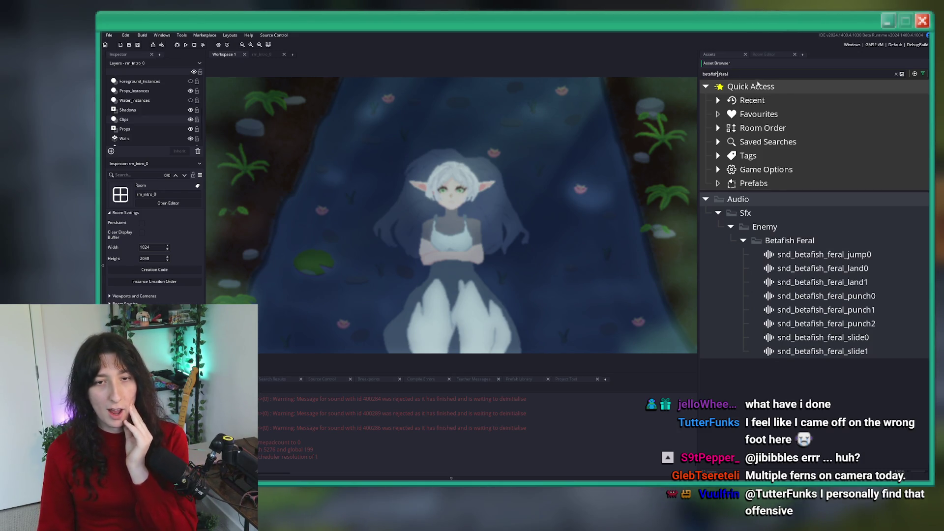
{"action": "scroll", "coordinate": [834, 129], "scroll_direction": "down", "scroll_amount": 5}
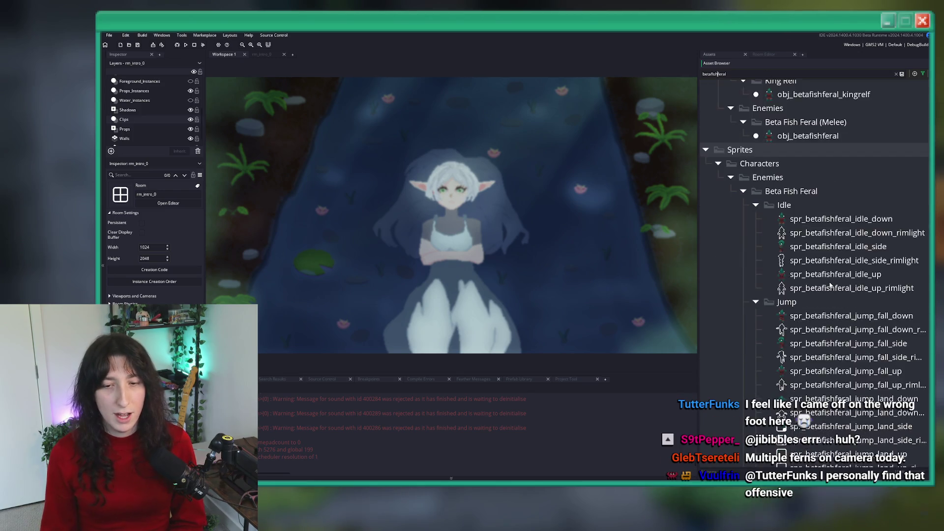
{"action": "left_click", "coordinate": [897, 74]}
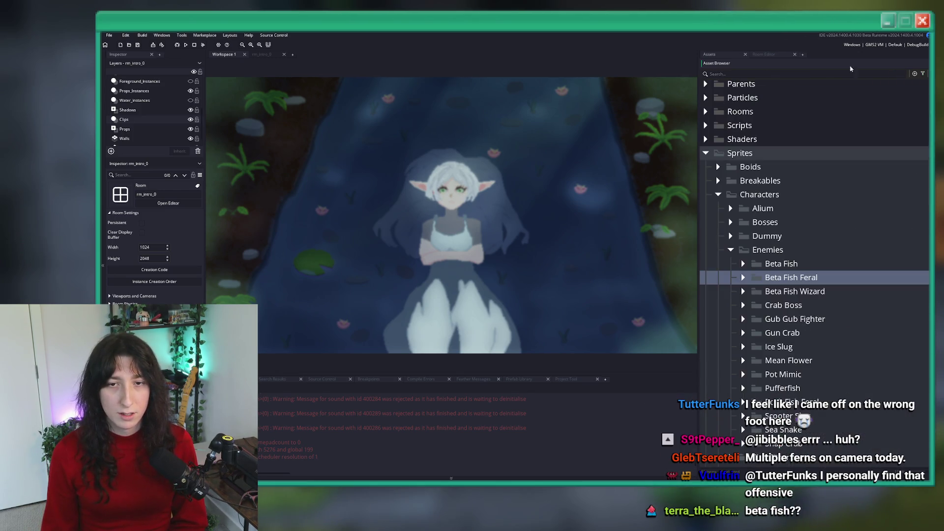
Create an Effects group inside the Beta Fish Feral sprite folder and collapse Idle.
{"action": "left_click", "coordinate": [743, 276]}
{"action": "scroll", "coordinate": [795, 248], "scroll_direction": "down", "scroll_amount": 2}
{"action": "right_click", "coordinate": [814, 229]}
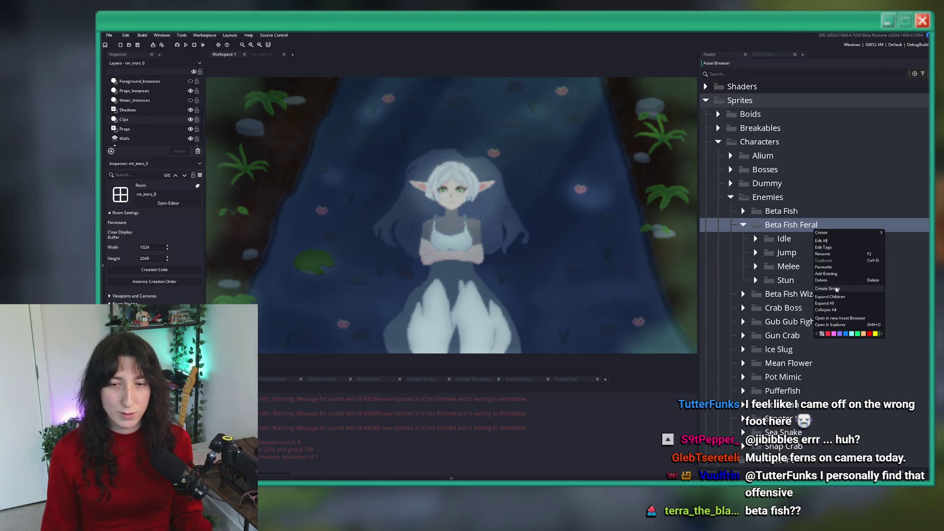
{"action": "left_click", "coordinate": [834, 289]}
{"action": "type", "text": "Effects"}
{"action": "key", "text": "Return"}
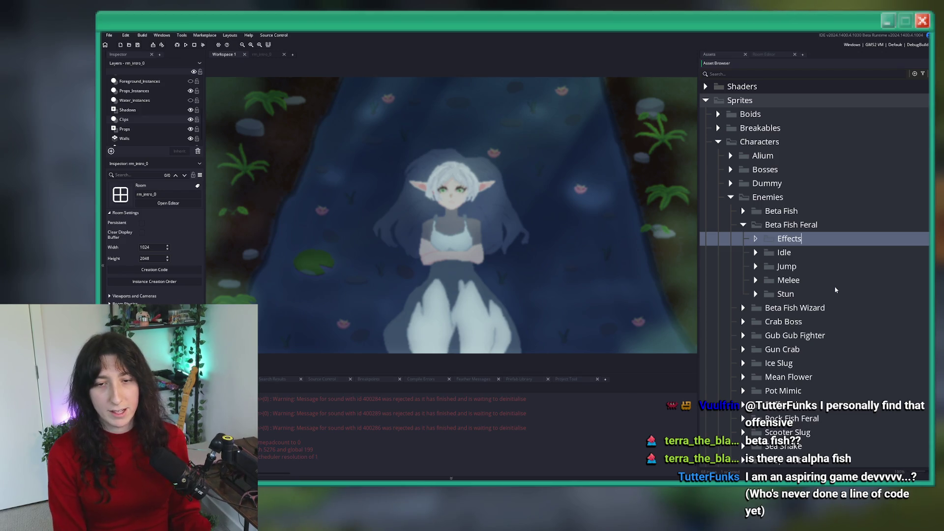
{"action": "left_click", "coordinate": [756, 252]}
{"action": "left_click", "coordinate": [755, 252]}
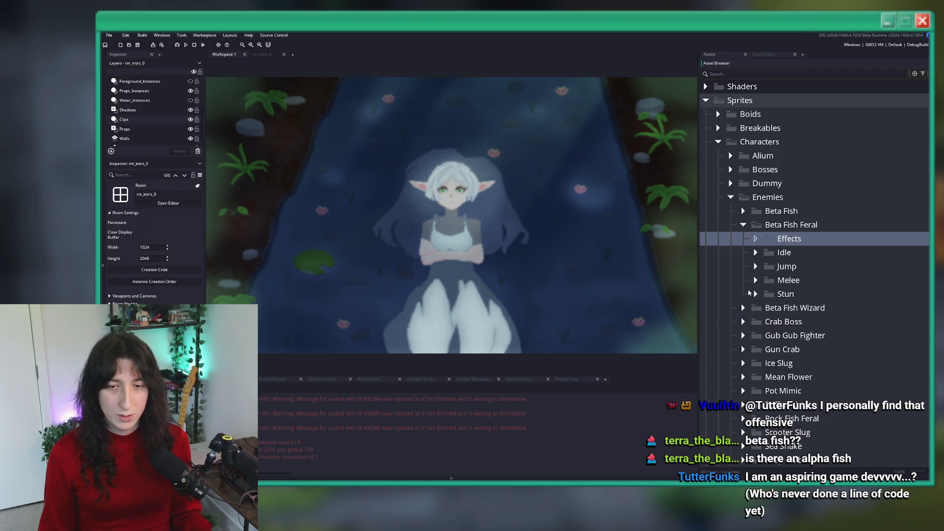
{"action": "key", "text": "alt+Tab"}
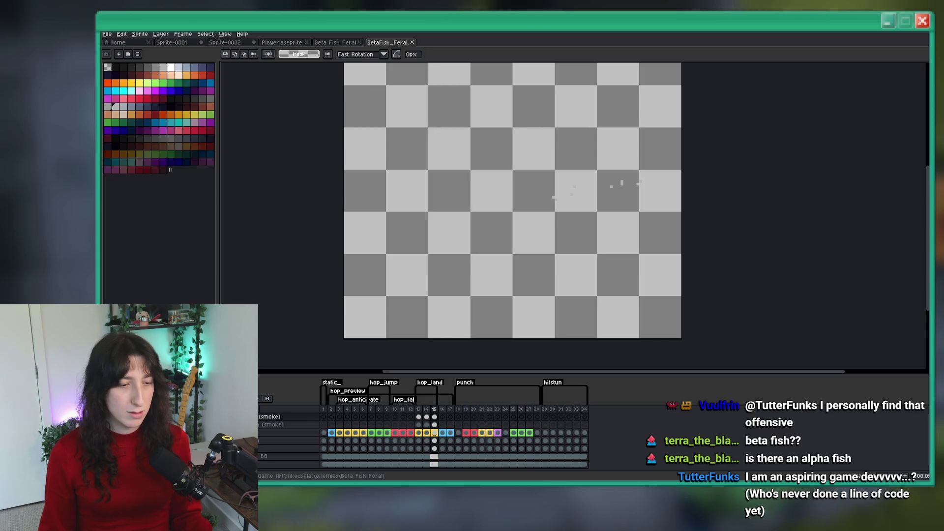
Play the BetaFish_Feral animation in Aseprite and zoom out to review it.
{"action": "key", "text": "Return"}
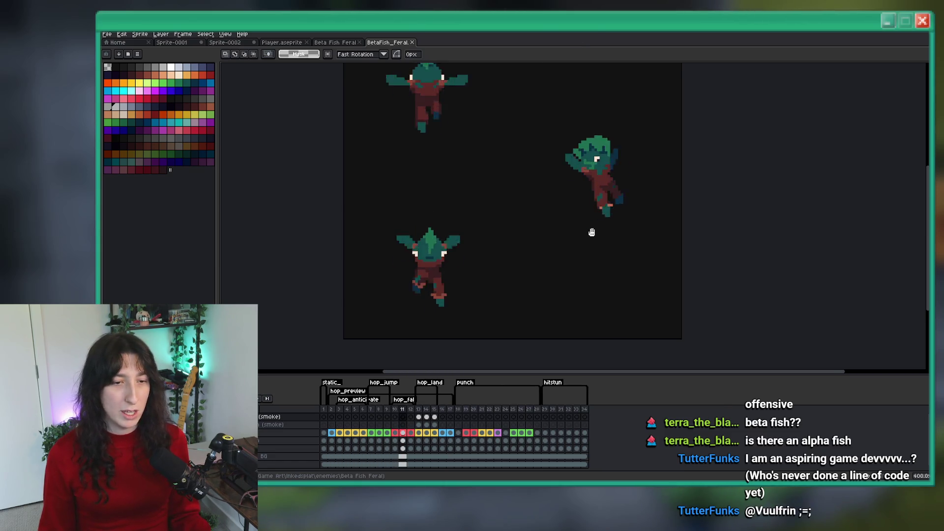
{"action": "scroll", "coordinate": [592, 232], "scroll_direction": "down", "scroll_amount": 2}
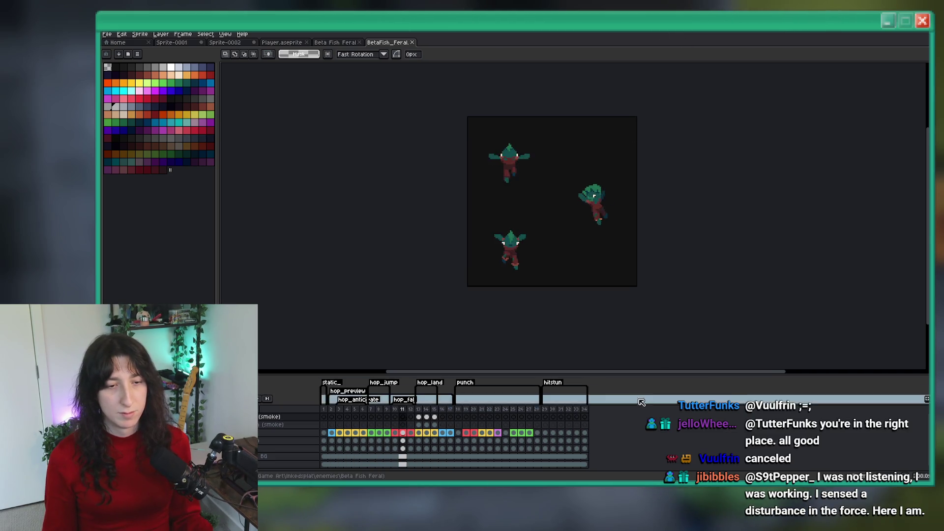
{"action": "key", "text": "alt+Tab"}
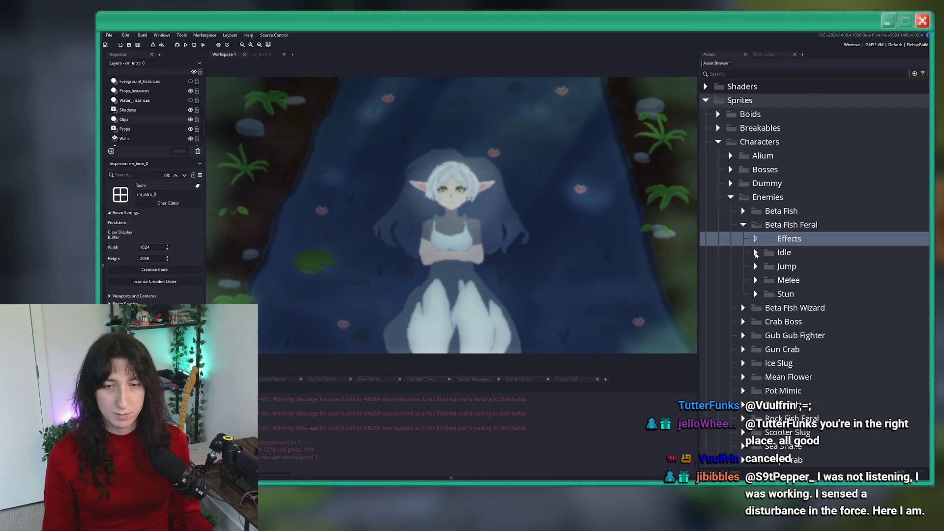
Duplicate spr_betafishferal_idle_down into Effects, rename it landing_smoke_down, and open it.
{"action": "left_click", "coordinate": [756, 252]}
{"action": "left_click", "coordinate": [773, 267]}
{"action": "key", "text": "ctrl+d"}
{"action": "left_click_drag", "start_coordinate": [835, 280], "coordinate": [789, 238]}
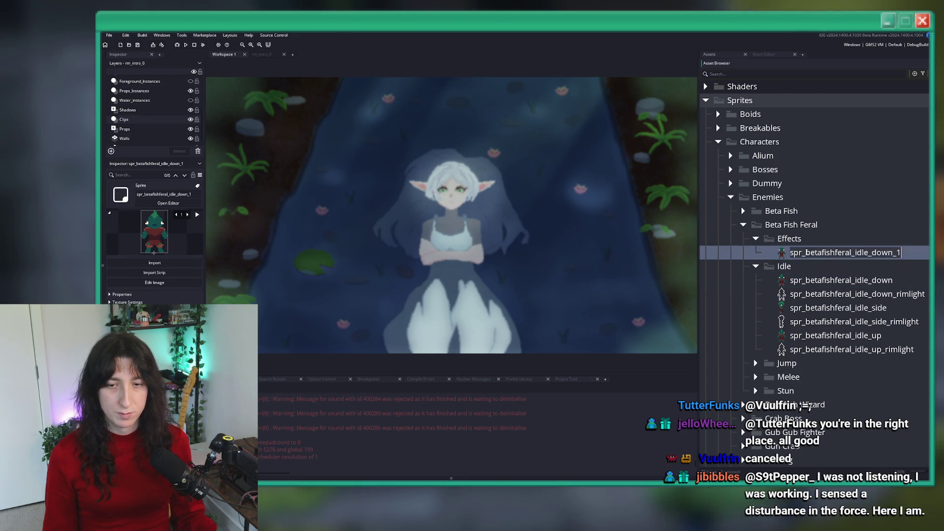
{"action": "left_click_drag", "start_coordinate": [849, 252], "coordinate": [915, 247]}
{"action": "type", "text": "_l"}
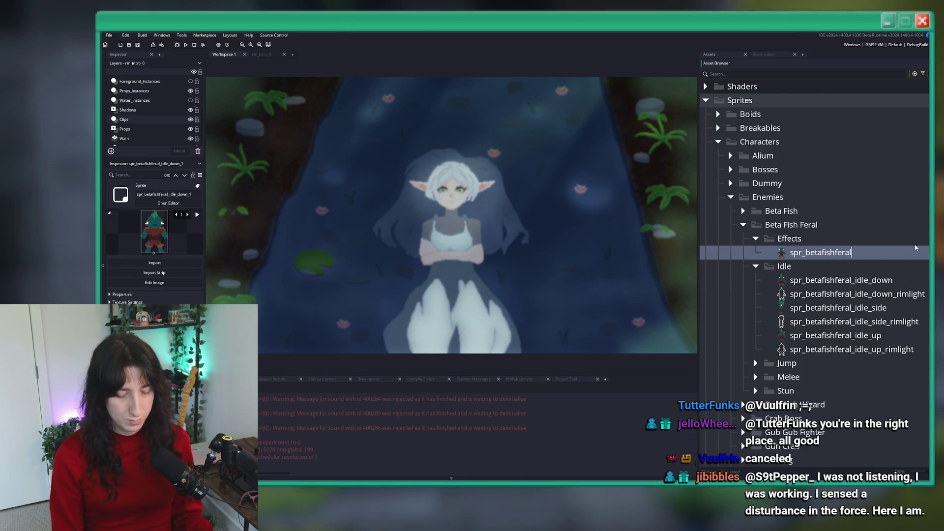
{"action": "type", "text": "anding_smoke"}
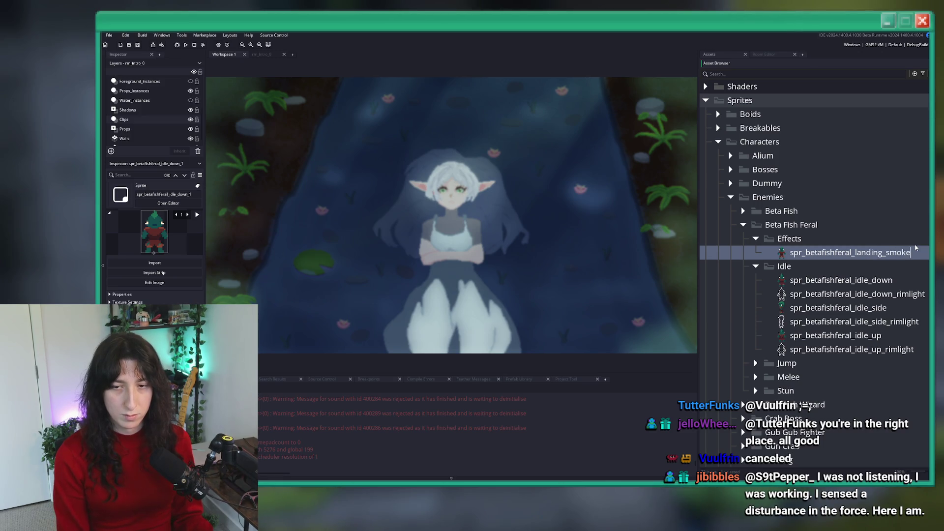
{"action": "key", "text": "Return"}
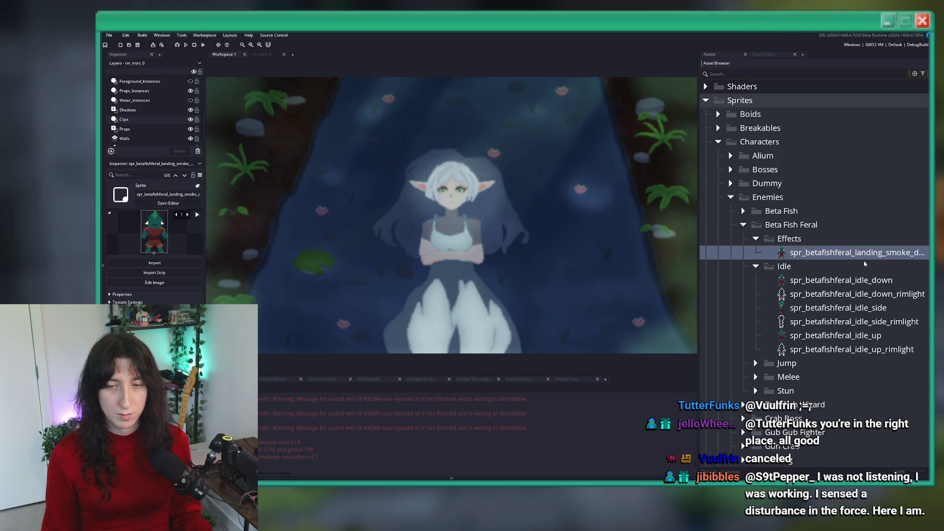
{"action": "double_click", "coordinate": [858, 252]}
Start an image import and browse to the BringMeHope Game Art folder.
{"action": "left_click", "coordinate": [359, 143]}
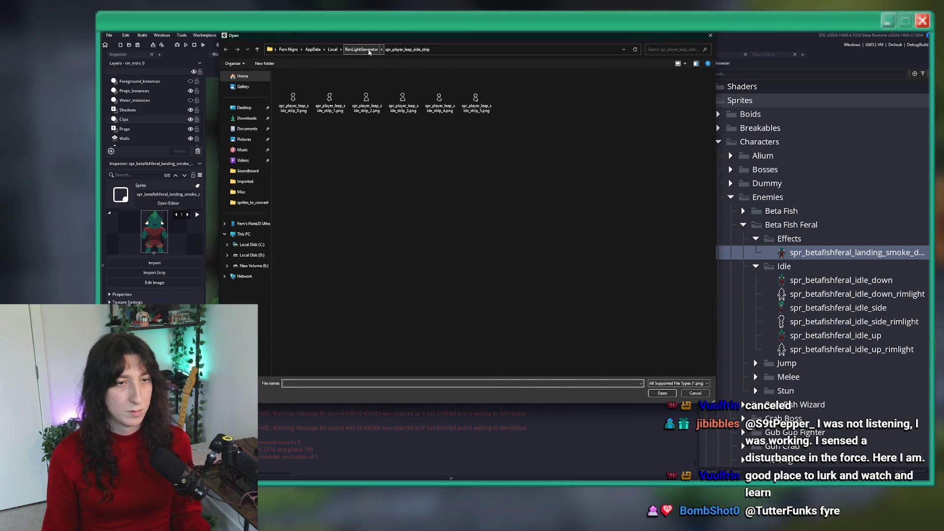
{"action": "left_click", "coordinate": [369, 51]}
{"action": "left_click", "coordinate": [249, 110]}
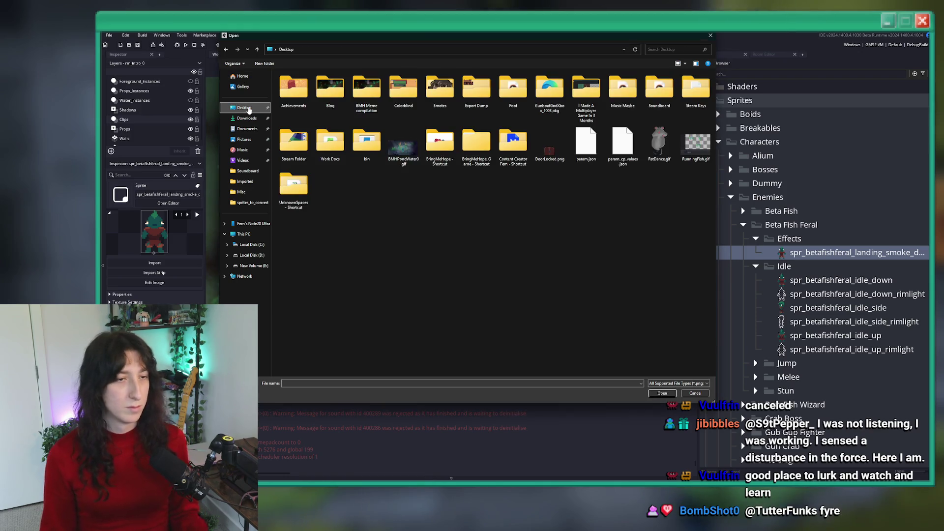
{"action": "left_click", "coordinate": [226, 49]}
{"action": "left_click", "coordinate": [237, 49]}
{"action": "left_click", "coordinate": [475, 148]}
{"action": "double_click", "coordinate": [439, 144]}
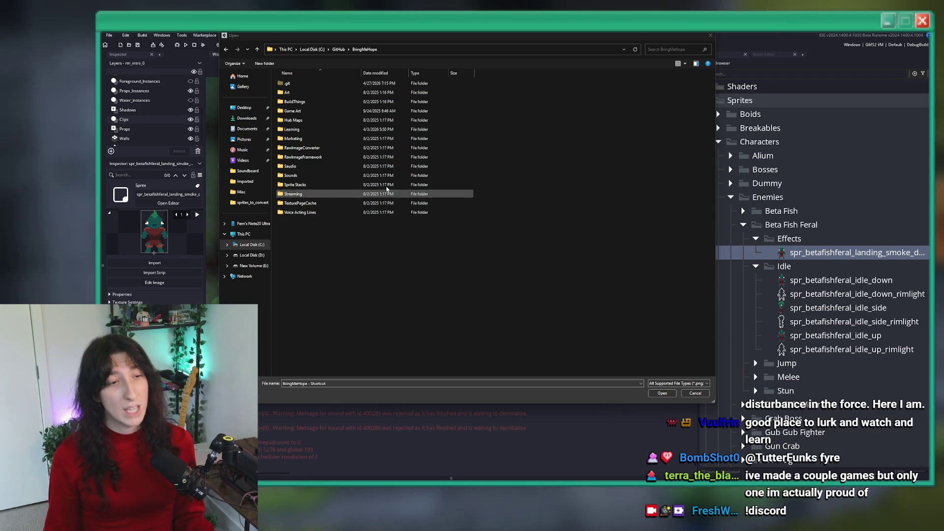
{"action": "double_click", "coordinate": [346, 111]}
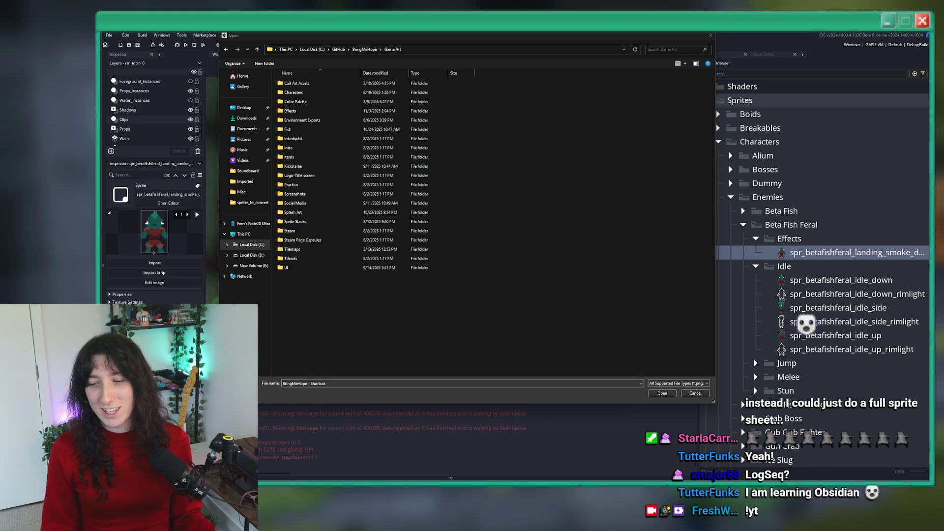
{"action": "key", "text": "alt+Tab"}
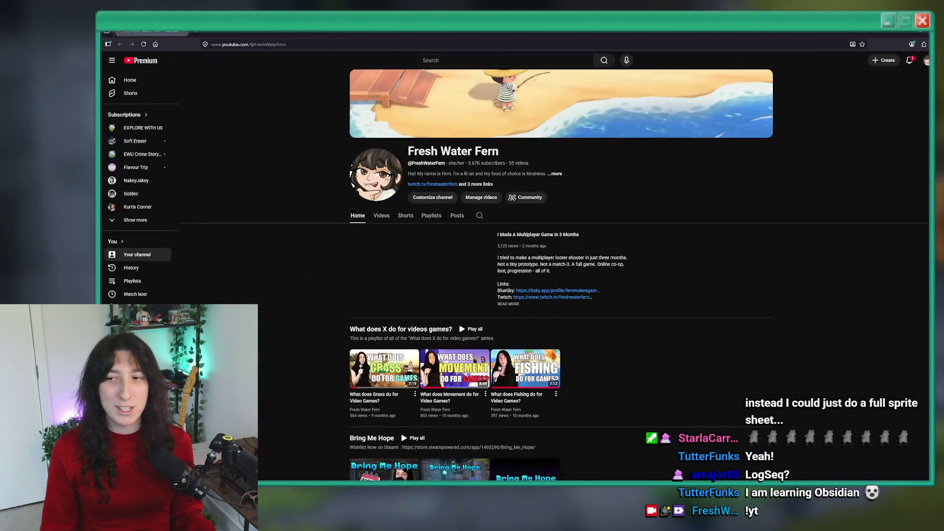
{"action": "left_click", "coordinate": [399, 216]}
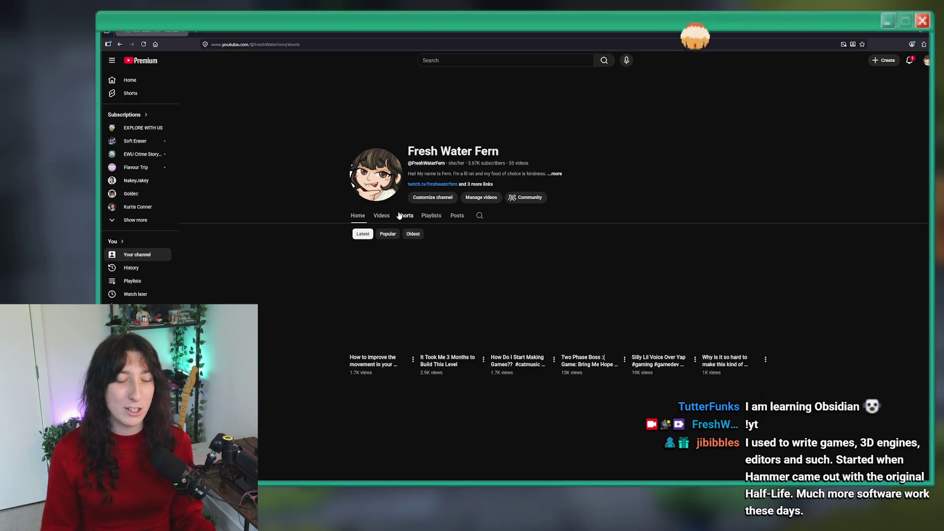
{"action": "scroll", "coordinate": [495, 251], "scroll_direction": "down", "scroll_amount": 15}
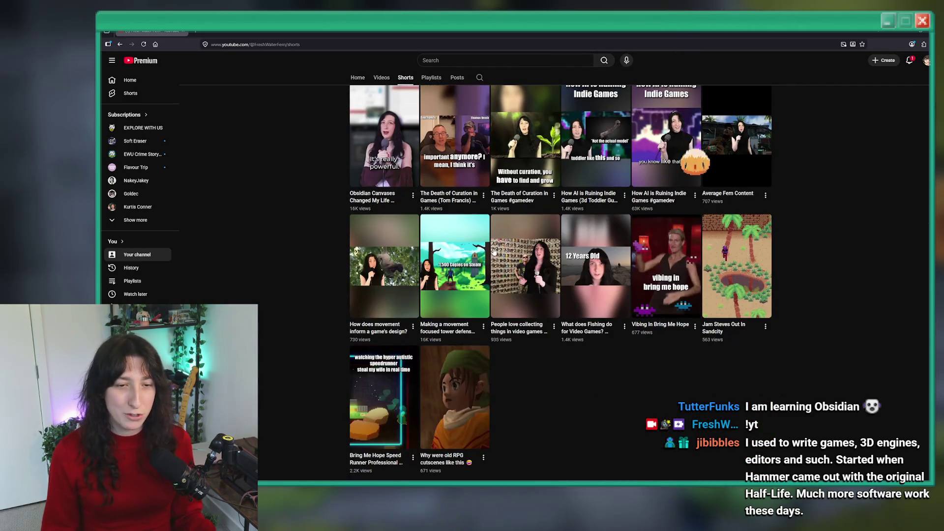
{"action": "scroll", "coordinate": [565, 289], "scroll_direction": "up", "scroll_amount": 3}
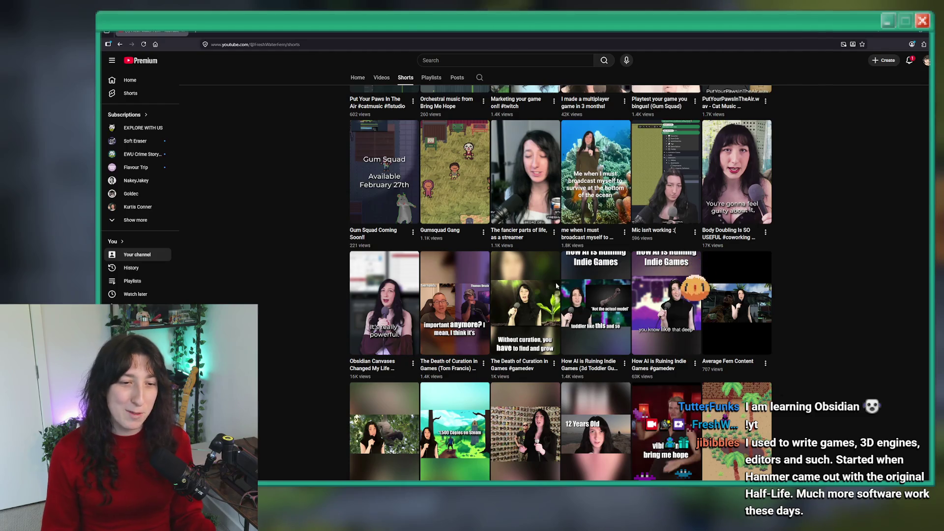
{"action": "left_click", "coordinate": [383, 291]}
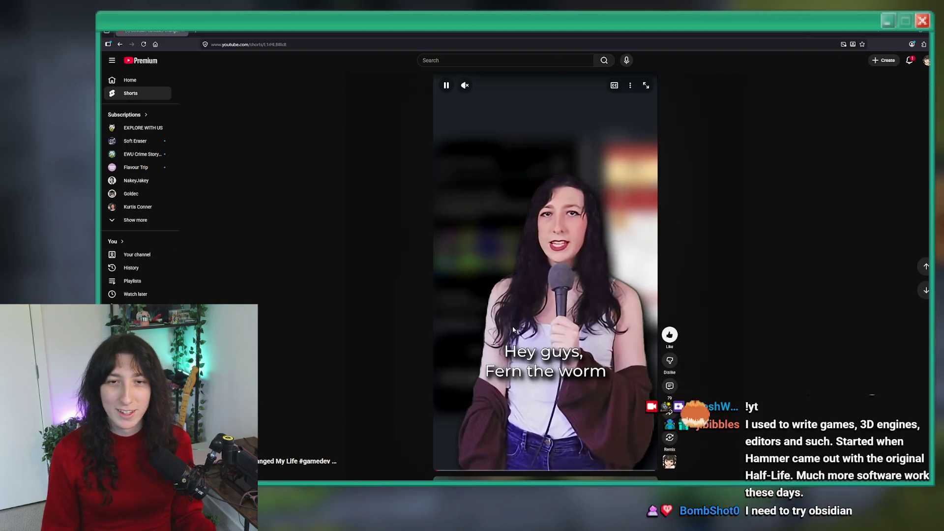
{"action": "left_click", "coordinate": [495, 87]}
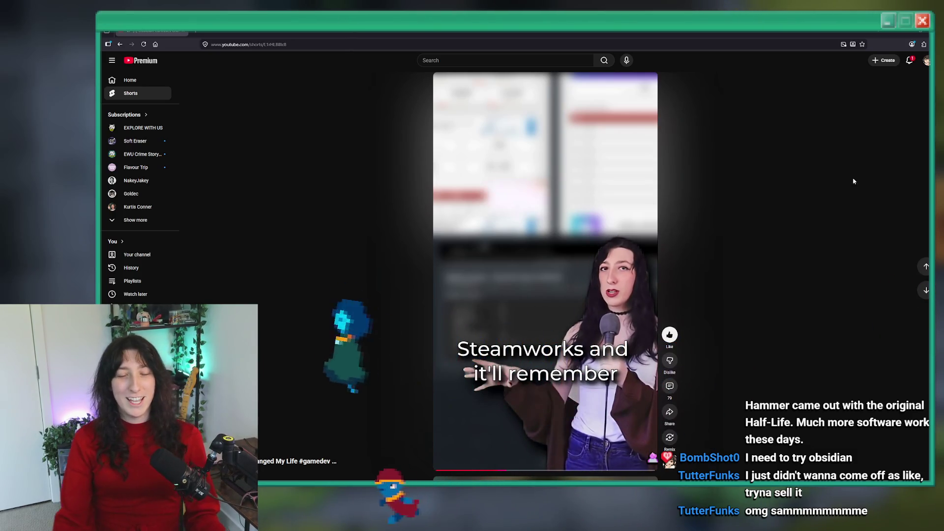
{"action": "left_click", "coordinate": [593, 469]}
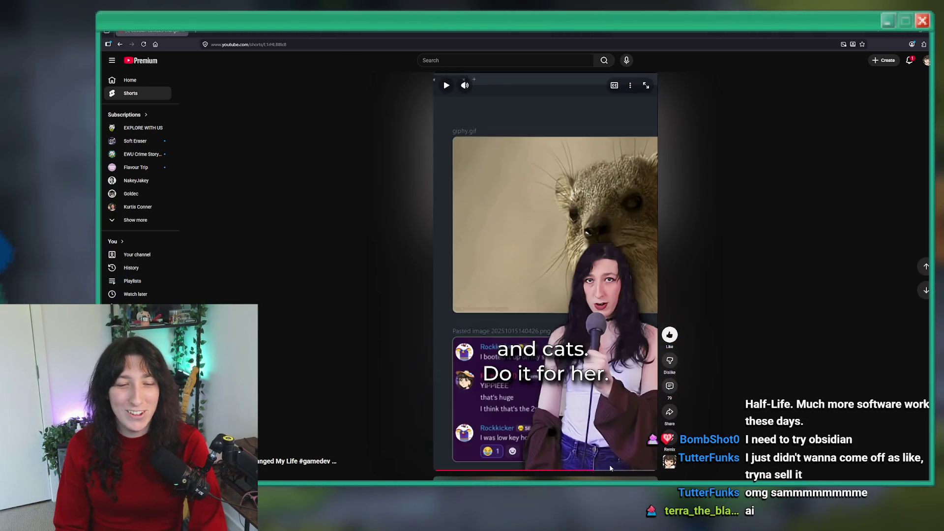
{"action": "left_click", "coordinate": [623, 469]}
{"action": "left_click", "coordinate": [606, 391]}
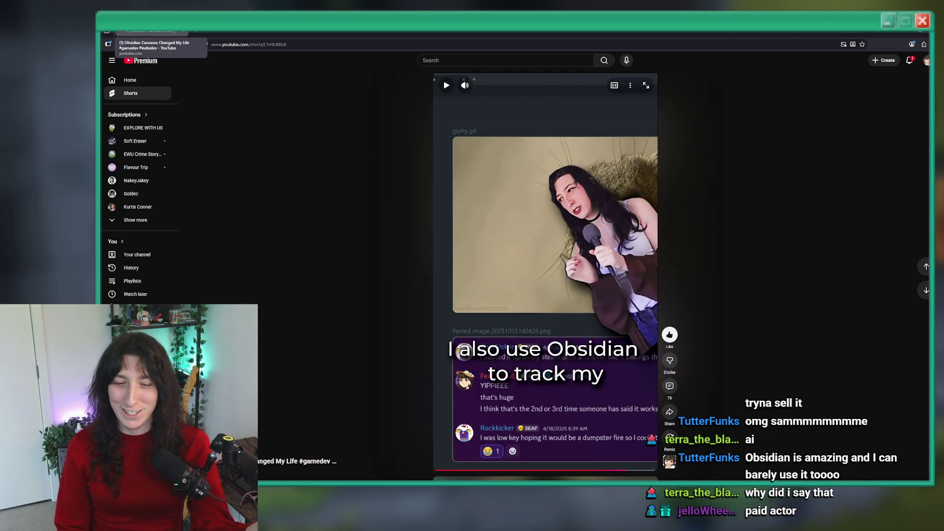
{"action": "left_click", "coordinate": [669, 386]}
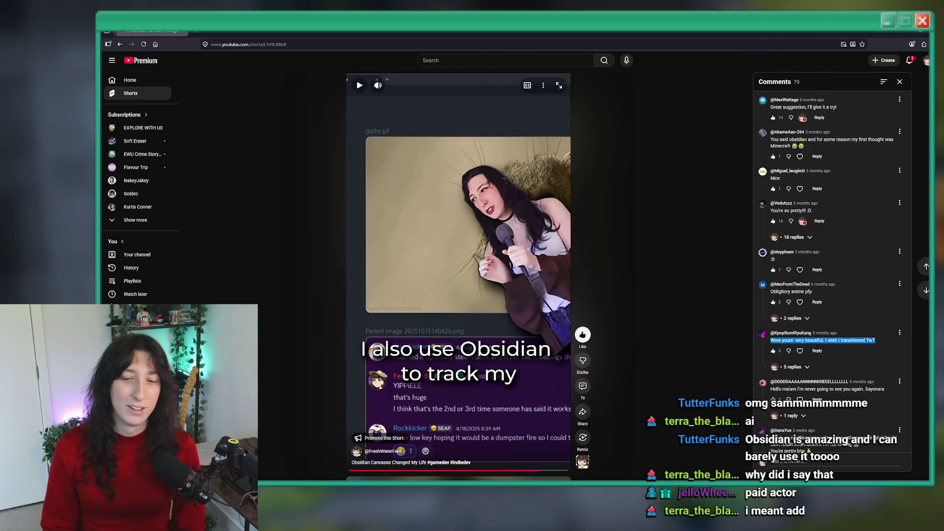
{"action": "key", "text": "alt+Tab"}
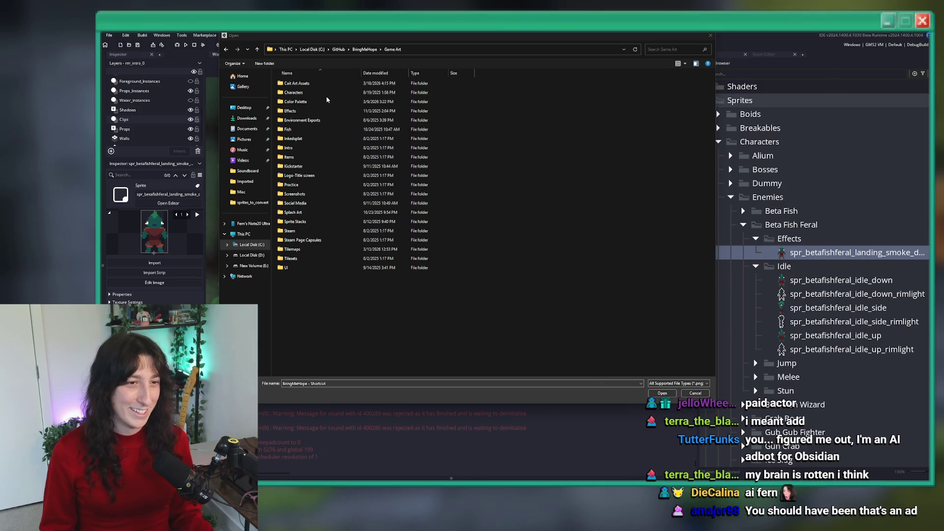
Import the down-facing landing smoke image from Inkedsplat > enemies > Beta Fish Feral.
{"action": "left_click", "coordinate": [341, 140]}
{"action": "double_click", "coordinate": [342, 140]}
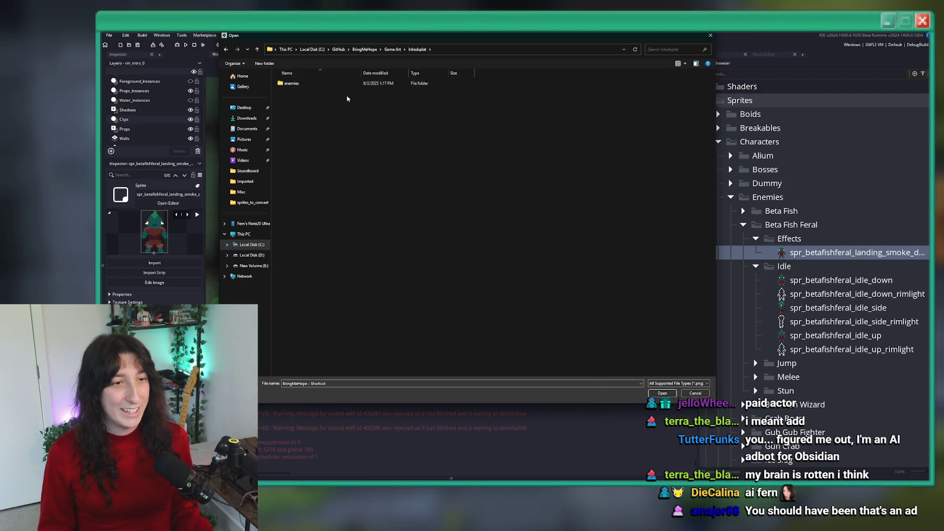
{"action": "double_click", "coordinate": [350, 85]}
{"action": "double_click", "coordinate": [345, 93]}
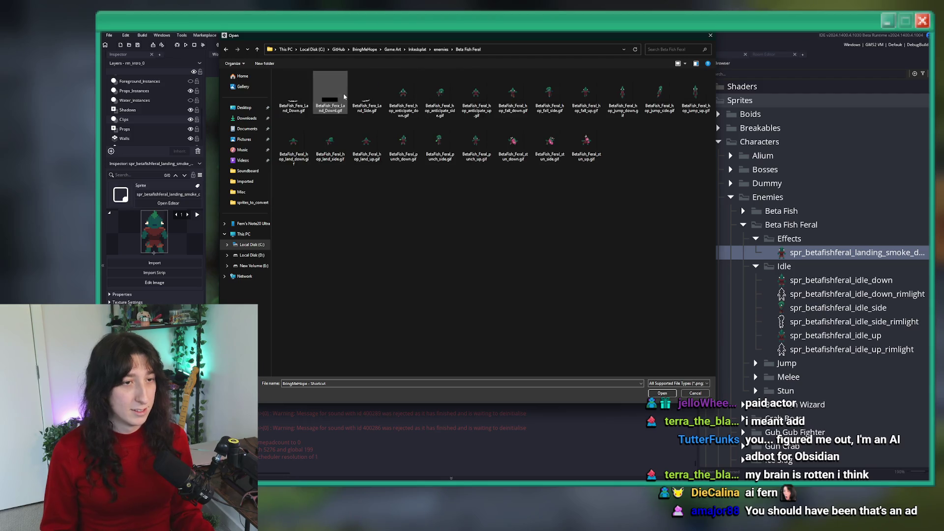
{"action": "double_click", "coordinate": [293, 91]}
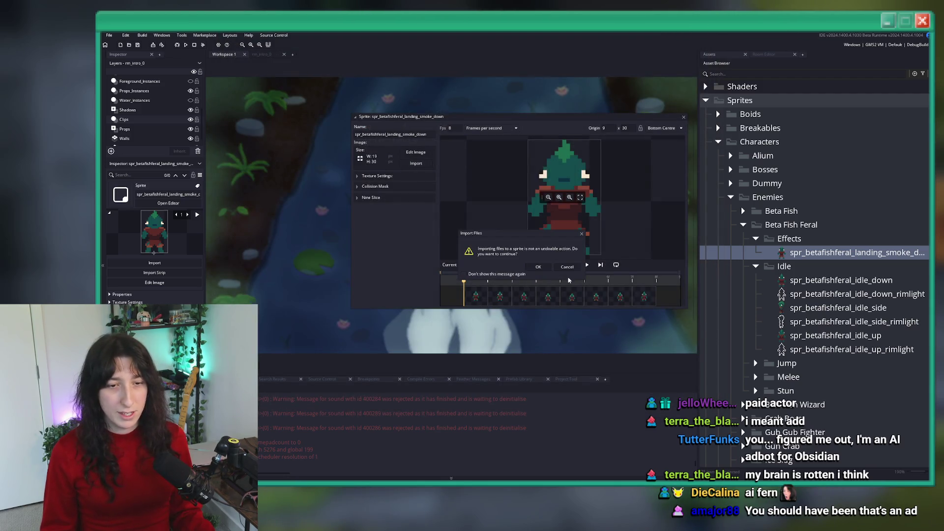
{"action": "left_click", "coordinate": [538, 267]}
Preview the 48x13 three-frame smoke animation and close the sprite editor.
{"action": "left_click", "coordinate": [519, 246]}
{"action": "left_click", "coordinate": [318, 157]}
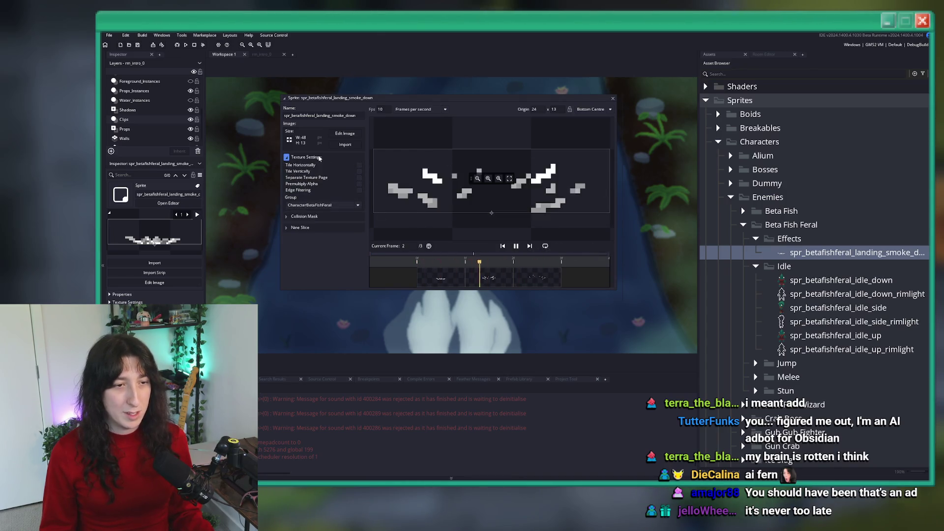
{"action": "left_click", "coordinate": [319, 157]}
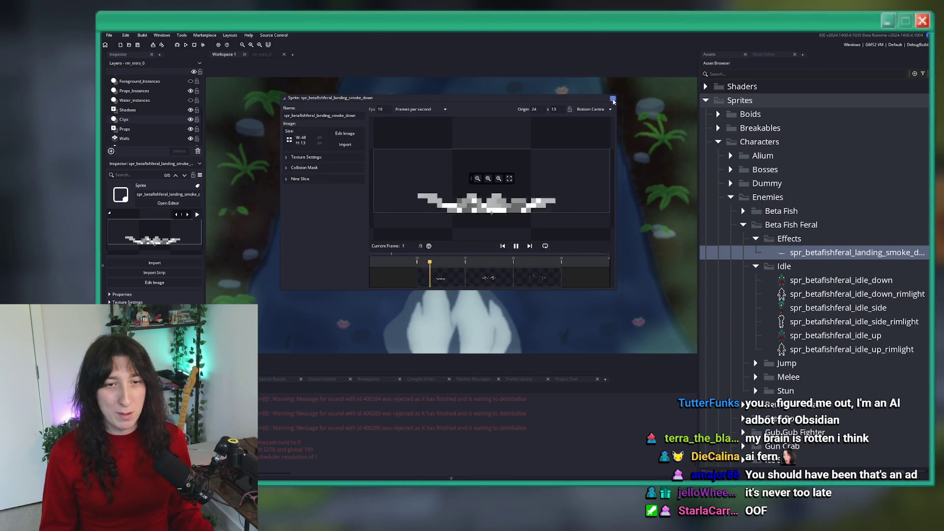
{"action": "left_click", "coordinate": [612, 99]}
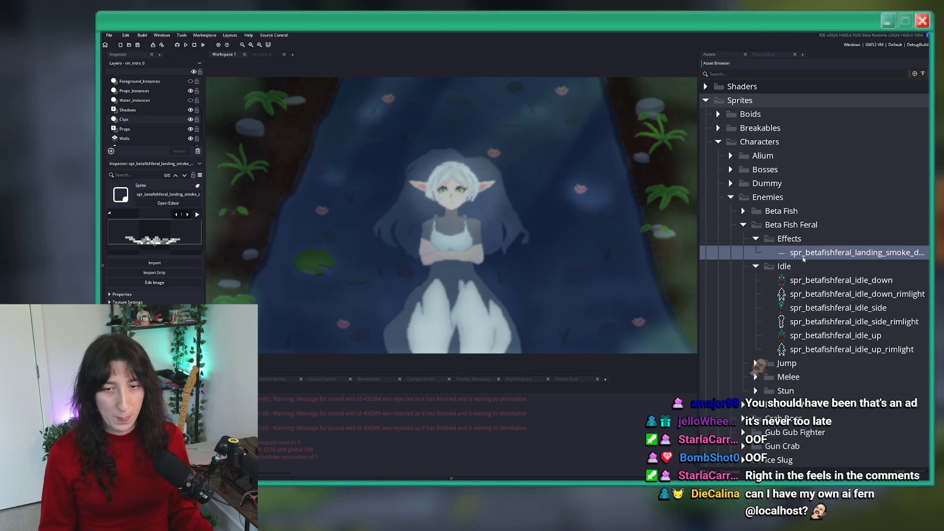
Cycle between Aseprite and GameMaker, ending on GameMaker's Beta Fish Feral Effects folder.
{"action": "key", "text": "alt+Tab"}
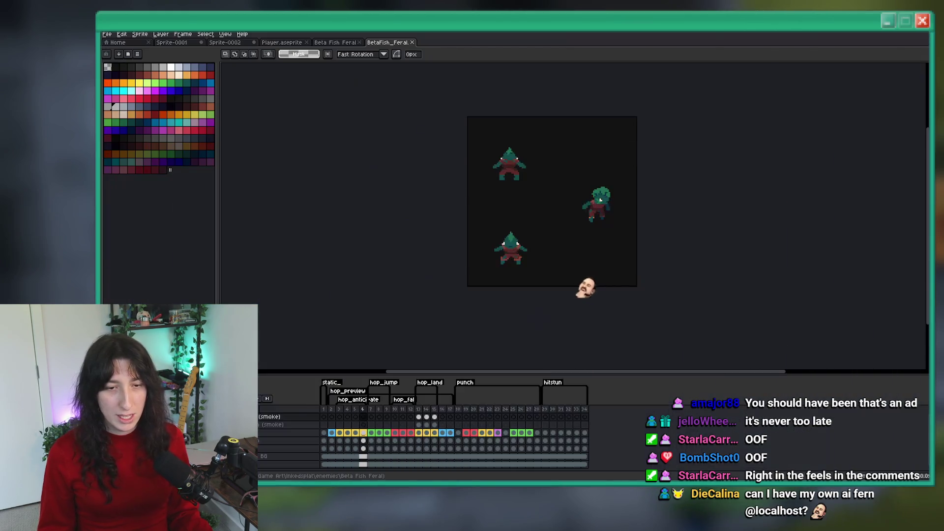
{"action": "key", "text": "alt+Tab"}
{"action": "key", "text": "alt+Tab"}
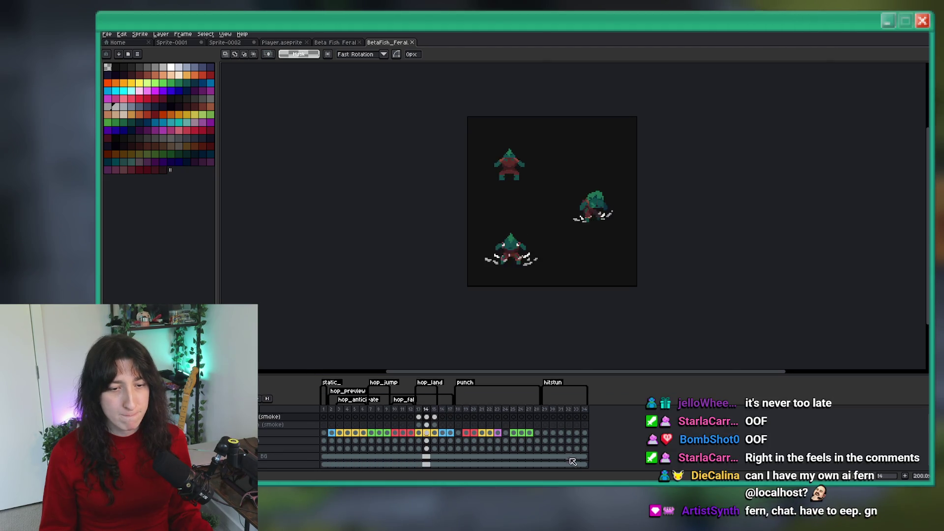
{"action": "key", "text": "alt+Tab"}
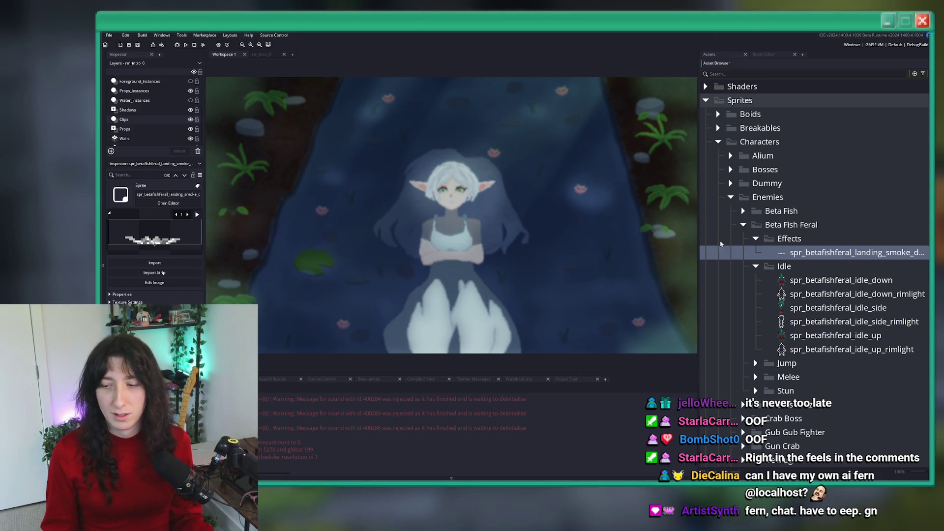
Duplicate the landing smoke down sprite, rename it spr_betafishferal_landing_smoke_side, and open it.
{"action": "key", "text": "ctrl+d"}
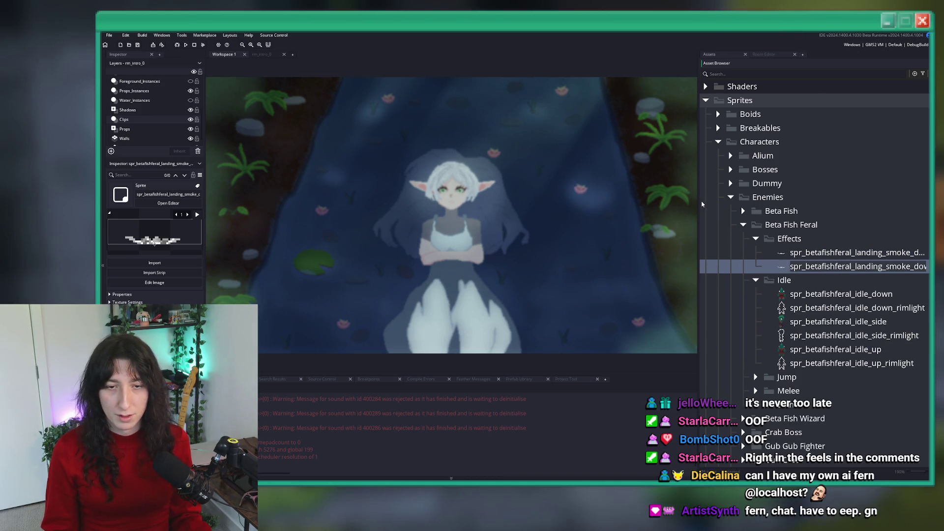
{"action": "left_click_drag", "start_coordinate": [699, 198], "coordinate": [616, 199]}
{"action": "key", "text": "F2"}
{"action": "key", "text": "BackSpace"}
{"action": "key", "text": "BackSpace"}
{"action": "key", "text": "BackSpace"}
{"action": "type", "text": "sidek"}
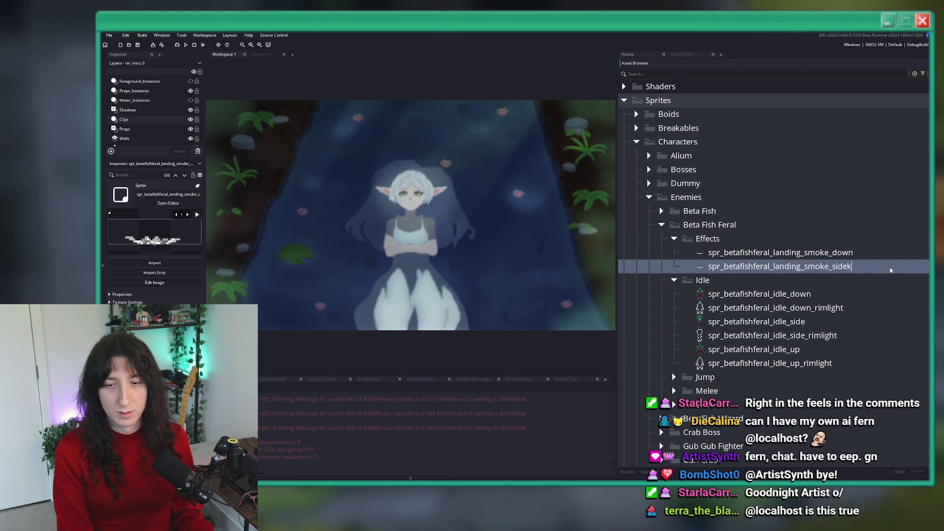
{"action": "key", "text": "BackSpace"}
{"action": "key", "text": "Return"}
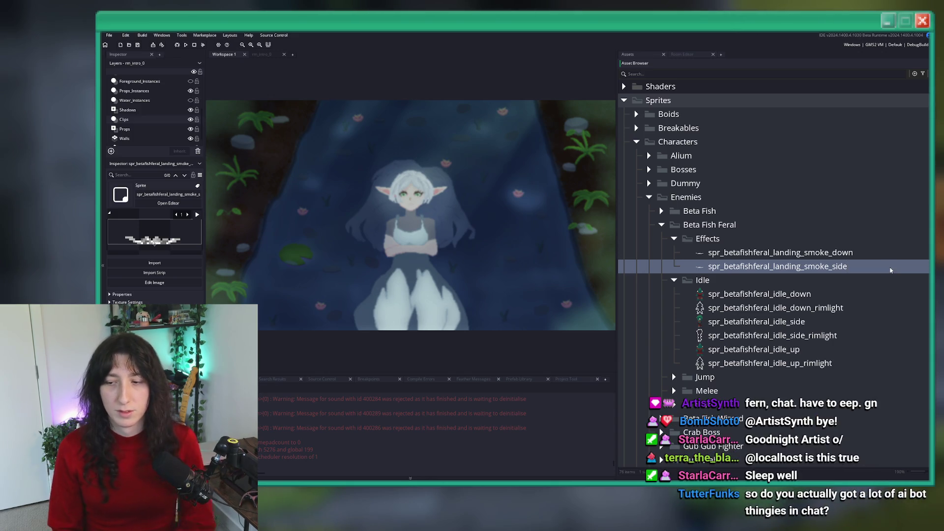
{"action": "double_click", "coordinate": [890, 270]}
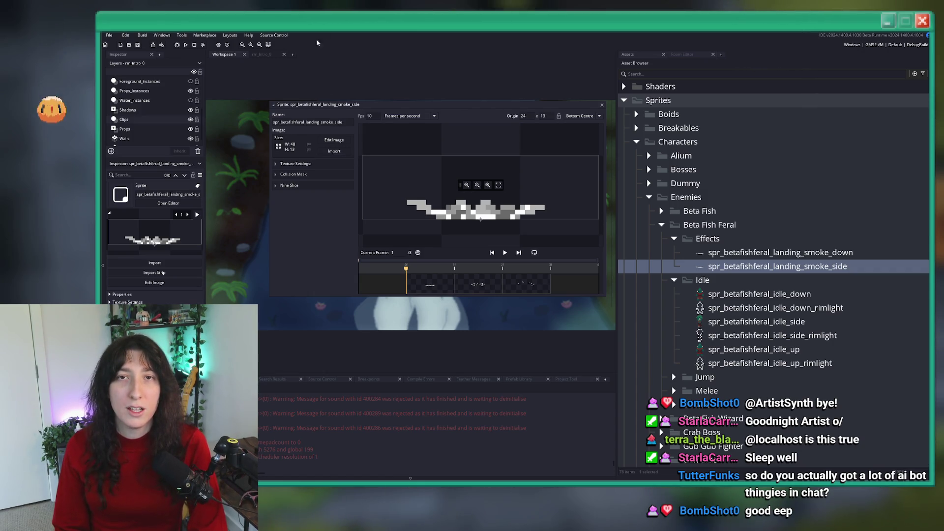
Import the side smoke GIF into the smoke_side sprite, replacing its frames, and preview it.
{"action": "left_click", "coordinate": [331, 155]}
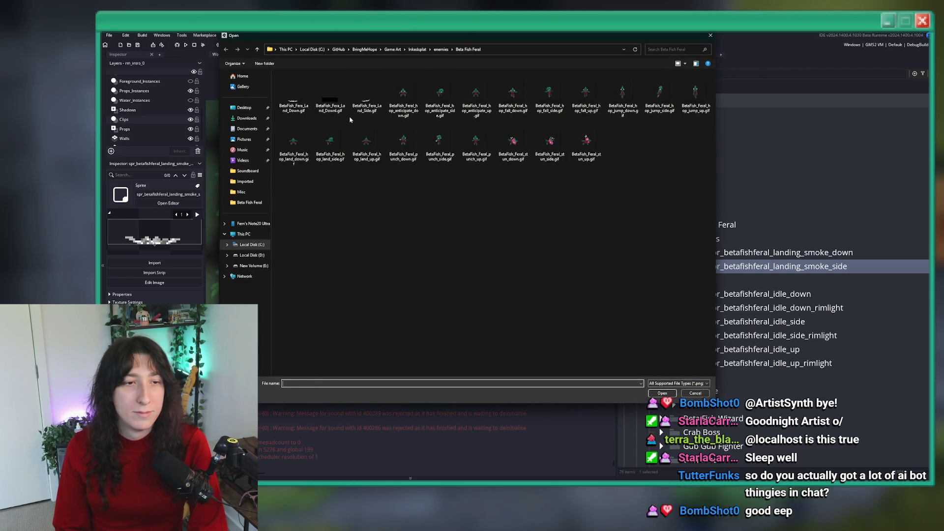
{"action": "double_click", "coordinate": [366, 92]}
{"action": "left_click", "coordinate": [538, 266]}
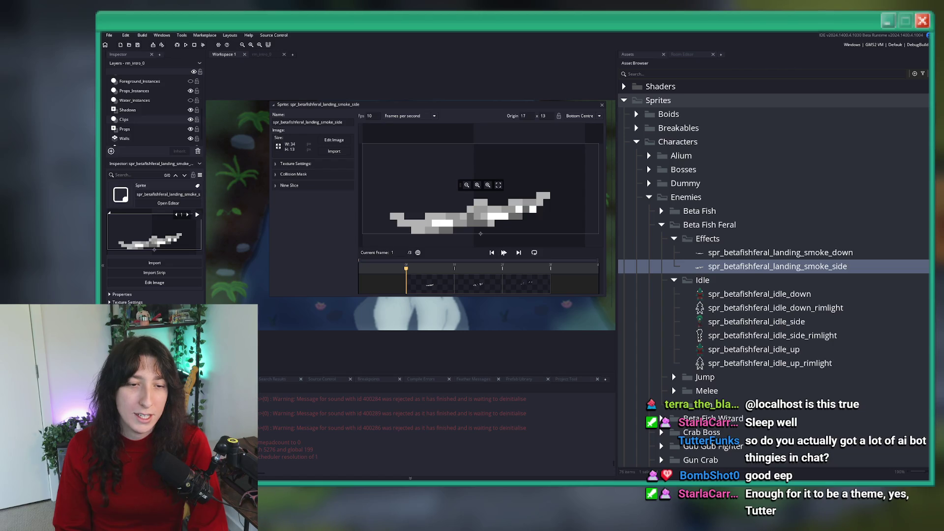
{"action": "left_click", "coordinate": [503, 252]}
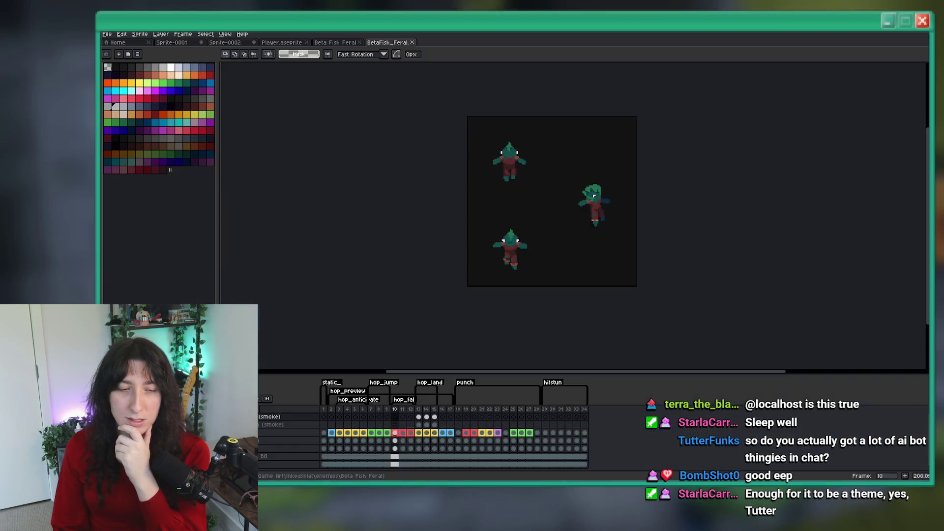
In Aseprite, jump to frame 13, the landing frame.
{"action": "key", "text": "alt+Tab"}
{"action": "left_click", "coordinate": [404, 441]}
{"action": "left_click", "coordinate": [418, 416]}
{"action": "scroll", "coordinate": [608, 212], "scroll_direction": "up", "scroll_amount": 4}
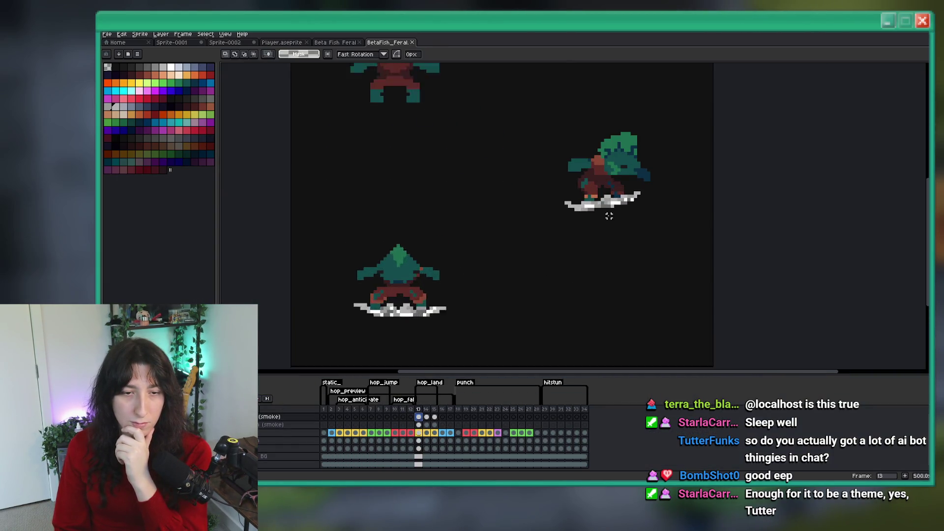
Compare the side smoke against Aseprite, then open the landing smoke down sprite.
{"action": "key", "text": "alt+Tab"}
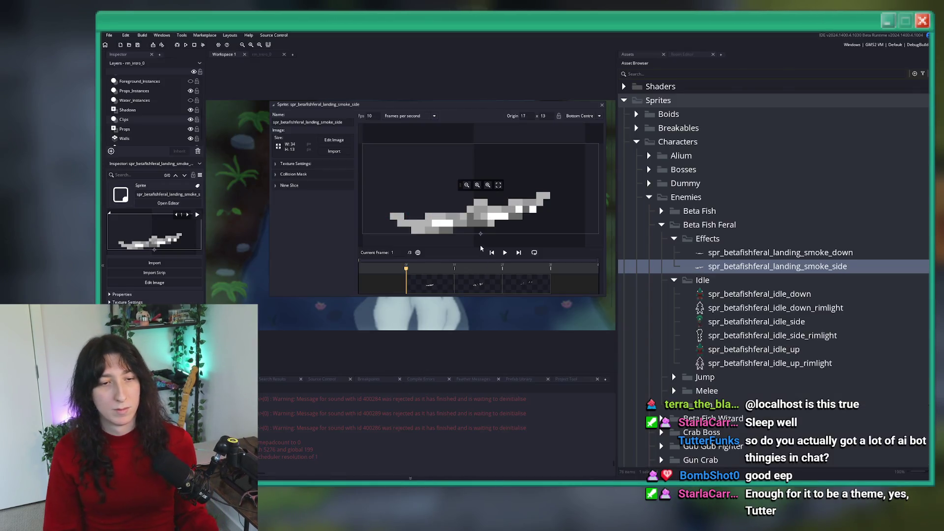
{"action": "key", "text": "alt+Tab"}
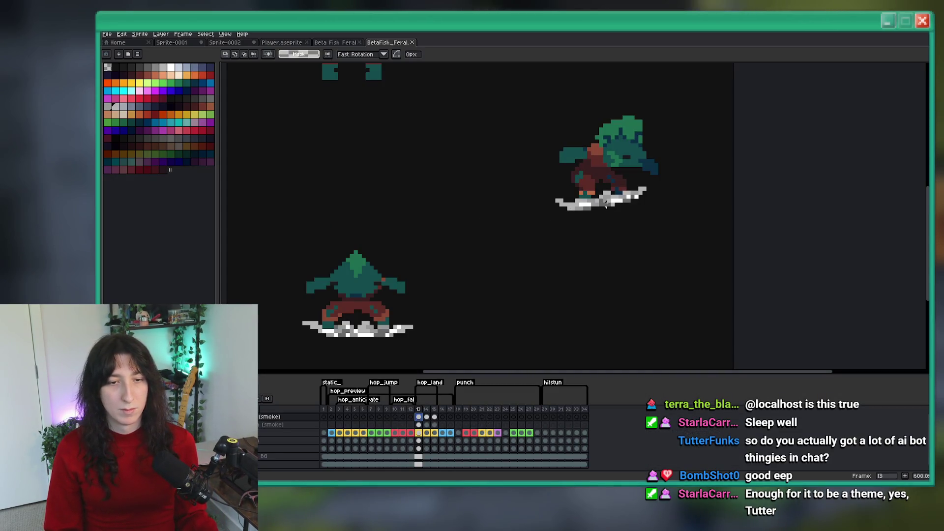
{"action": "key", "text": "alt+Tab"}
{"action": "key", "text": "alt+Tab"}
Redraw the smoke under the lower character on frame 13 in Aseprite.
{"action": "key", "text": "alt+Tab"}
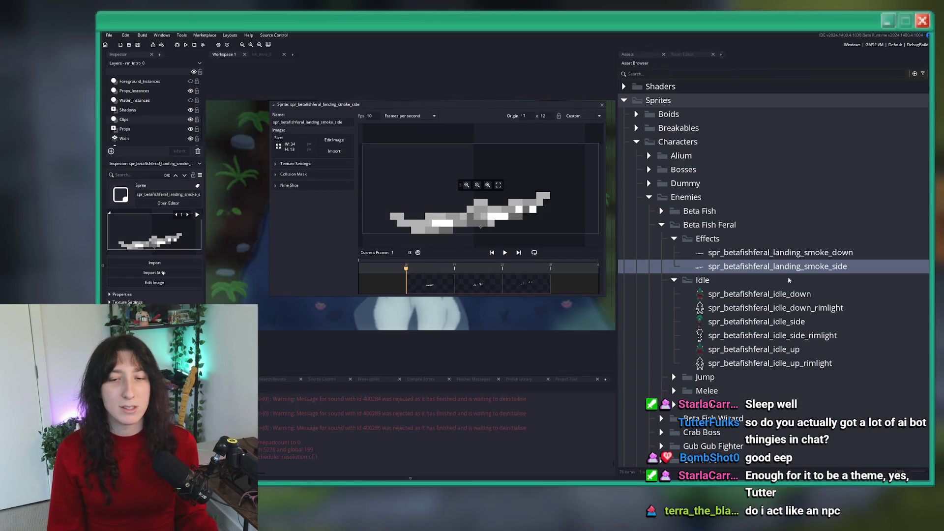
{"action": "double_click", "coordinate": [780, 252]}
{"action": "key", "text": "alt+Tab"}
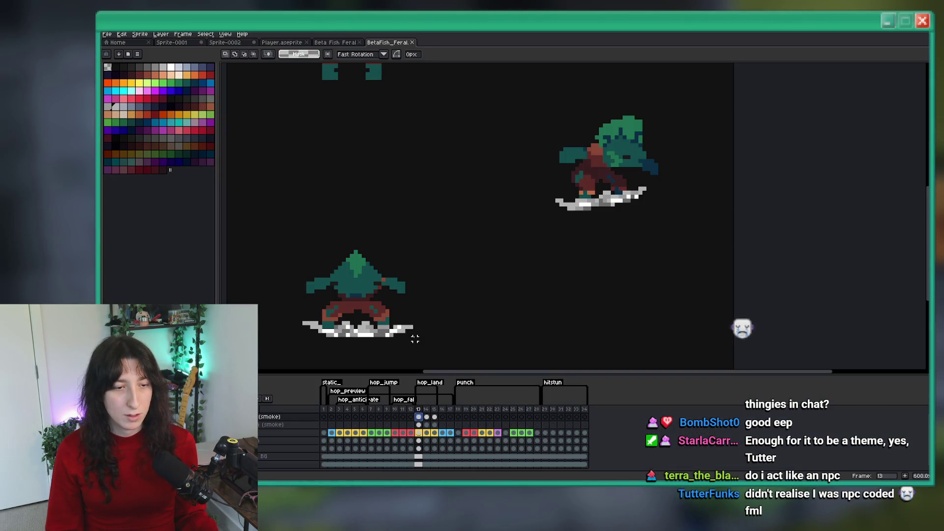
{"action": "key", "text": "b"}
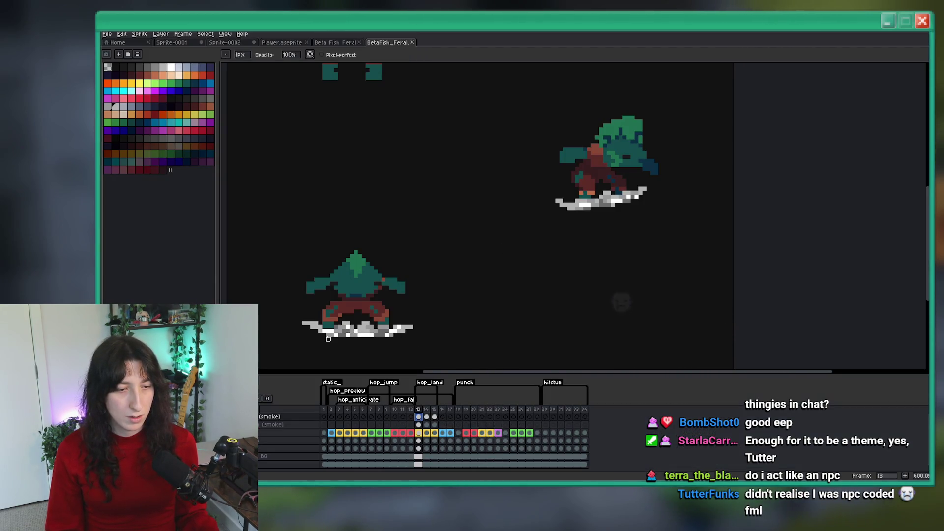
{"action": "left_click", "coordinate": [276, 424]}
{"action": "left_click_drag", "start_coordinate": [324, 333], "coordinate": [395, 331]}
{"action": "key", "text": "alt+Tab"}
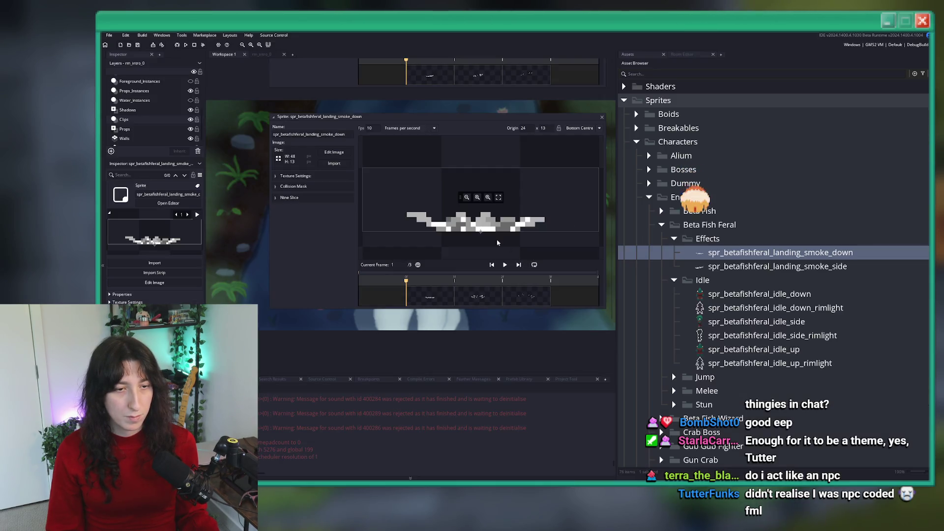
Set the down smoke sprite's origin to 24 x 12 and close its editor, then reposition and close the side smoke editor.
{"action": "left_click", "coordinate": [480, 231]}
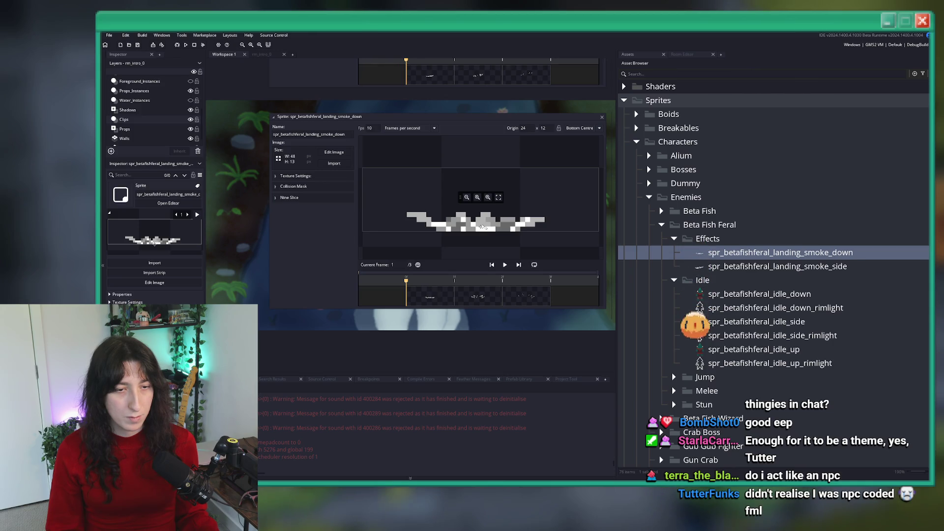
{"action": "left_click", "coordinate": [600, 118]}
{"action": "scroll", "coordinate": [524, 279], "scroll_direction": "up", "scroll_amount": 3}
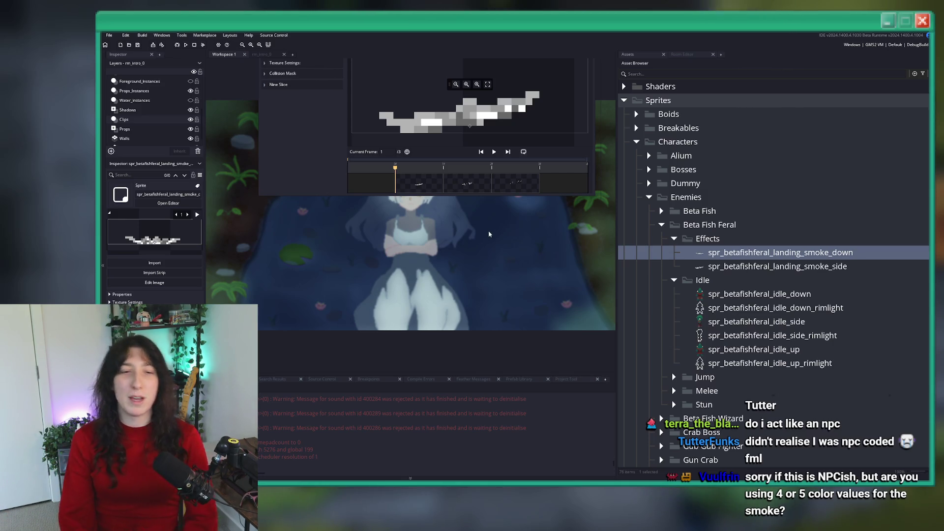
{"action": "scroll", "coordinate": [471, 241], "scroll_direction": "up", "scroll_amount": 3}
{"action": "scroll", "coordinate": [467, 238], "scroll_direction": "up", "scroll_amount": 5}
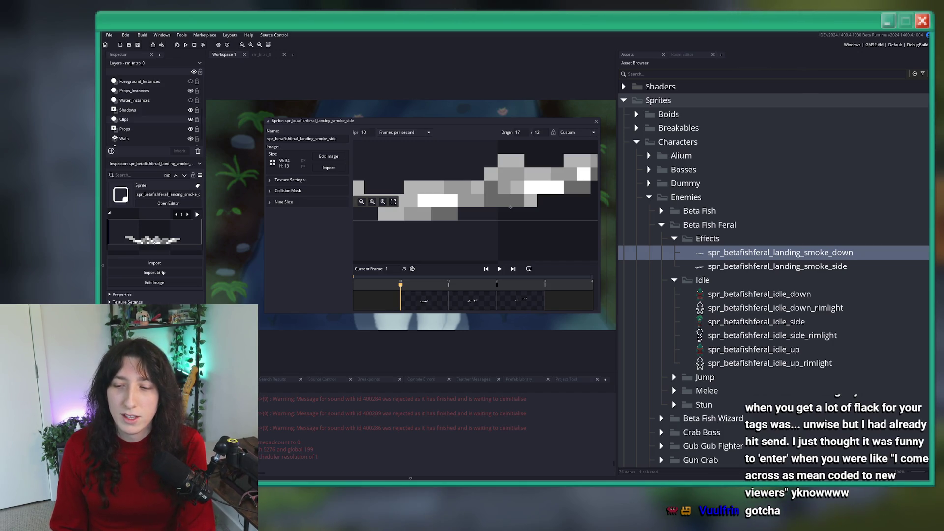
{"action": "left_click_drag", "start_coordinate": [482, 120], "coordinate": [479, 152]}
{"action": "left_click", "coordinate": [594, 152]}
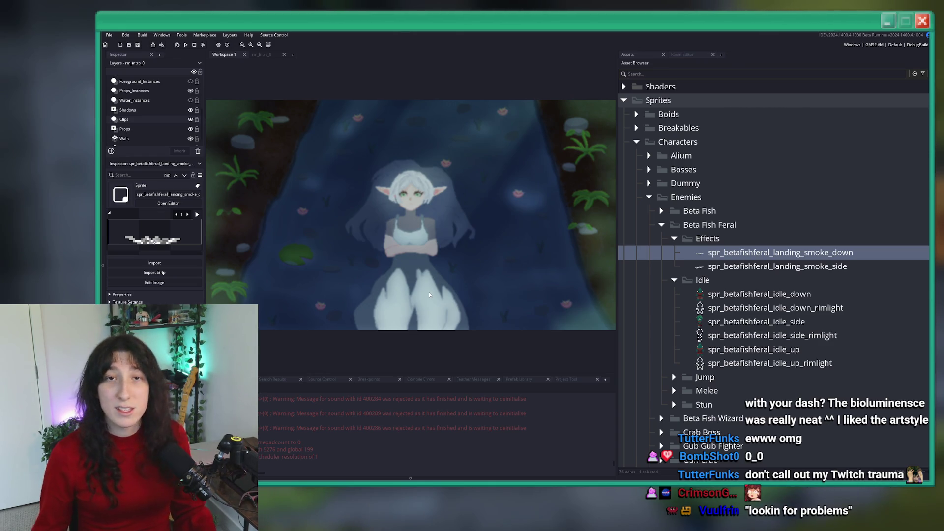
Drag the divider between the room and the Asset Browser right to widen the room view.
{"action": "left_click_drag", "start_coordinate": [616, 168], "coordinate": [676, 167]}
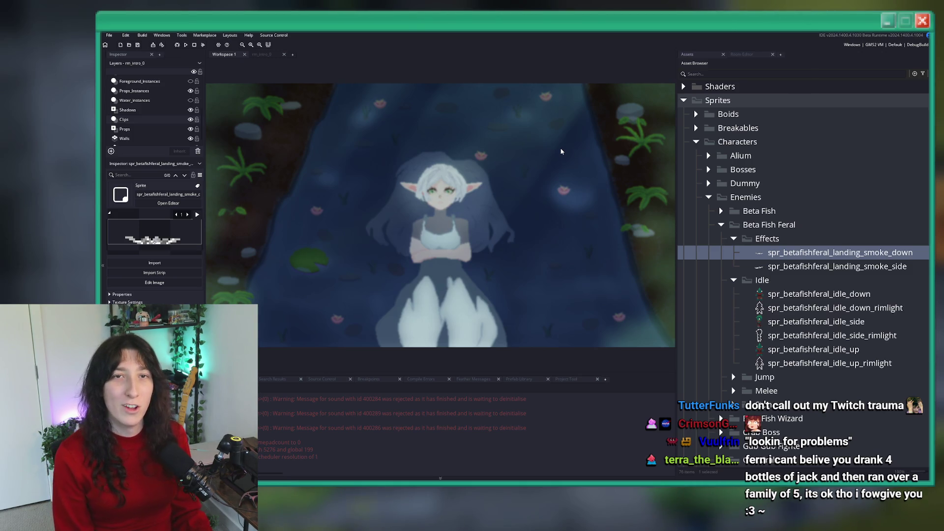
Find obj_betafishferal and open its User Event 0 state code, placing the caret after attack_ready = false.
{"action": "key", "text": "ctrl+t"}
{"action": "type", "text": "ur"}
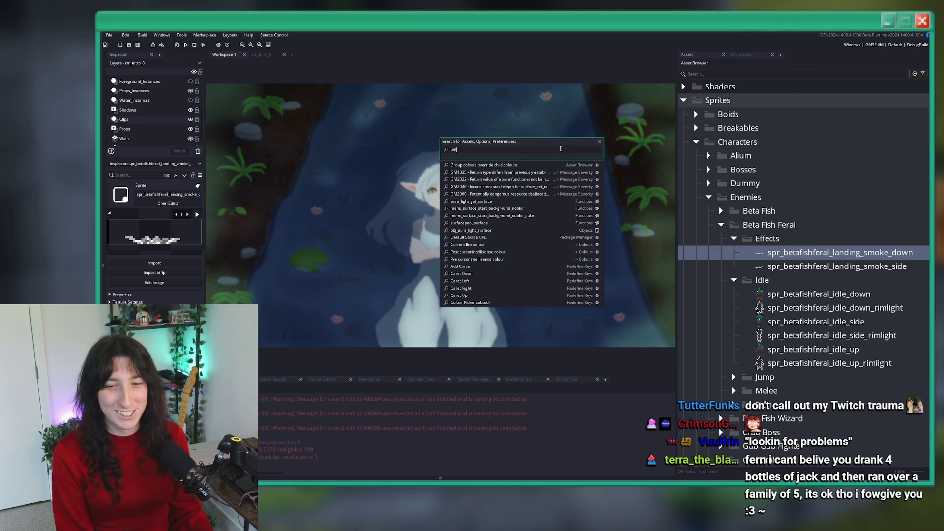
{"action": "type", "text": "afer"}
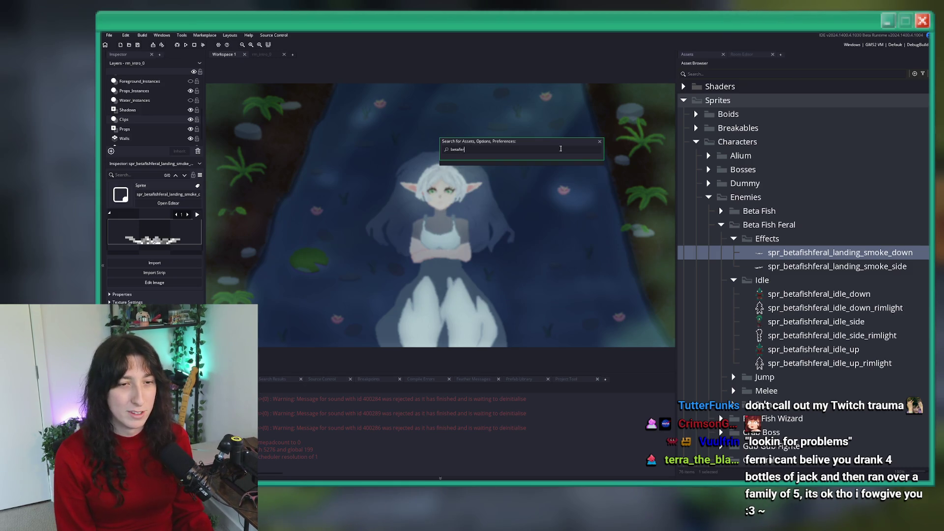
{"action": "type", "text": "alishf"}
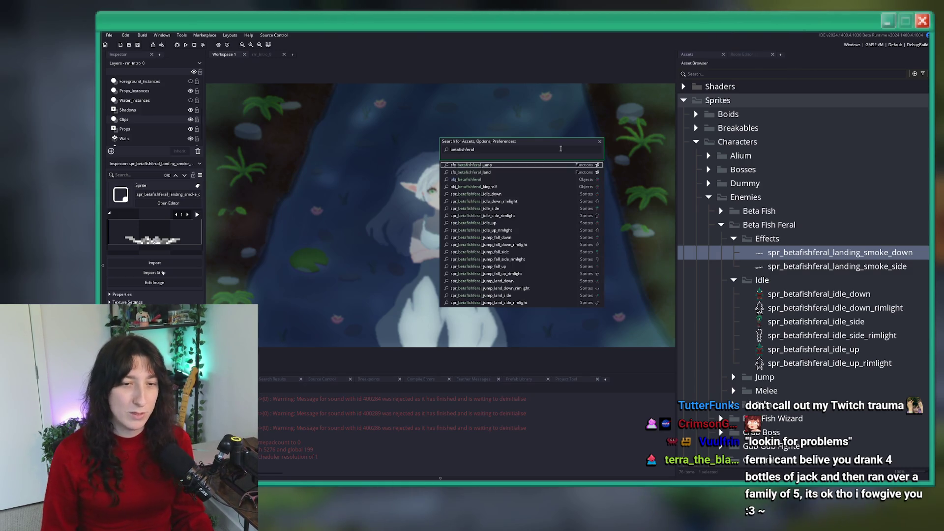
{"action": "key", "text": "Return"}
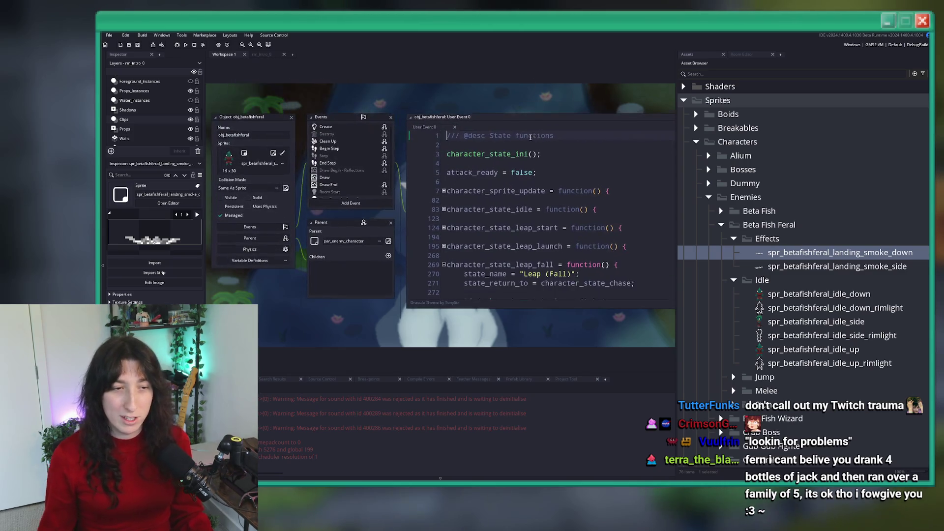
{"action": "left_click", "coordinate": [567, 174]}
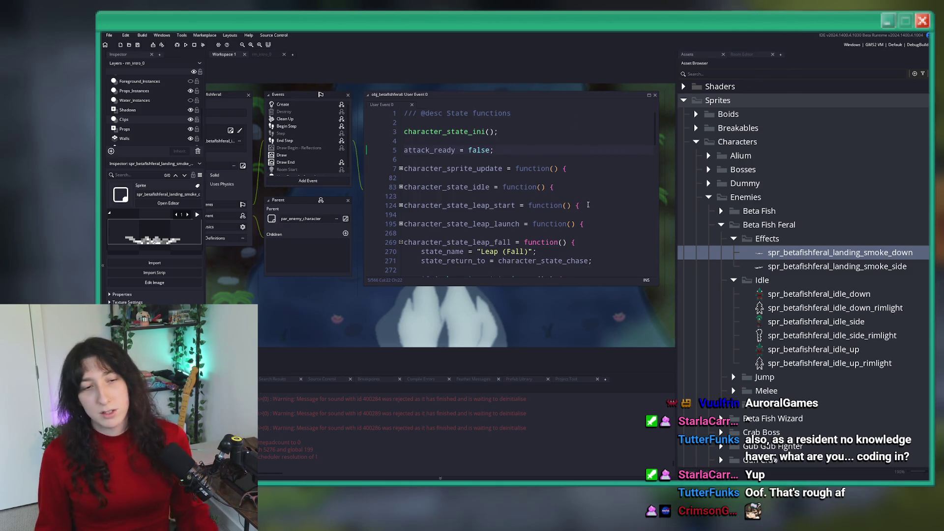
Browse the Objects > Effects folders and select obj_effect_blood in the Particles folder.
{"action": "left_click", "coordinate": [532, 145]}
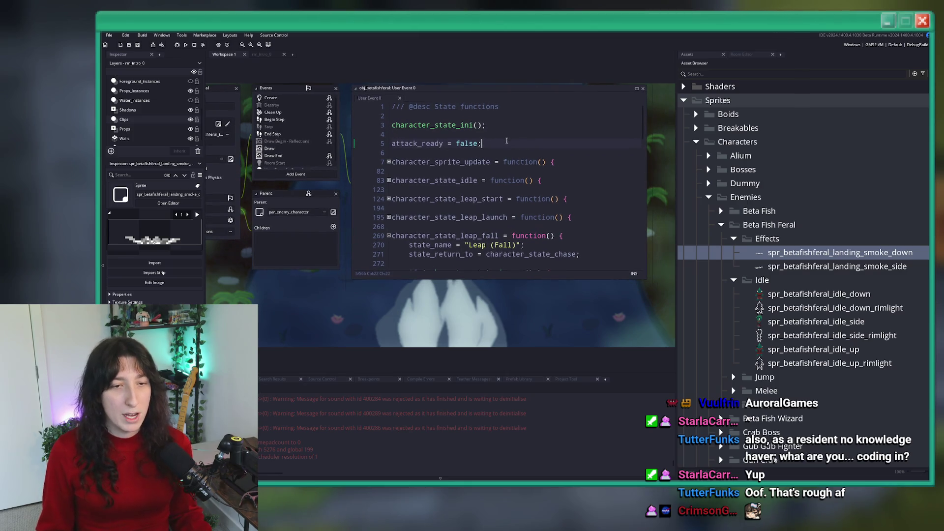
{"action": "scroll", "coordinate": [719, 272], "scroll_direction": "up", "scroll_amount": 5}
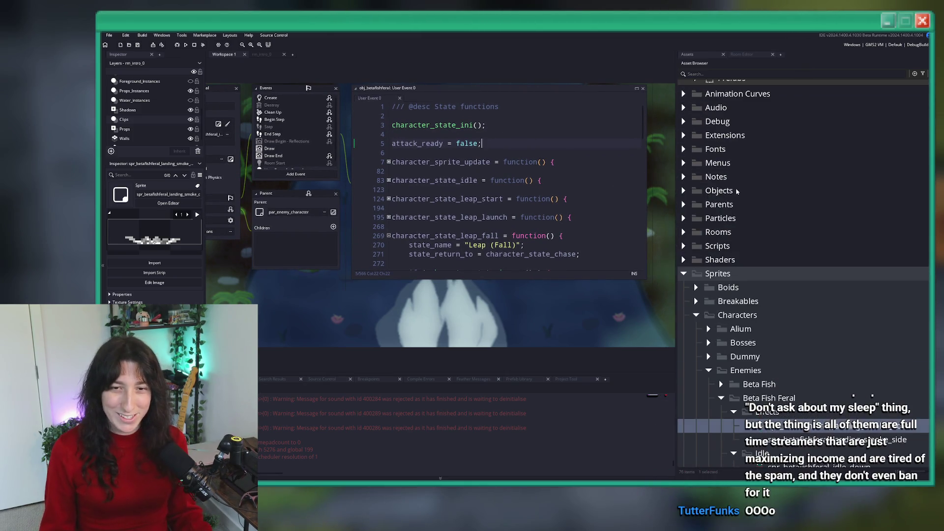
{"action": "left_click", "coordinate": [688, 191]}
{"action": "scroll", "coordinate": [689, 193], "scroll_direction": "down", "scroll_amount": 2}
{"action": "left_click", "coordinate": [695, 178]}
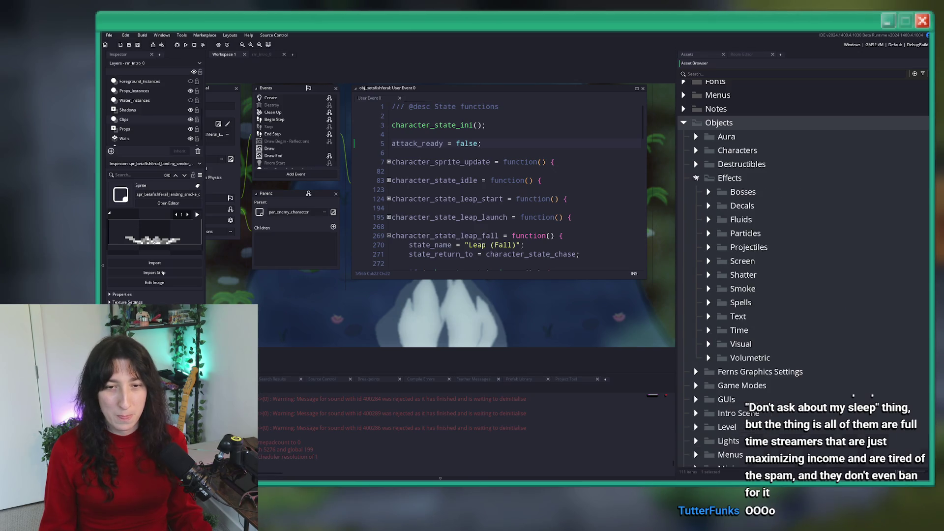
{"action": "left_click", "coordinate": [757, 371]}
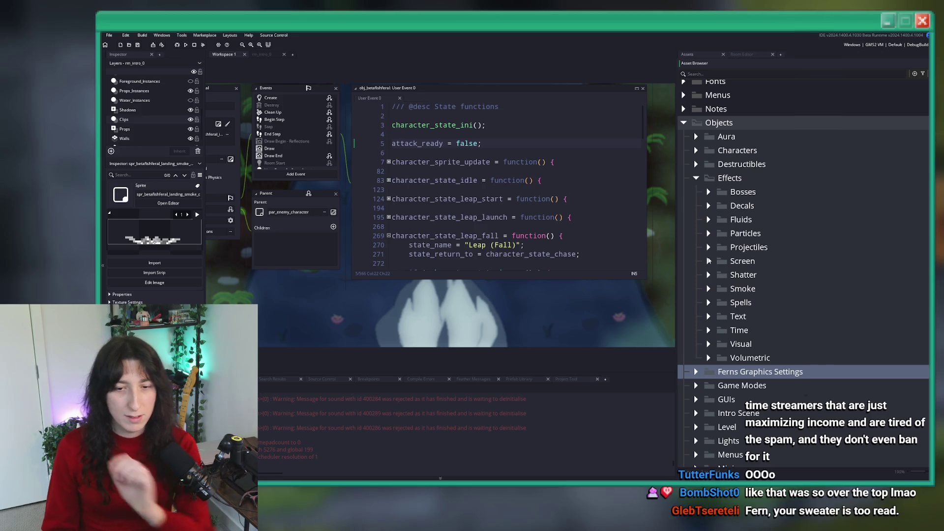
{"action": "left_click", "coordinate": [709, 288]}
{"action": "left_click", "coordinate": [742, 303]}
{"action": "left_click", "coordinate": [739, 289]}
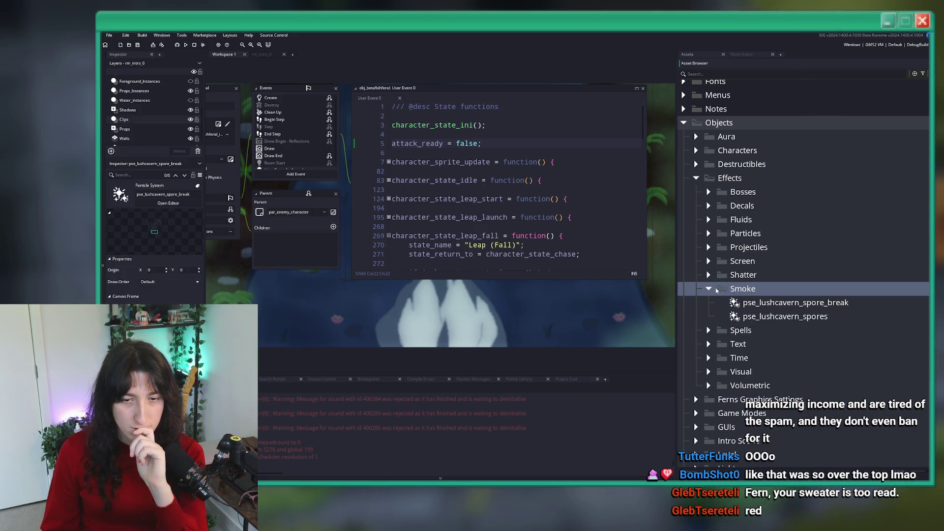
{"action": "left_click", "coordinate": [708, 289]}
{"action": "left_click", "coordinate": [712, 230]}
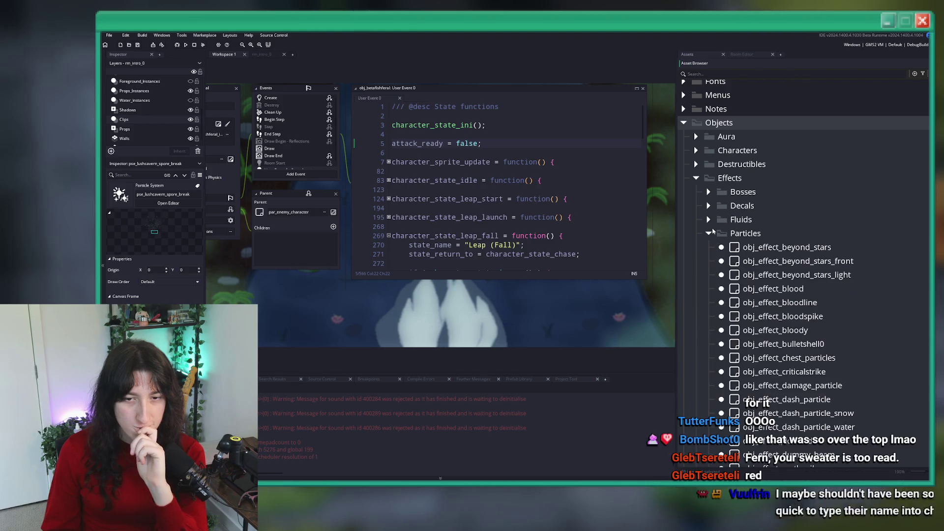
{"action": "scroll", "coordinate": [757, 252], "scroll_direction": "down", "scroll_amount": 1}
{"action": "left_click", "coordinate": [757, 251]}
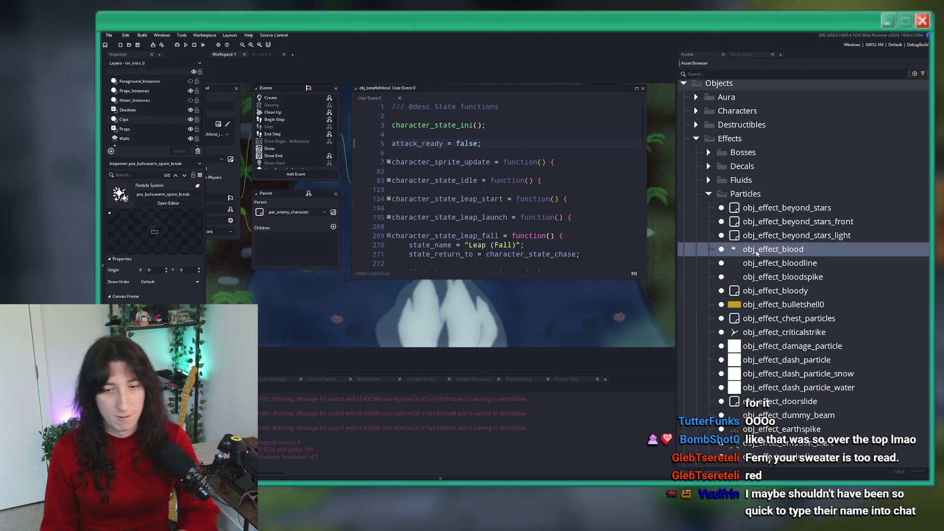
{"action": "scroll", "coordinate": [764, 236], "scroll_direction": "down", "scroll_amount": 1}
Duplicate obj_effect_blood and name the copy obj_effect_generic_sprite.
{"action": "key", "text": "ctrl+d"}
{"action": "key", "text": "BackSpace"}
{"action": "key", "text": "BackSpace"}
{"action": "key", "text": "BackSpace"}
{"action": "type", "text": "kd"}
{"action": "key", "text": "BackSpace"}
{"action": "key", "text": "BackSpace"}
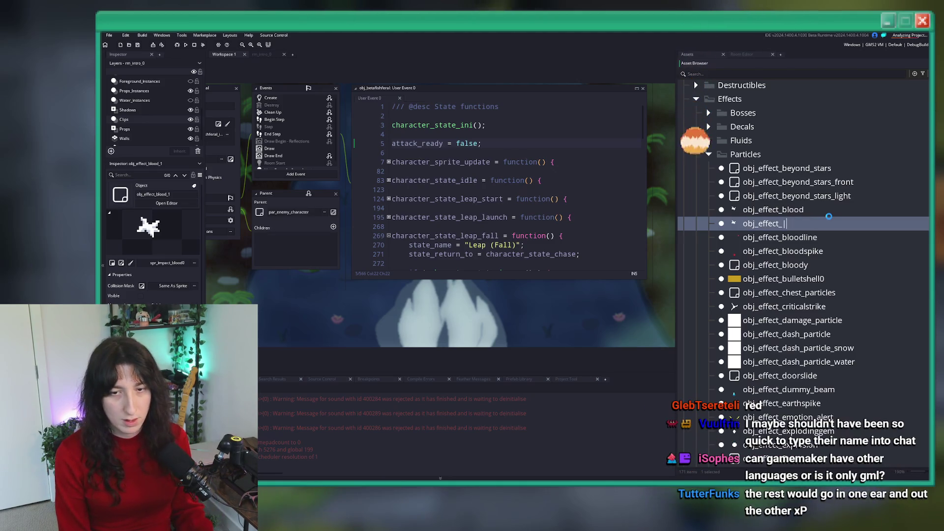
{"action": "type", "text": "d"}
{"action": "key", "text": "BackSpace"}
{"action": "type", "text": "beta"}
{"action": "key", "text": "BackSpace"}
{"action": "key", "text": "BackSpace"}
{"action": "key", "text": "BackSpace"}
{"action": "type", "text": "generick"}
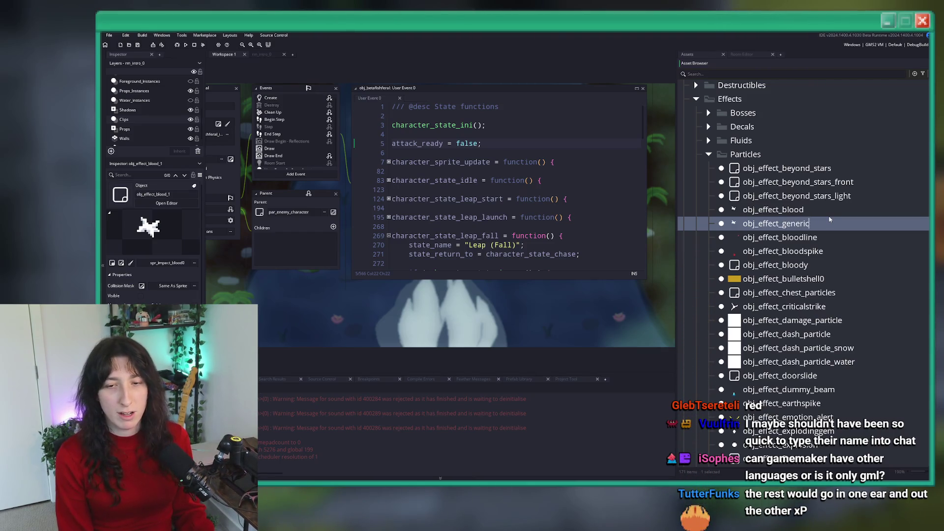
{"action": "type", "text": "_sprite"}
{"action": "key", "text": "Return"}
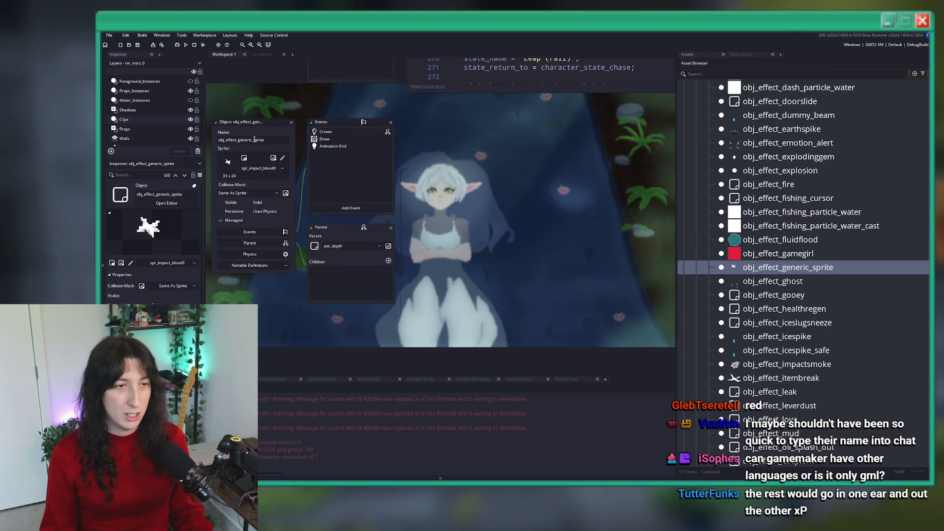
Rename the copy obj_effect_generic_animation and strip its Draw event down to draw_self();.
{"action": "key", "text": "BackSpace"}
{"action": "key", "text": "BackSpace"}
{"action": "key", "text": "BackSpace"}
{"action": "type", "text": "an"}
{"action": "key", "text": "Return"}
{"action": "double_click", "coordinate": [334, 146]}
{"action": "double_click", "coordinate": [367, 139]}
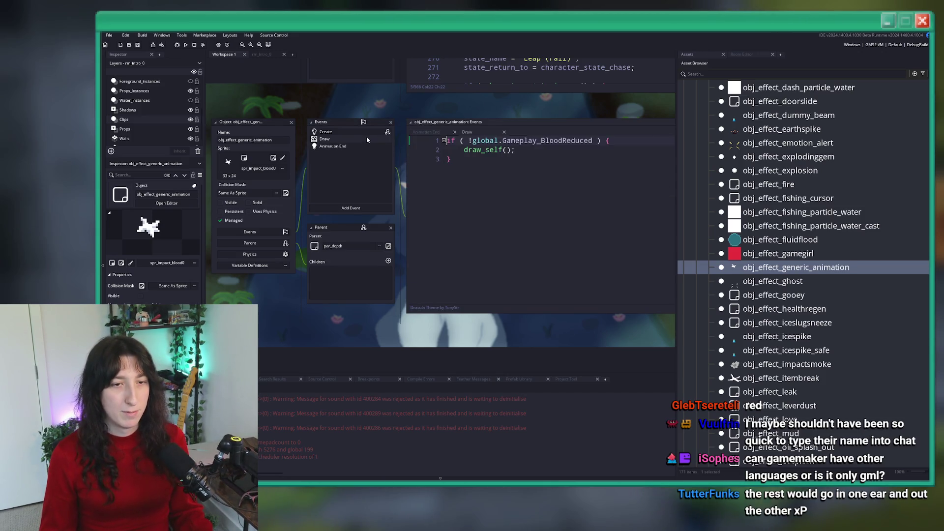
{"action": "key", "text": "BackSpace"}
{"action": "left_click_drag", "start_coordinate": [463, 149], "coordinate": [417, 143]}
{"action": "key", "text": "BackSpace"}
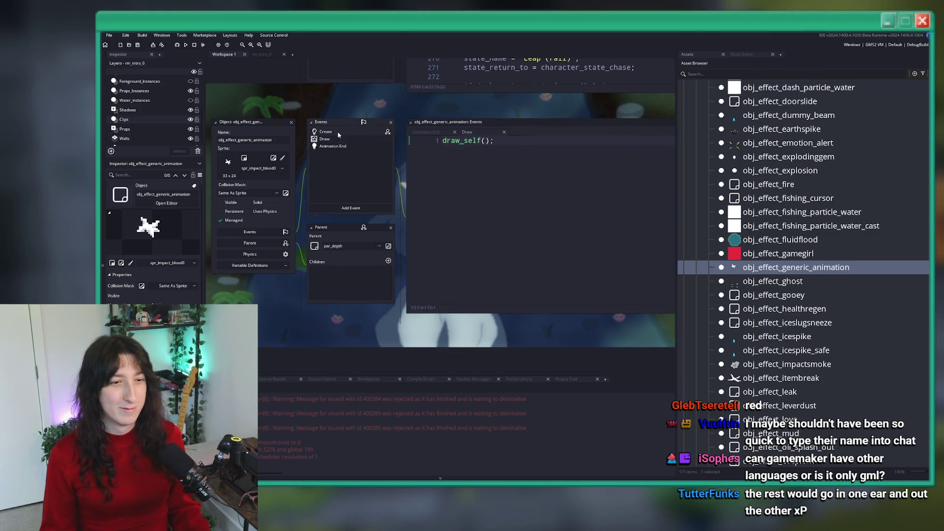
Cut the Create code to draw_depth = y; and overlay = false, then close the editors.
{"action": "double_click", "coordinate": [338, 133]}
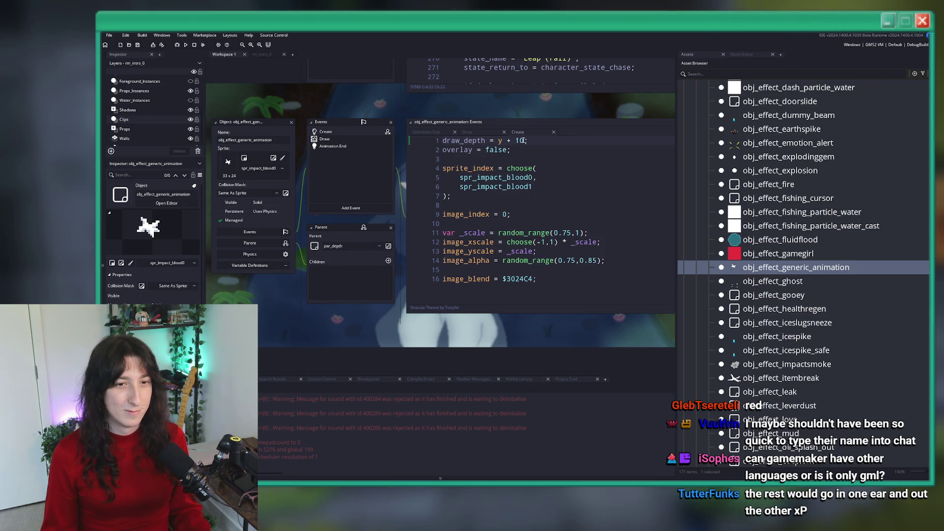
{"action": "key", "text": "shift+End"}
{"action": "type", "text": ";"}
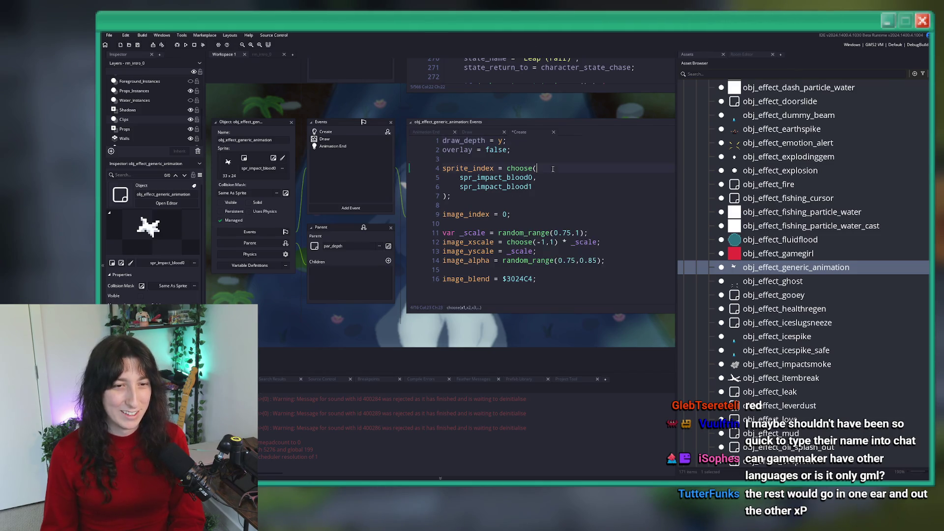
{"action": "left_click_drag", "start_coordinate": [508, 198], "coordinate": [536, 156]}
{"action": "key", "text": "BackSpace"}
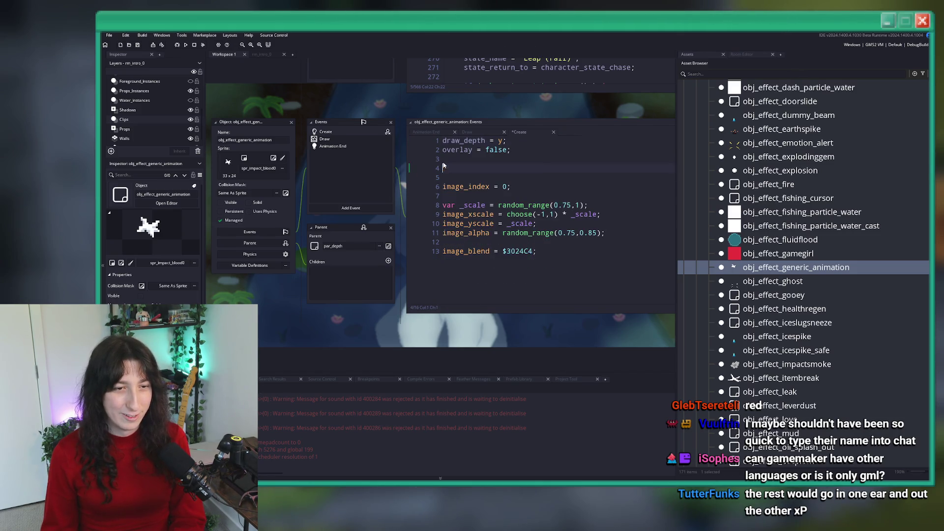
{"action": "key", "text": "Delete"}
{"action": "left_click", "coordinate": [536, 150]}
{"action": "key", "text": "shift+Down"}
{"action": "key", "text": "shift+Down"}
{"action": "key", "text": "Delete"}
{"action": "mouse_move", "coordinate": [539, 214]}
{"action": "left_mouse_down"}
{"action": "mouse_move", "coordinate": [442, 169]}
{"action": "mouse_move", "coordinate": [511, 150]}
{"action": "left_mouse_up"}
{"action": "key", "text": "BackSpace"}
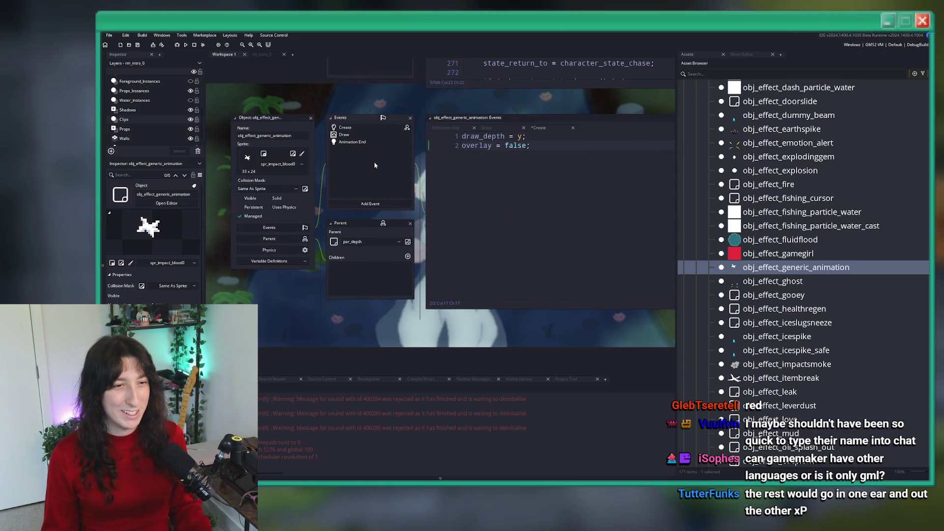
{"action": "left_click", "coordinate": [311, 117]}
Open Fish Feral's state code in a full editor and unfold the Leap (Fall) and Leap (Land) blocks.
{"action": "scroll", "coordinate": [380, 190], "scroll_direction": "down", "scroll_amount": 1}
{"action": "left_click", "coordinate": [541, 217]}
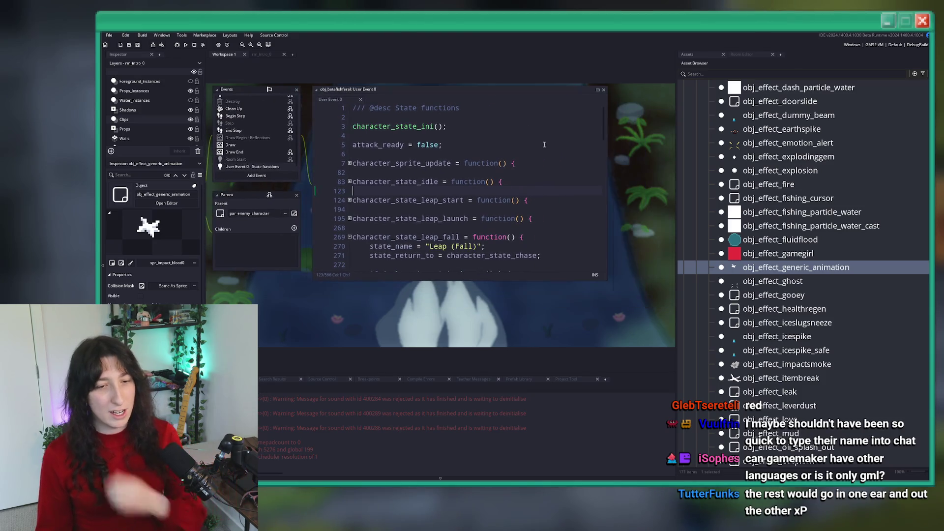
{"action": "left_click", "coordinate": [598, 91]}
{"action": "scroll", "coordinate": [442, 197], "scroll_direction": "down", "scroll_amount": 2}
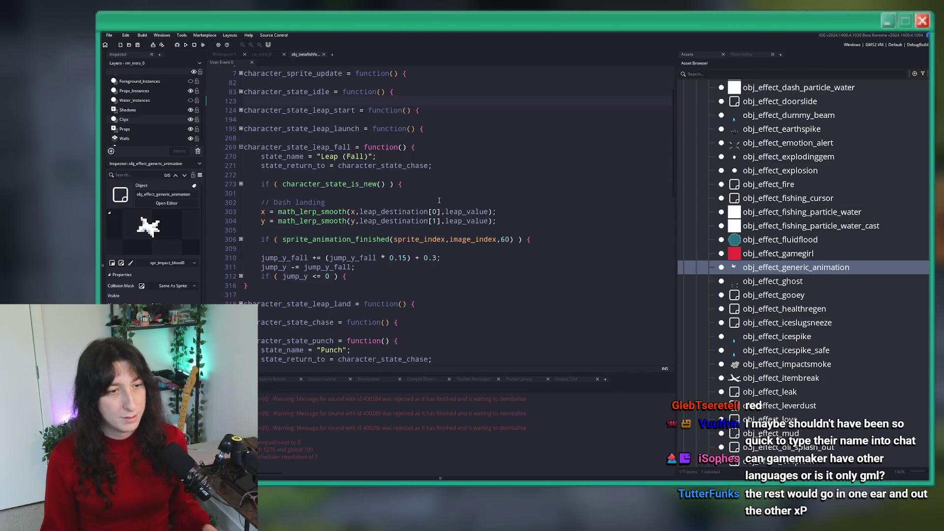
{"action": "left_click", "coordinate": [459, 171]}
{"action": "left_click", "coordinate": [241, 184]}
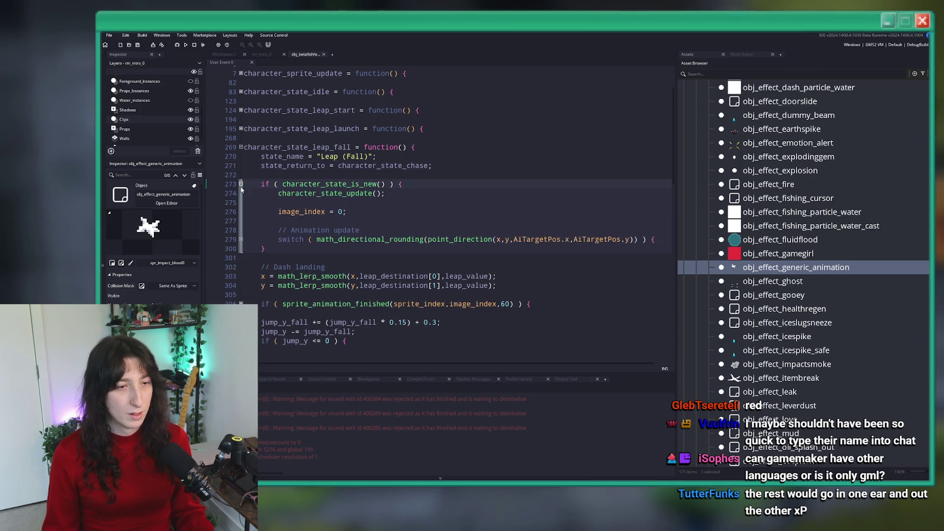
{"action": "scroll", "coordinate": [241, 197], "scroll_direction": "down", "scroll_amount": 1}
{"action": "left_click", "coordinate": [240, 200]}
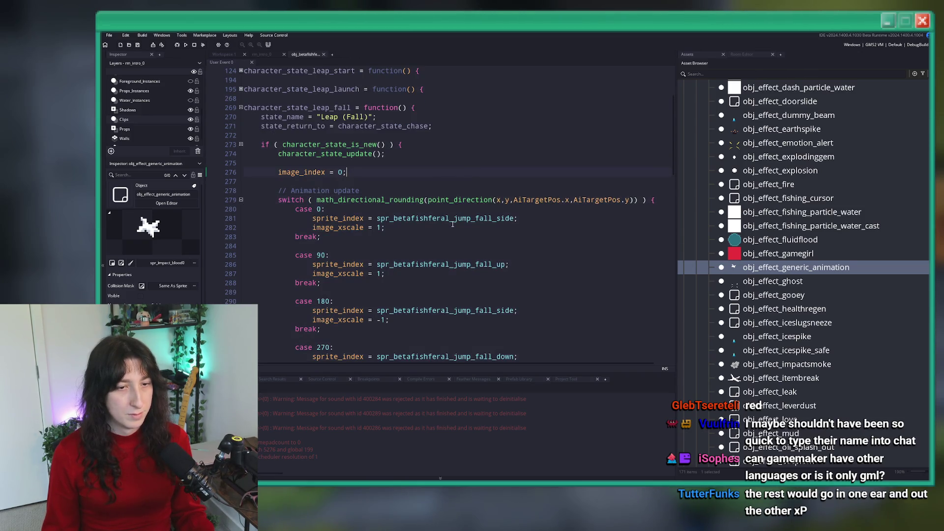
{"action": "scroll", "coordinate": [452, 224], "scroll_direction": "down", "scroll_amount": 10}
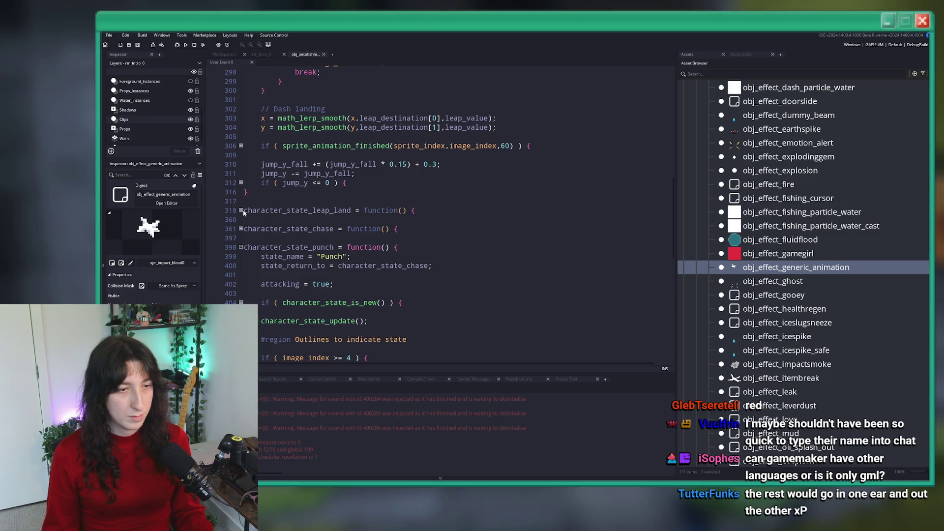
{"action": "left_click", "coordinate": [241, 210]}
{"action": "scroll", "coordinate": [284, 209], "scroll_direction": "down", "scroll_amount": 2}
{"action": "left_click", "coordinate": [241, 189]}
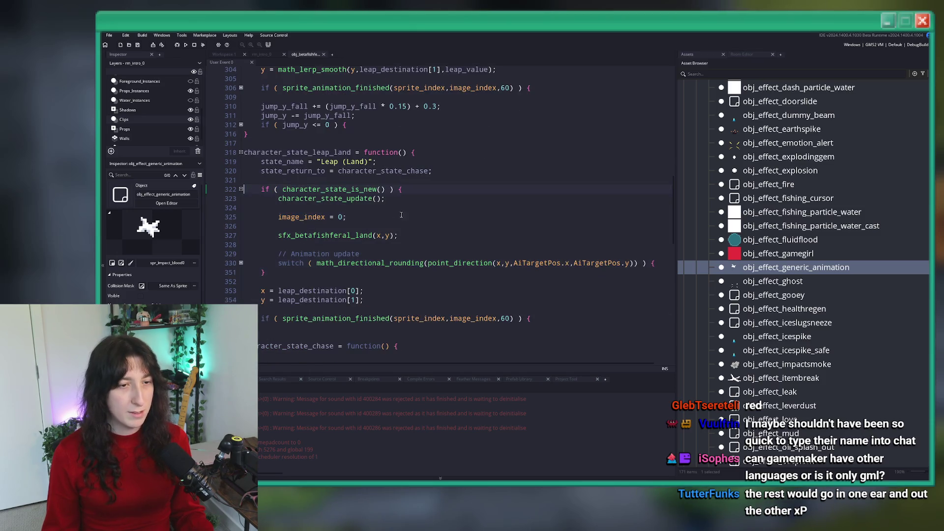
Type a trial instance_create_depth line in Leap (Land) and delete it again.
{"action": "key", "text": "Return"}
{"action": "key", "text": "Return"}
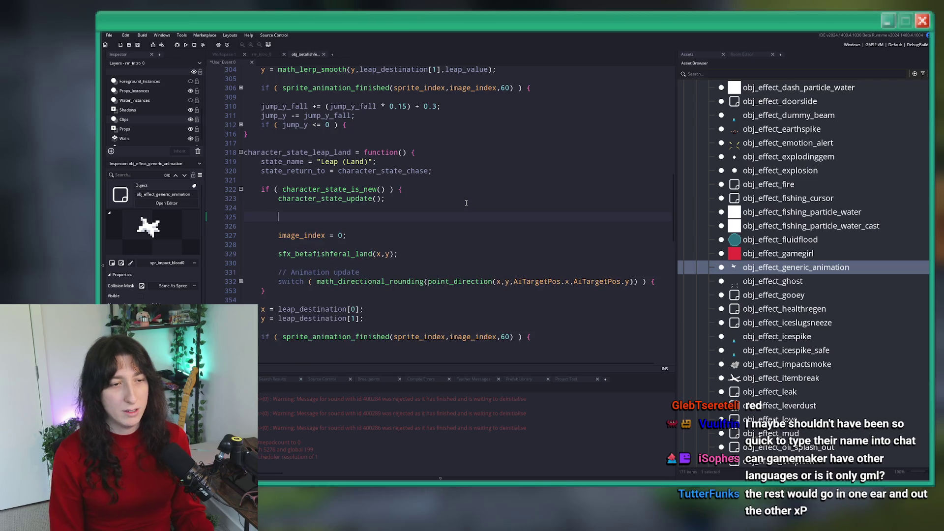
{"action": "type", "text": "instancek"}
{"action": "key", "text": "BackSpace"}
{"action": "type", "text": "_create_d"}
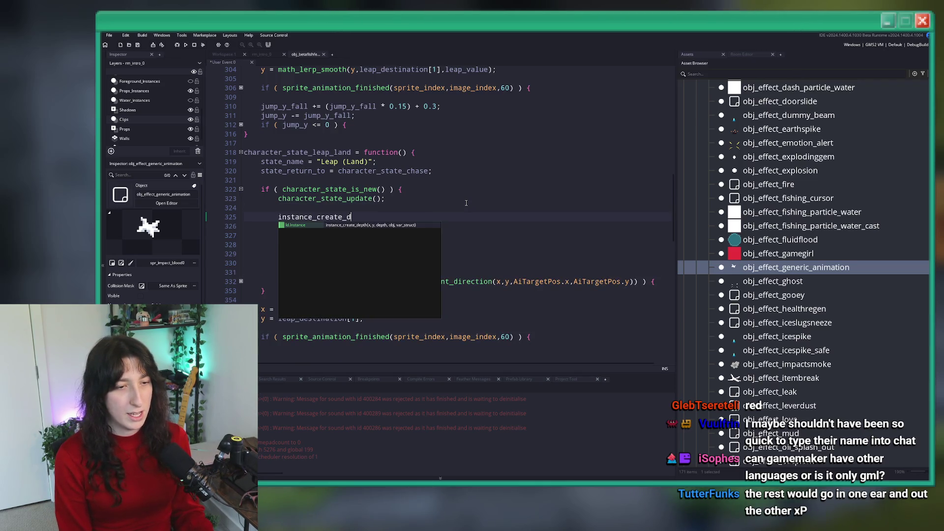
{"action": "type", "text": "epth(obj_effect_generic_animation"}
{"action": "left_click_drag", "start_coordinate": [493, 210], "coordinate": [318, 215]}
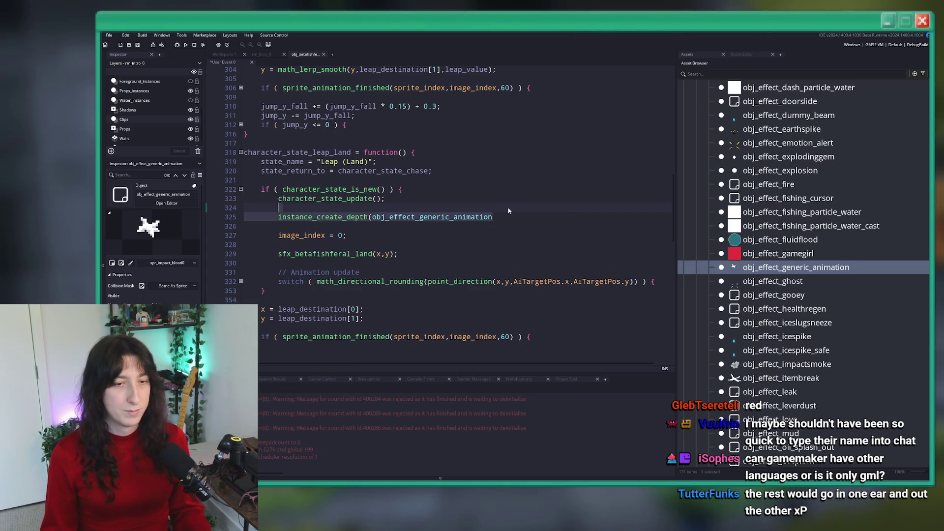
{"action": "key", "text": "BackSpace"}
Unfold the Leap (Land) direction switch, try a spawn line in case 270, and undo it.
{"action": "left_click", "coordinate": [241, 263]}
{"action": "scroll", "coordinate": [322, 276], "scroll_direction": "down", "scroll_amount": 2}
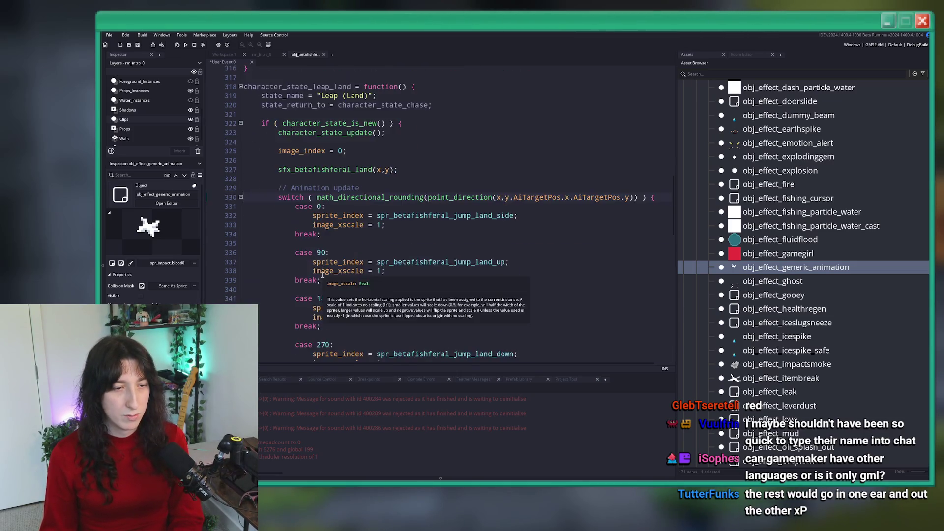
{"action": "scroll", "coordinate": [322, 277], "scroll_direction": "down", "scroll_amount": 5}
{"action": "key", "text": "Return"}
{"action": "key", "text": "Return"}
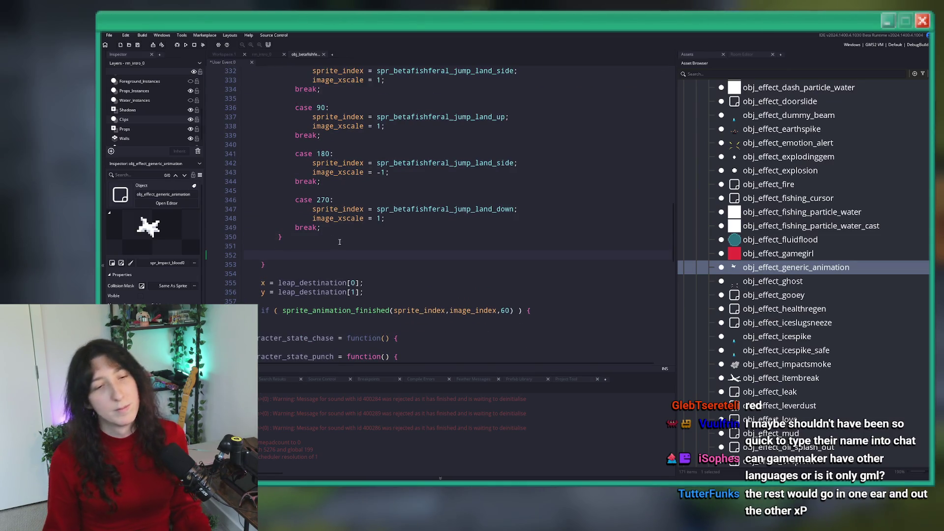
{"action": "key", "text": "BackSpace"}
{"action": "key", "text": "BackSpace"}
{"action": "scroll", "coordinate": [477, 170], "scroll_direction": "up", "scroll_amount": 2}
{"action": "left_click", "coordinate": [495, 270]}
{"action": "key", "text": "Return"}
{"action": "key", "text": "Return"}
{"action": "type", "text": "instance_create_depth(obj_effect_generic_animation"}
{"action": "key", "text": "ctrl+z"}
{"action": "key", "text": "ctrl+z"}
{"action": "key", "text": "ctrl+z"}
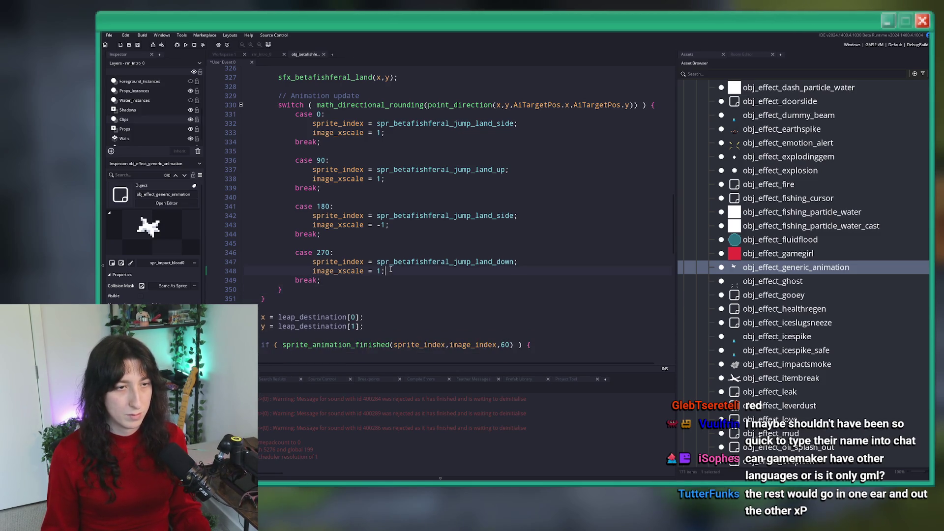
{"action": "key", "text": "ctrl+y"}
{"action": "key", "text": "ctrl+y"}
{"action": "key", "text": "ctrl+y"}
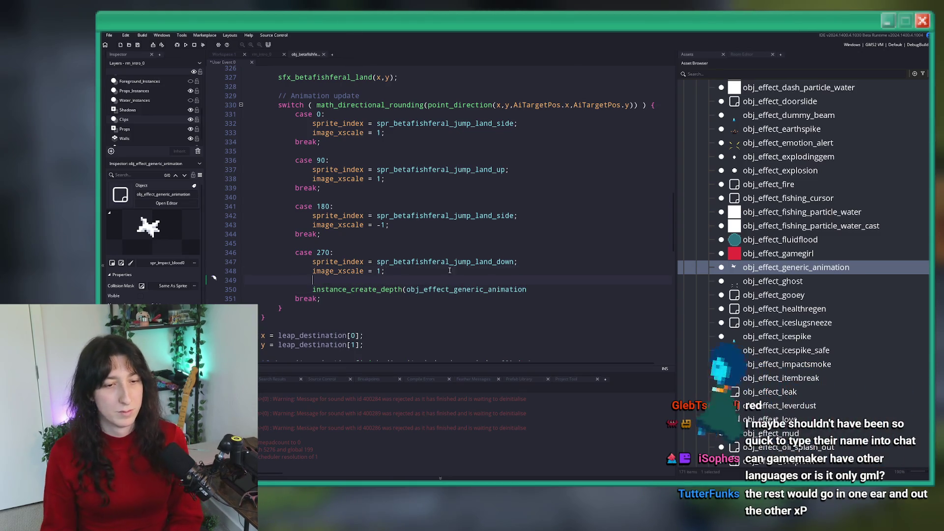
{"action": "key", "text": "ctrl+z"}
{"action": "key", "text": "ctrl+z"}
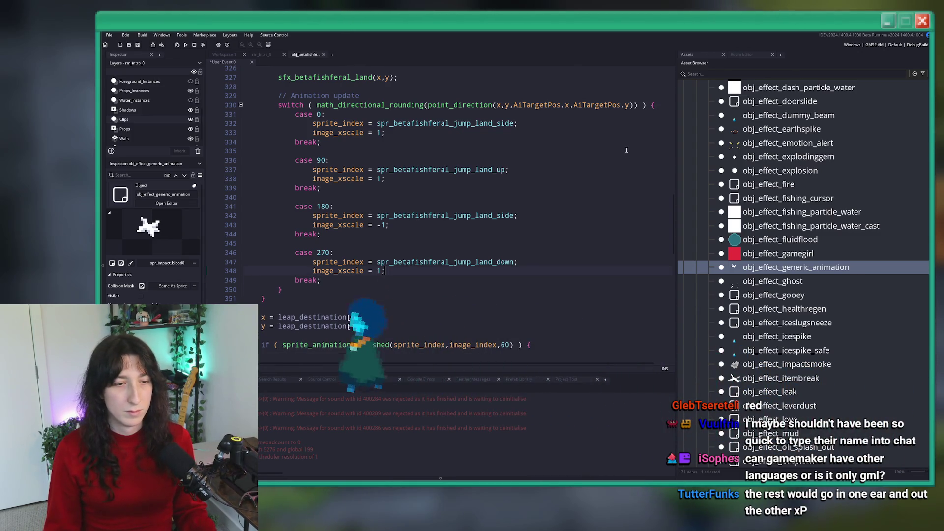
{"action": "left_click", "coordinate": [665, 106]}
{"action": "key", "text": "Up"}
{"action": "key", "text": "Up"}
Add a var _smoke_effect line creating obj_effect_generic_animation with instance_create_depth.
{"action": "key", "text": "Return"}
{"action": "key", "text": "Return"}
{"action": "type", "text": "var _smoke_ef"}
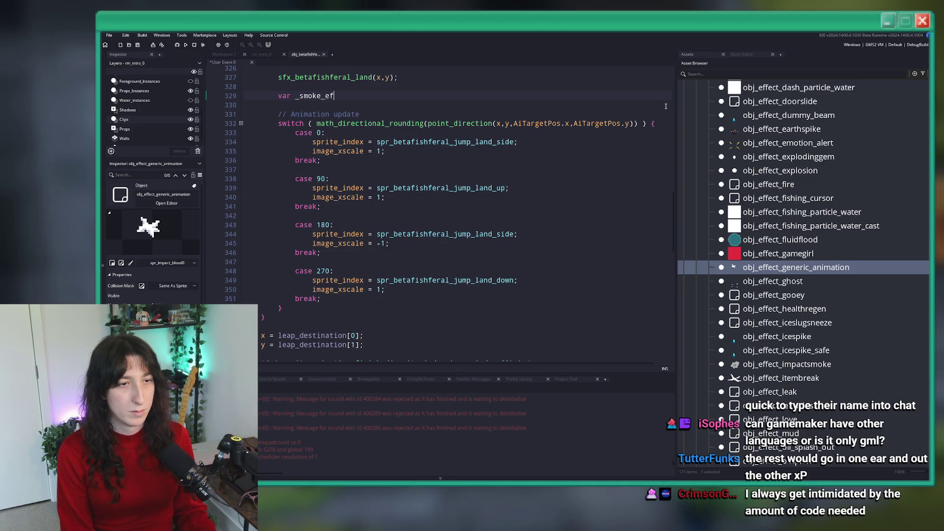
{"action": "type", "text": "fect = instance_create_depth(obj_effect_generic_animation);"}
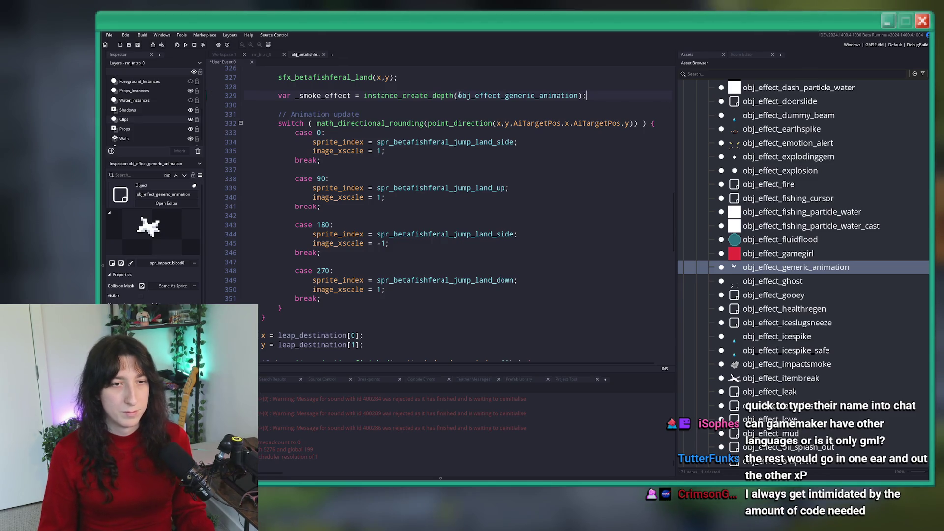
{"action": "left_click", "coordinate": [458, 95]}
{"action": "type", "text": ",y,0,"}
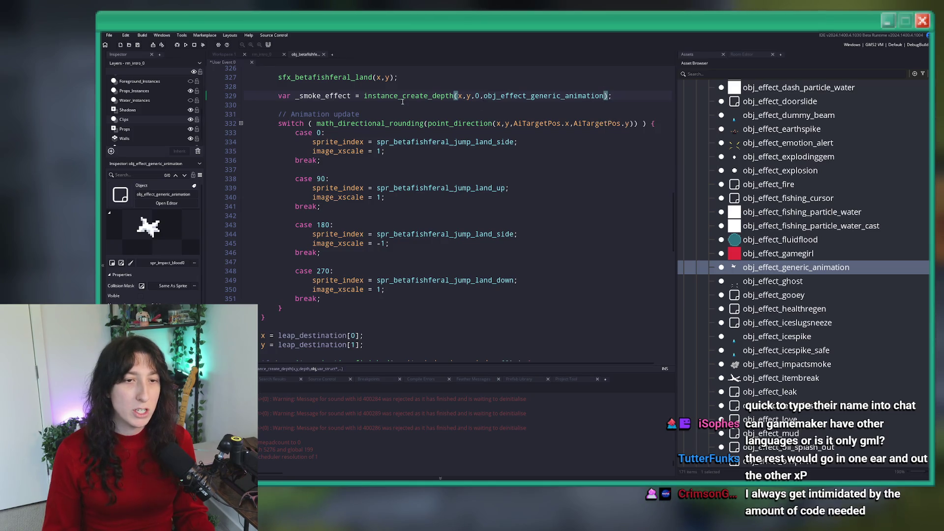
Set _smoke_effect.sprite_index = spr_betafishferal_landing_smoke_down; in case 0.
{"action": "left_click", "coordinate": [369, 300]}
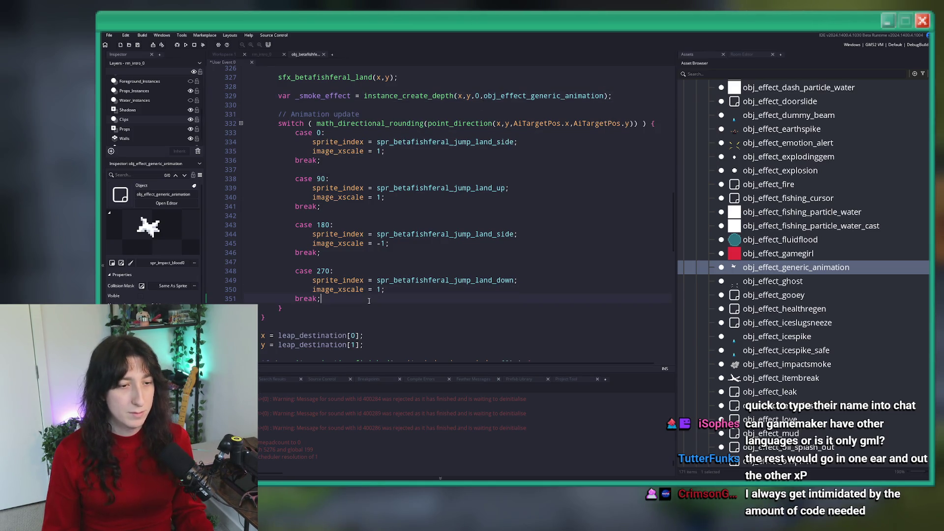
{"action": "key", "text": "Return"}
{"action": "type", "text": "_smoke_effect"}
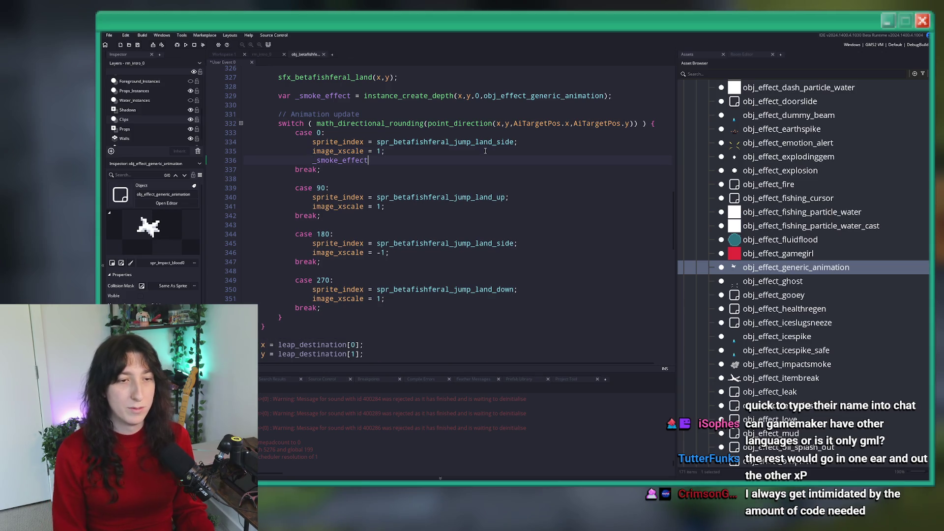
{"action": "type", "text": ".sprite_inde"}
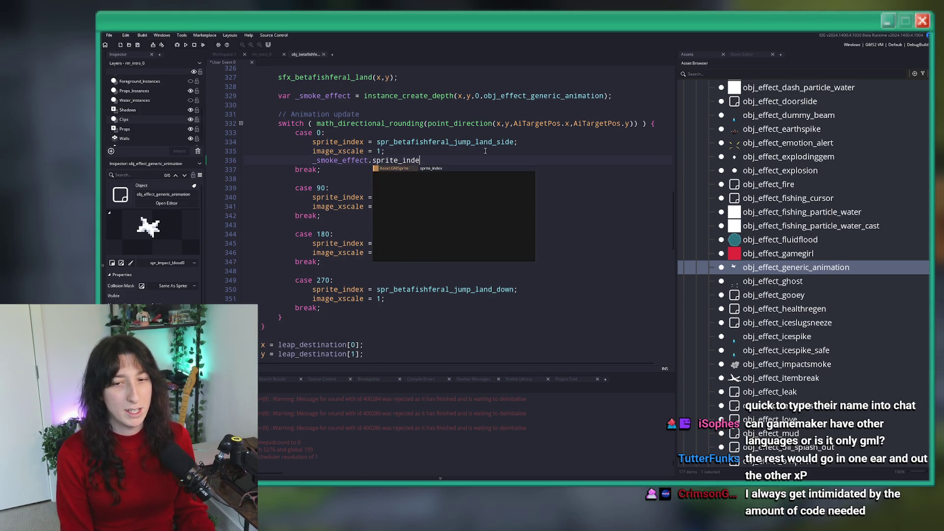
{"action": "type", "text": "x = spr_e"}
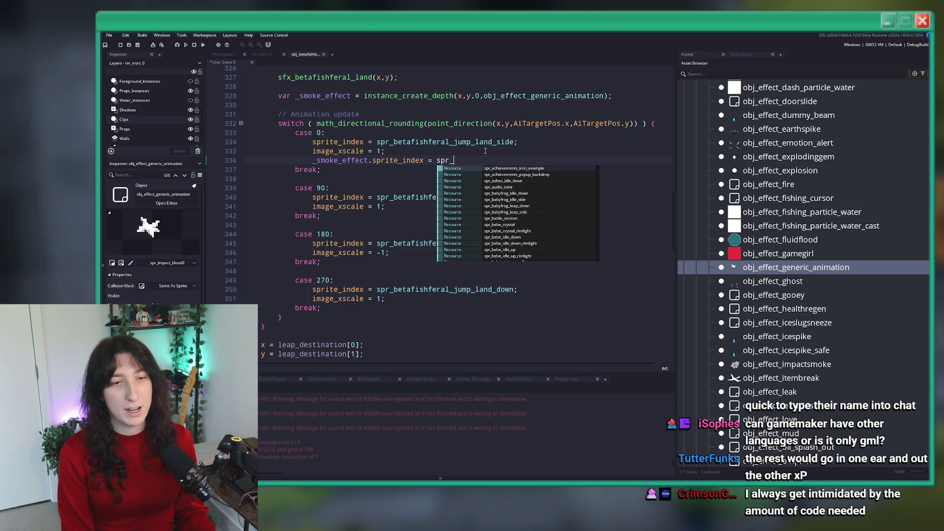
{"action": "key", "text": "BackSpace"}
{"action": "key", "text": "BackSpace"}
{"action": "key", "text": "BackSpace"}
{"action": "type", "text": "b"}
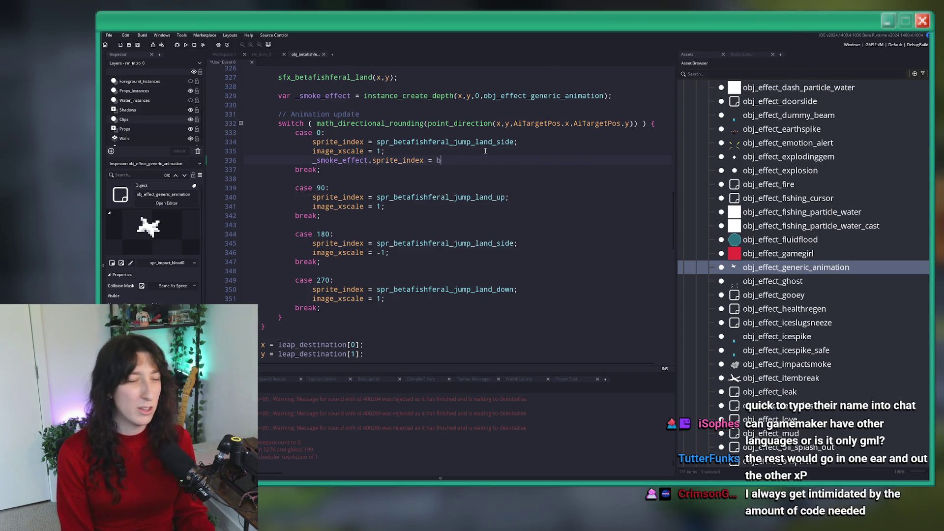
{"action": "type", "text": "etafishferal_sm"}
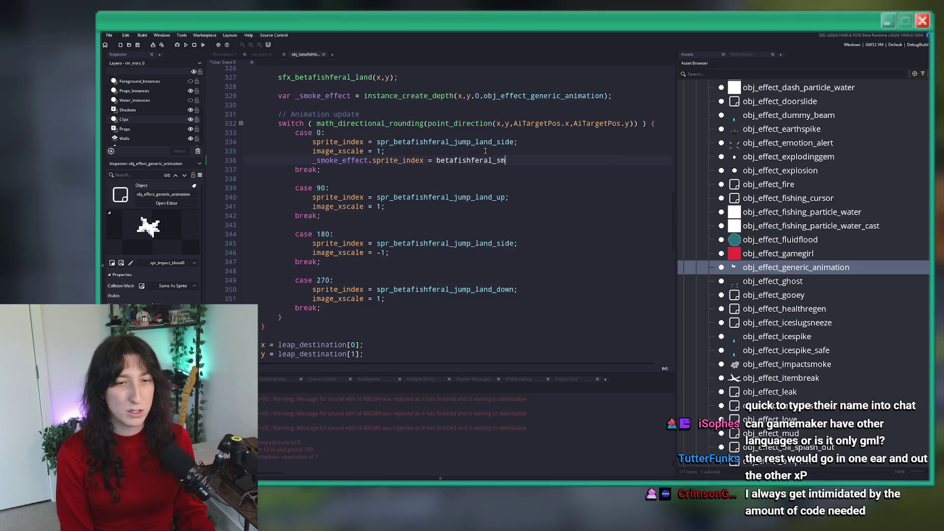
{"action": "key", "text": "BackSpace"}
{"action": "key", "text": "BackSpace"}
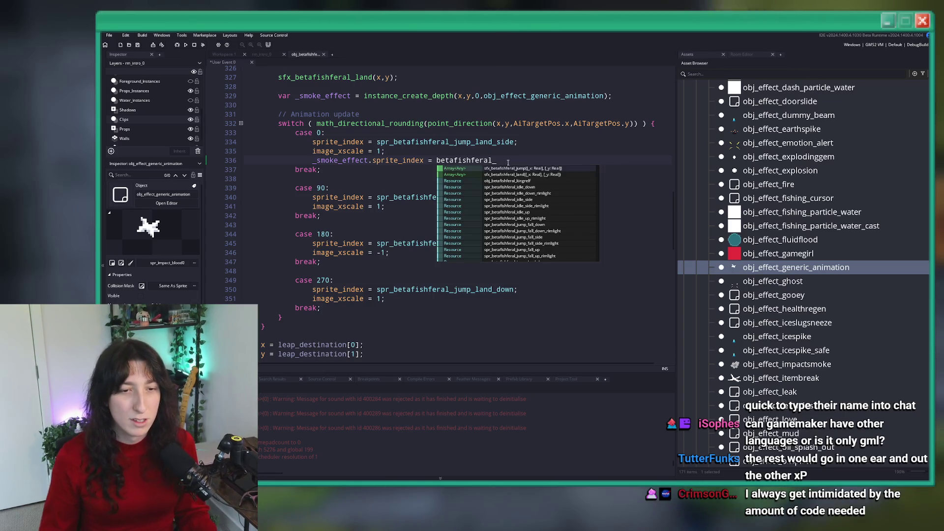
{"action": "scroll", "coordinate": [537, 197], "scroll_direction": "down", "scroll_amount": 4}
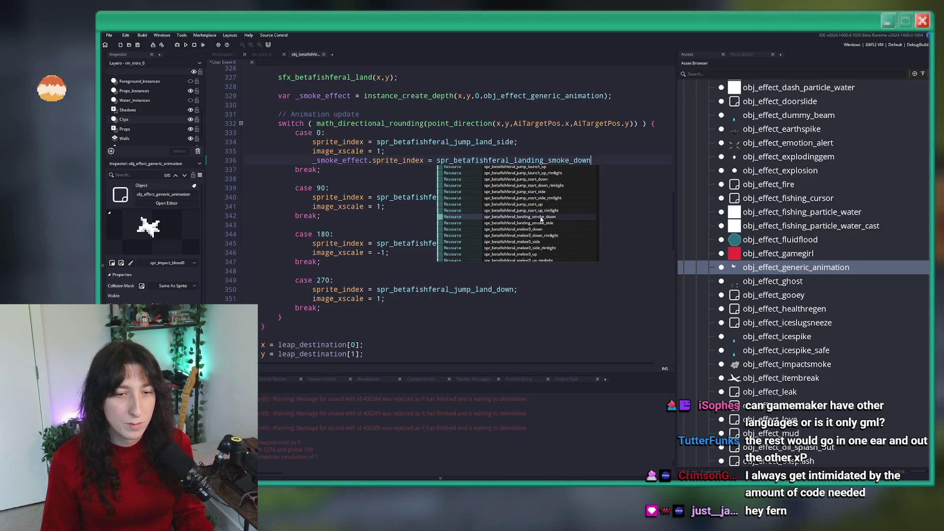
{"action": "left_click", "coordinate": [521, 230]}
{"action": "type", "text": ";"}
Copy the down smoke sprite line into cases 270 and 90.
{"action": "left_click", "coordinate": [312, 161]}
{"action": "key", "text": "Return"}
{"action": "key", "text": "ctrl+c"}
{"action": "left_click", "coordinate": [405, 308]}
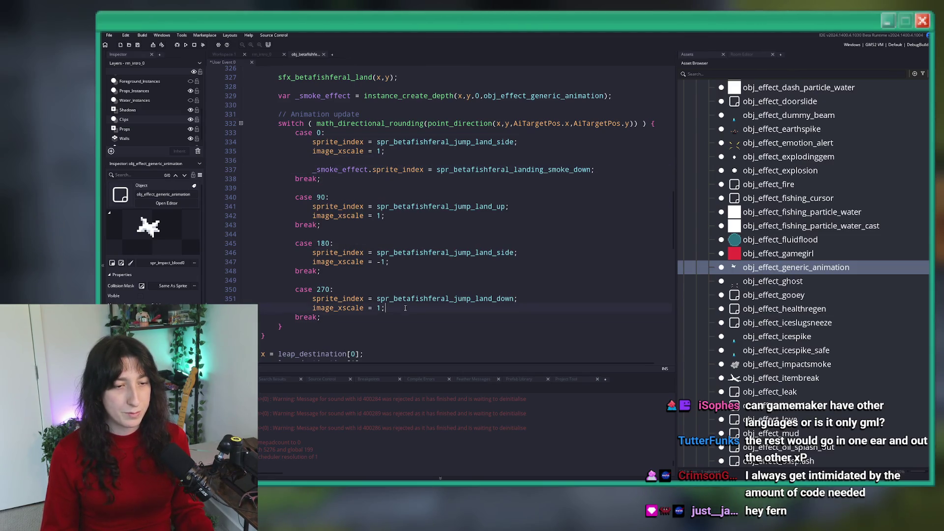
{"action": "key", "text": "Return"}
{"action": "key", "text": "ctrl+v"}
{"action": "left_click", "coordinate": [508, 216]}
{"action": "key", "text": "Return"}
{"action": "key", "text": "Return"}
{"action": "key", "text": "ctrl+v"}
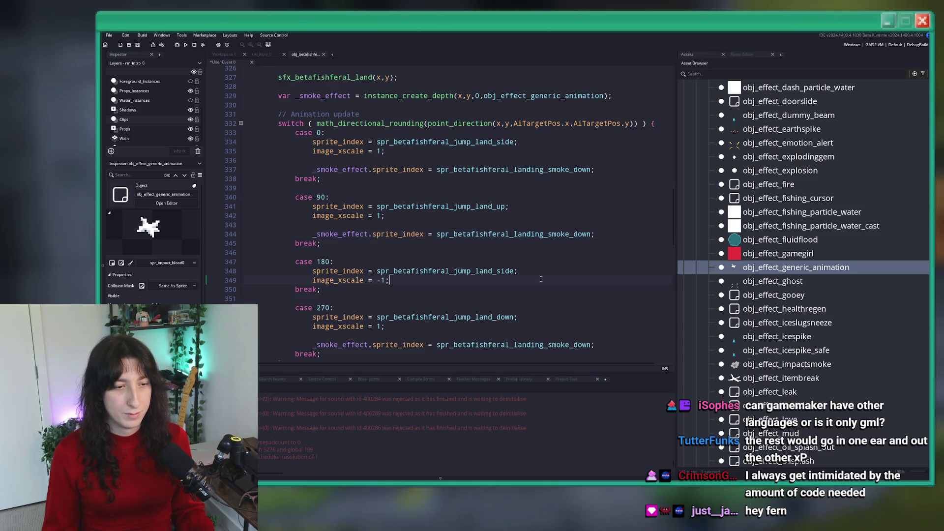
Switch case 0's line to landing_smoke_side and paste that line into case 180.
{"action": "left_click_drag", "start_coordinate": [591, 169], "coordinate": [574, 169]}
{"action": "type", "text": "si"}
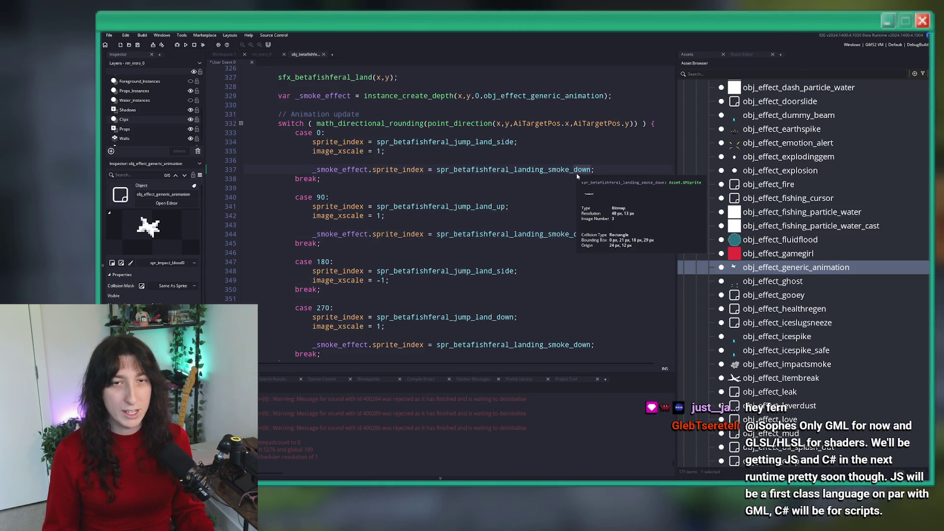
{"action": "key", "text": "Return"}
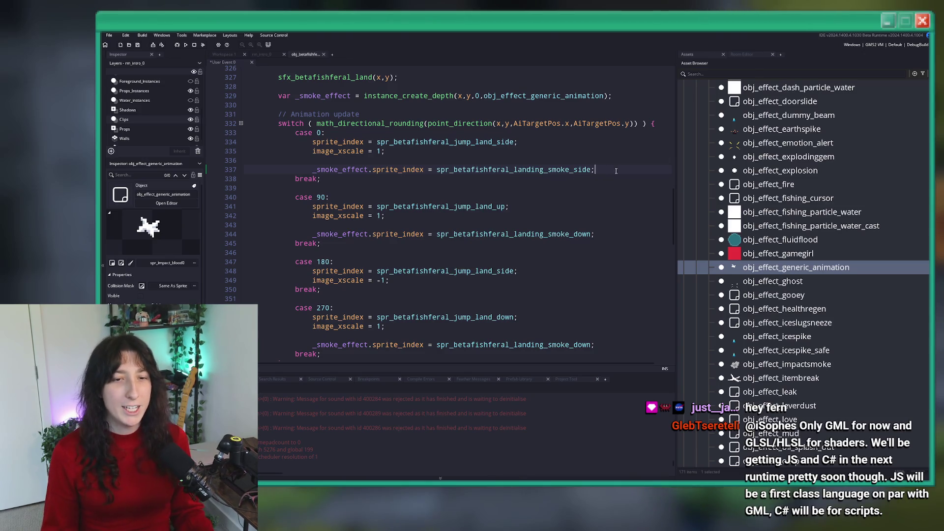
{"action": "key", "text": "Home"}
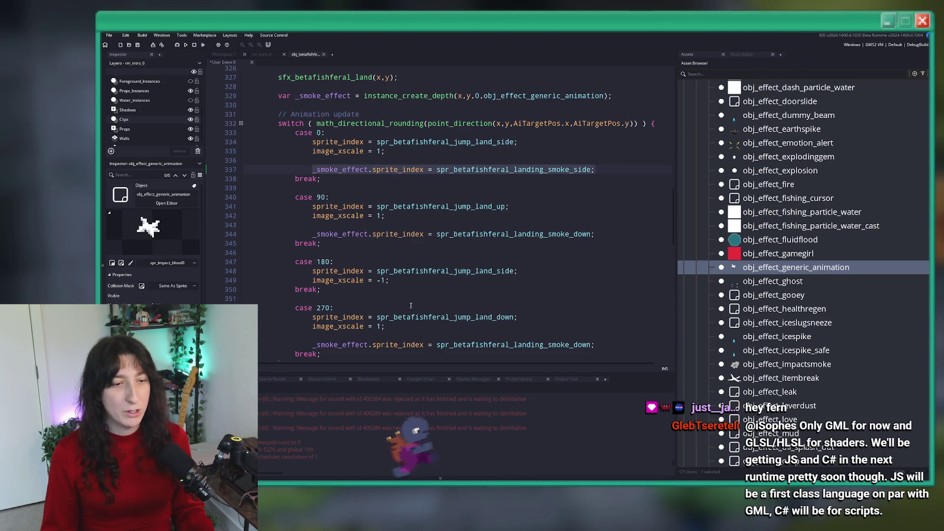
{"action": "key", "text": "ctrl+c"}
{"action": "left_click", "coordinate": [389, 280]}
{"action": "key", "text": "Return"}
{"action": "key", "text": "Return"}
{"action": "key", "text": "ctrl+v"}
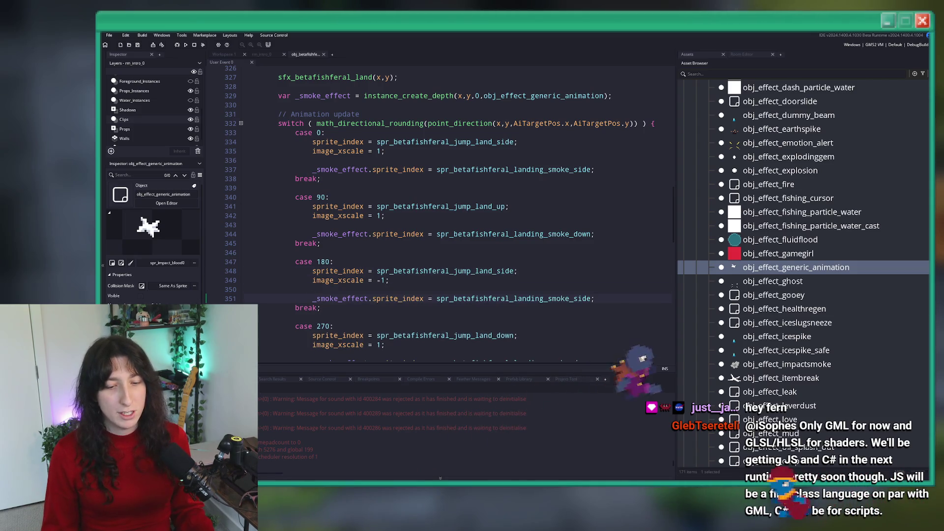
Zoom out on the Beta Fish Feral sprite in Aseprite to watch its three-direction hop animation.
{"action": "key", "text": "alt+Tab"}
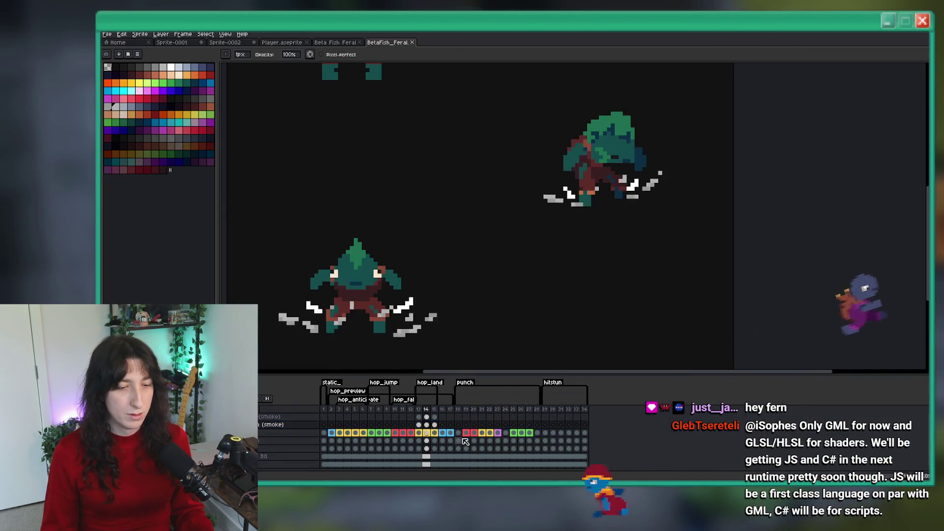
{"action": "scroll", "coordinate": [501, 275], "scroll_direction": "down", "scroll_amount": 1}
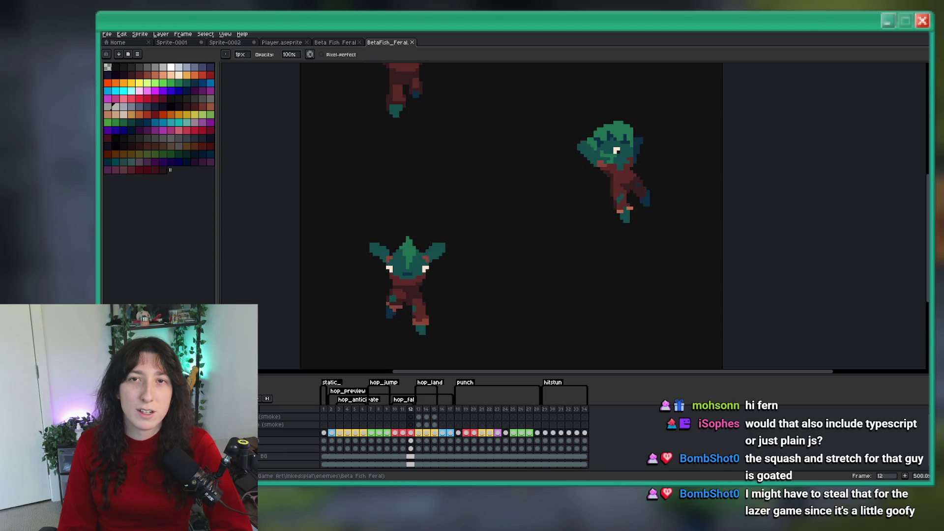
{"action": "scroll", "coordinate": [556, 161], "scroll_direction": "down", "scroll_amount": 1}
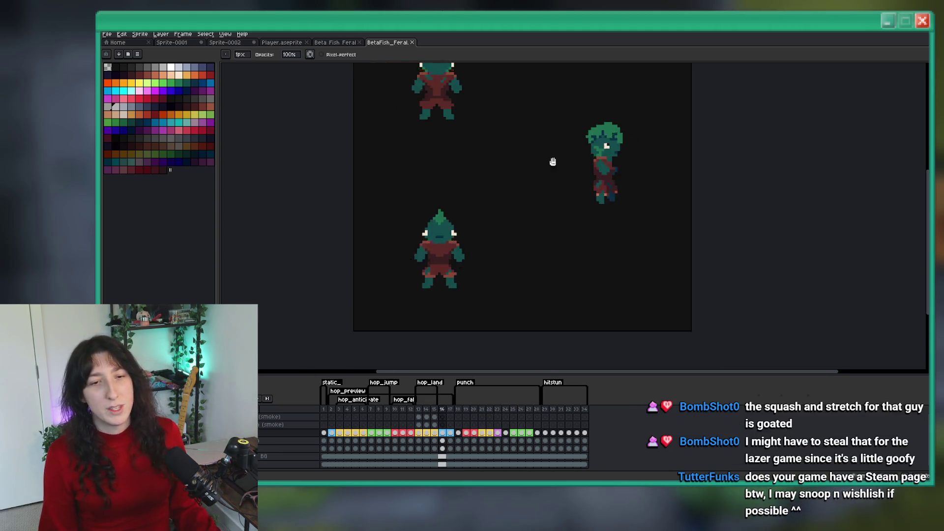
{"action": "scroll", "coordinate": [556, 162], "scroll_direction": "down", "scroll_amount": 1}
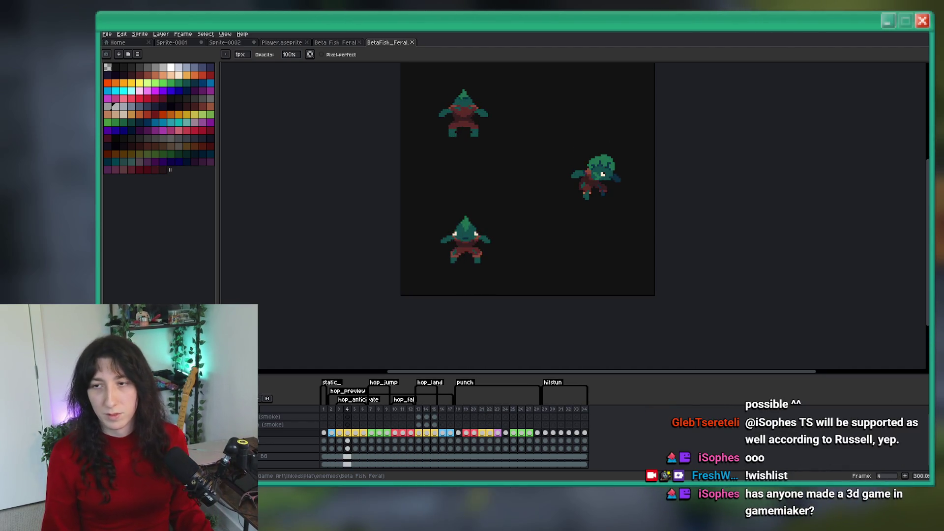
{"action": "key", "text": "alt+Tab"}
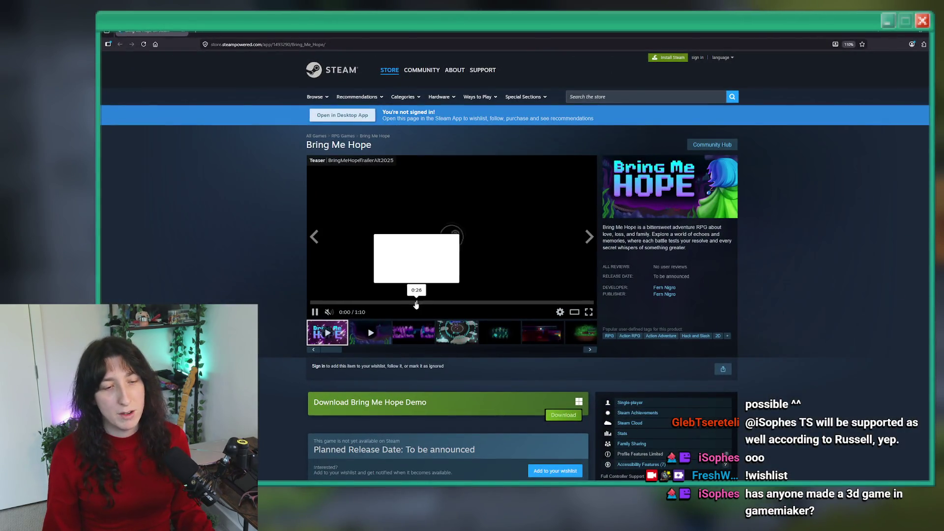
{"action": "left_click", "coordinate": [413, 332]}
{"action": "left_click", "coordinate": [456, 332]}
{"action": "left_click", "coordinate": [500, 333]}
{"action": "scroll", "coordinate": [529, 356], "scroll_direction": "down", "scroll_amount": 1}
{"action": "left_click", "coordinate": [540, 295]}
{"action": "left_click", "coordinate": [575, 295]}
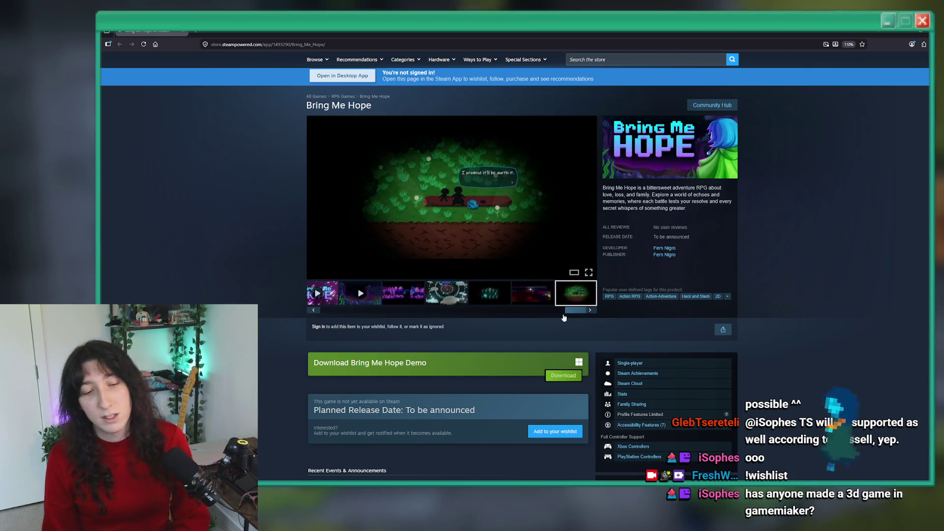
{"action": "scroll", "coordinate": [569, 314], "scroll_direction": "down", "scroll_amount": 10}
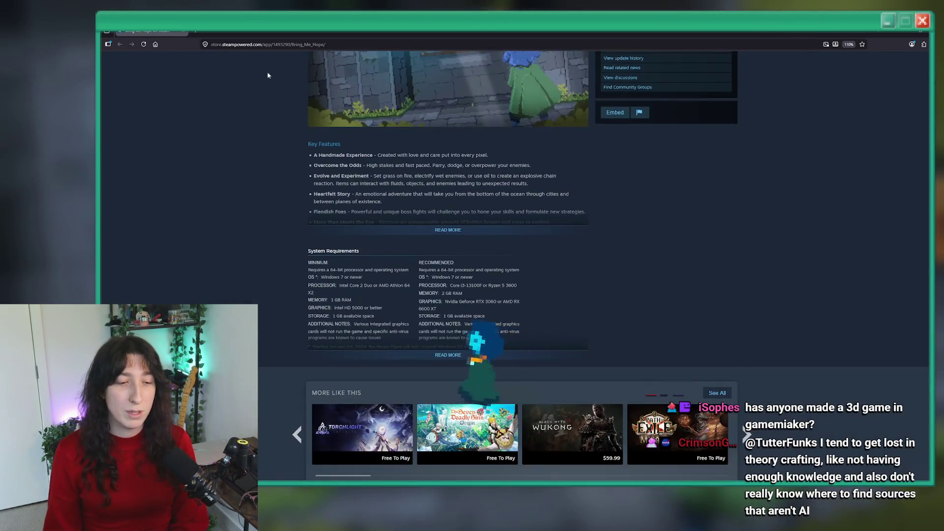
{"action": "key", "text": "alt+Tab"}
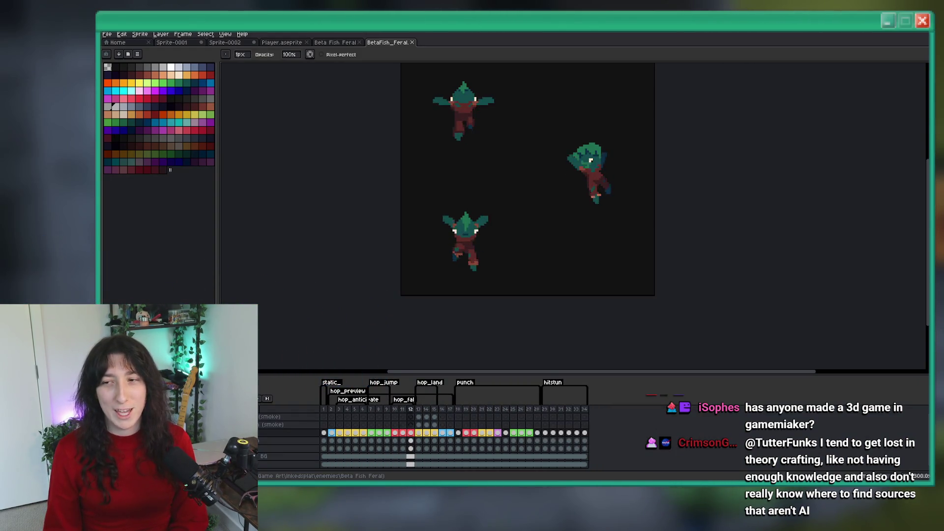
Pan the Aseprite canvas, then return to the GameMaker landing code.
{"action": "left_click_drag", "start_coordinate": [526, 290], "coordinate": [520, 302]}
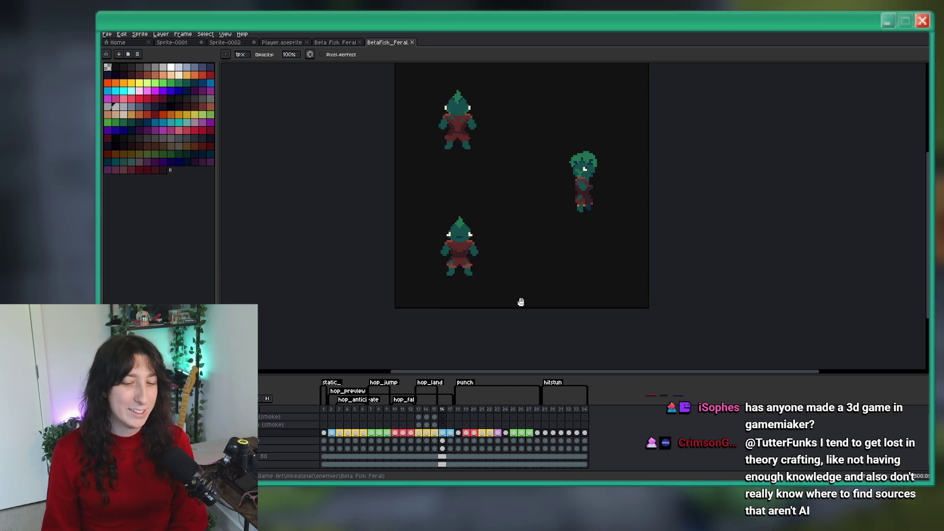
{"action": "key", "text": "alt+Tab"}
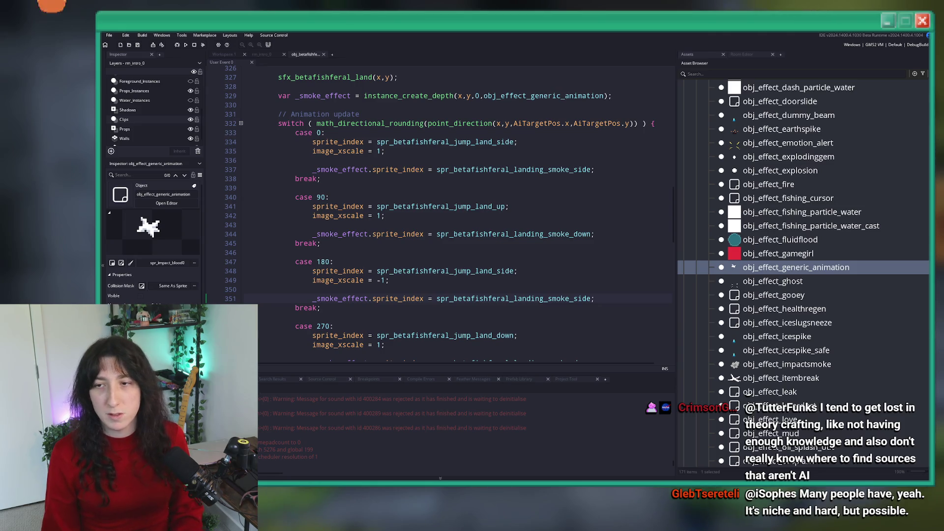
{"action": "key", "text": "alt+Tab"}
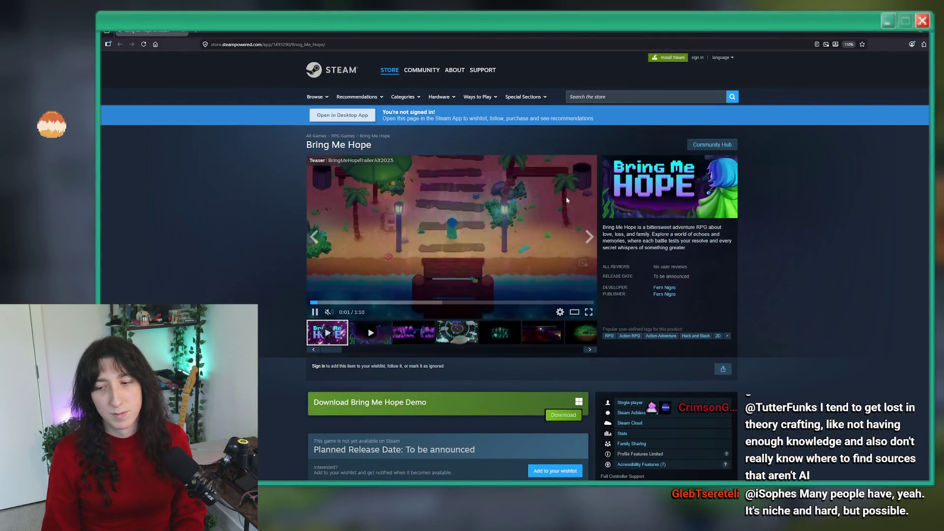
{"action": "left_click", "coordinate": [658, 288]}
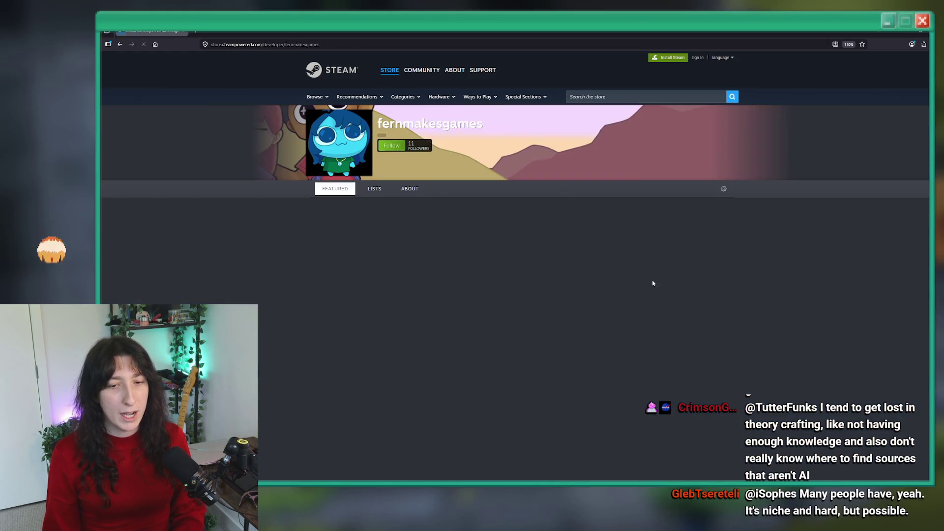
{"action": "scroll", "coordinate": [659, 288], "scroll_direction": "down", "scroll_amount": 3}
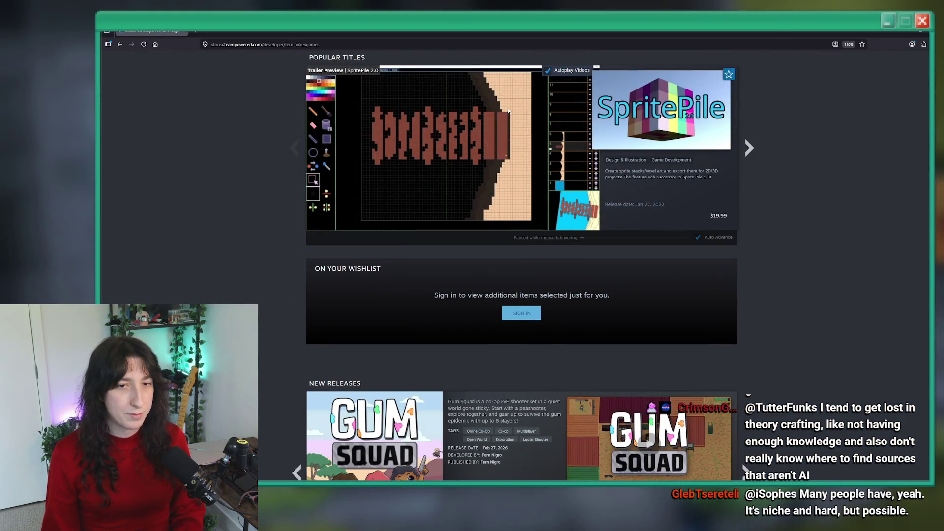
{"action": "scroll", "coordinate": [515, 114], "scroll_direction": "up", "scroll_amount": 3}
{"action": "left_click", "coordinate": [647, 209]}
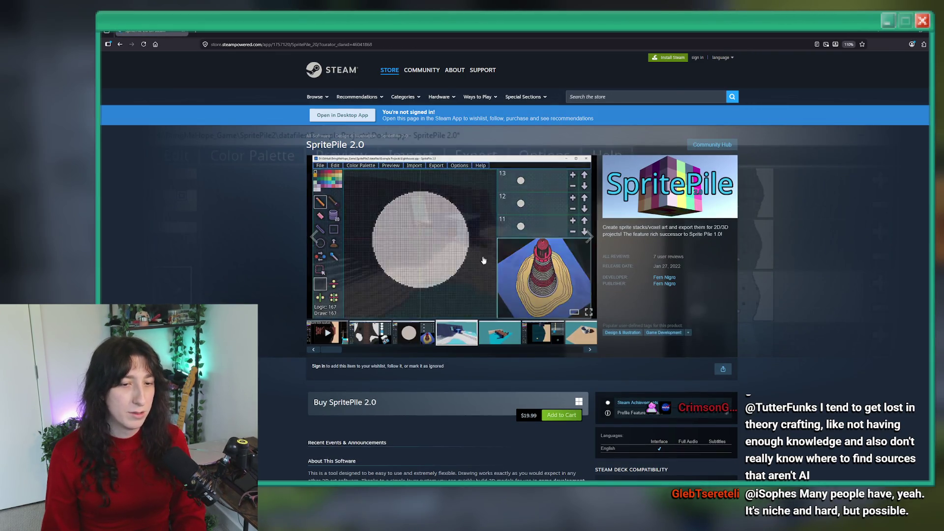
{"action": "left_click", "coordinate": [482, 276]}
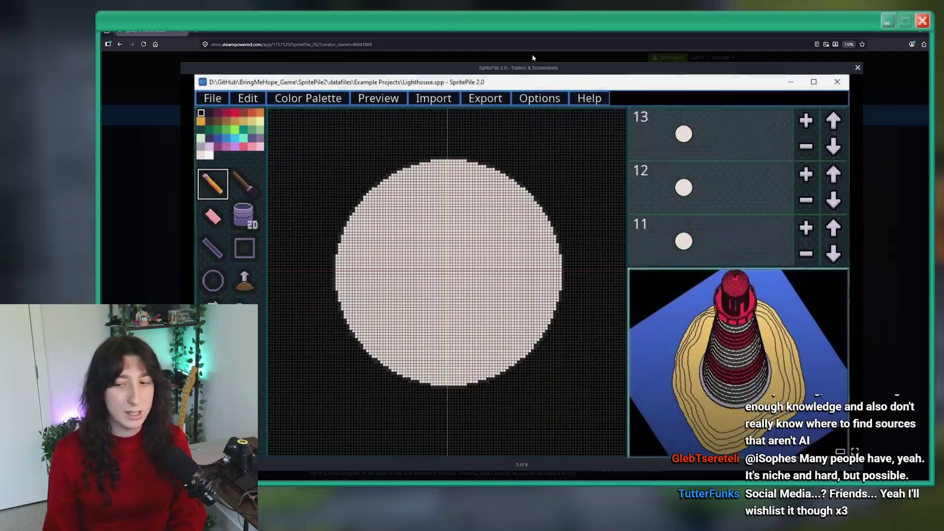
{"action": "key", "text": "Right"}
{"action": "key", "text": "Right"}
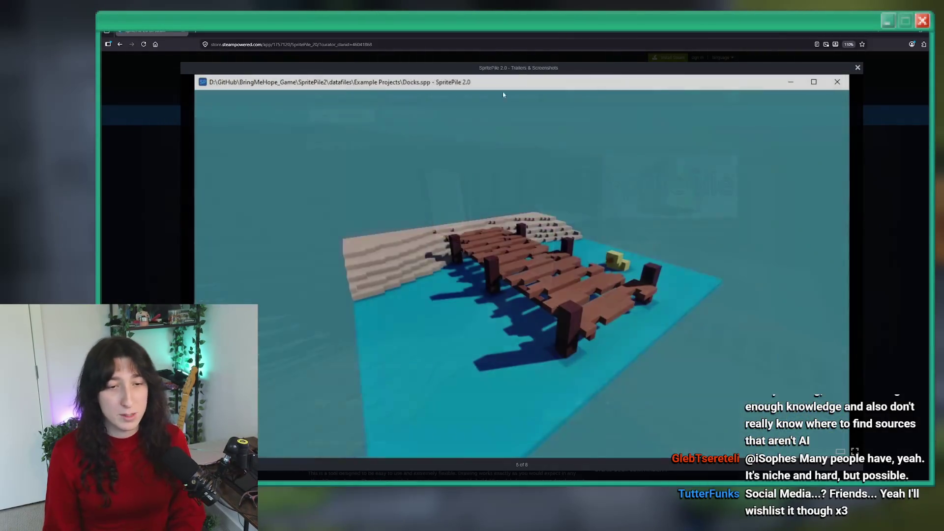
{"action": "key", "text": "Right"}
{"action": "key", "text": "Right"}
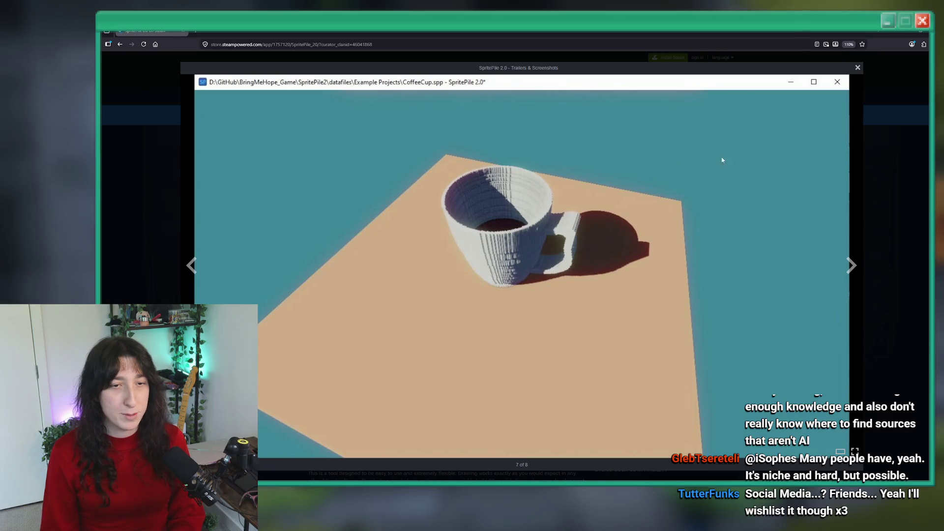
{"action": "key", "text": "Right"}
{"action": "key", "text": "Escape"}
{"action": "key", "text": "alt+Tab"}
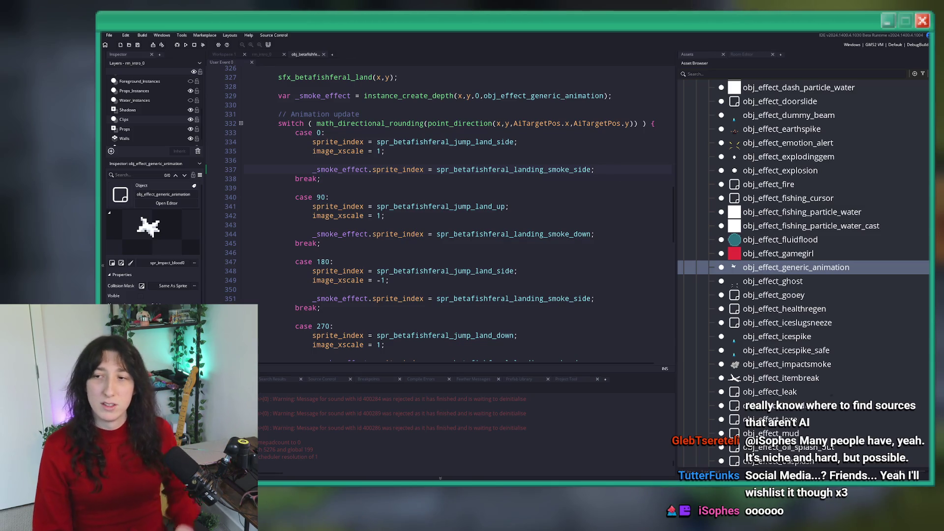
{"action": "scroll", "coordinate": [613, 173], "scroll_direction": "down", "scroll_amount": 6}
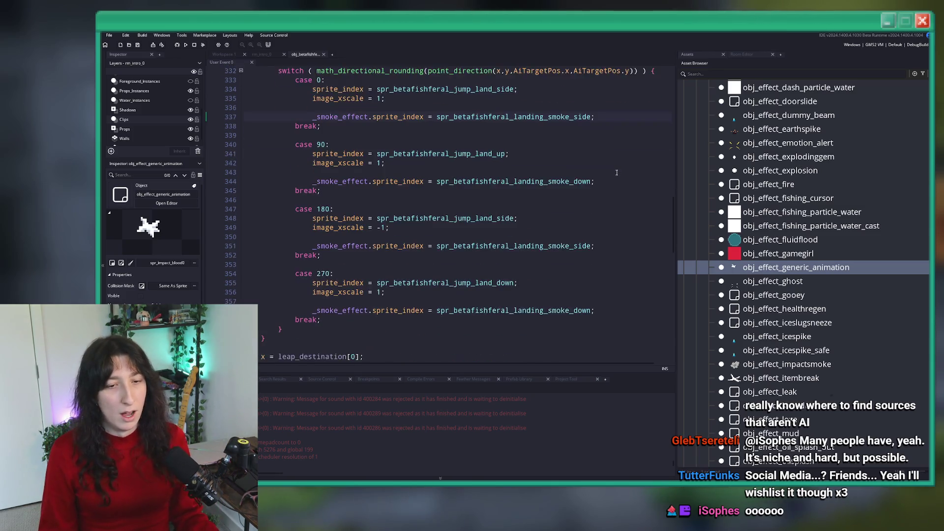
{"action": "scroll", "coordinate": [543, 183], "scroll_direction": "up", "scroll_amount": 5}
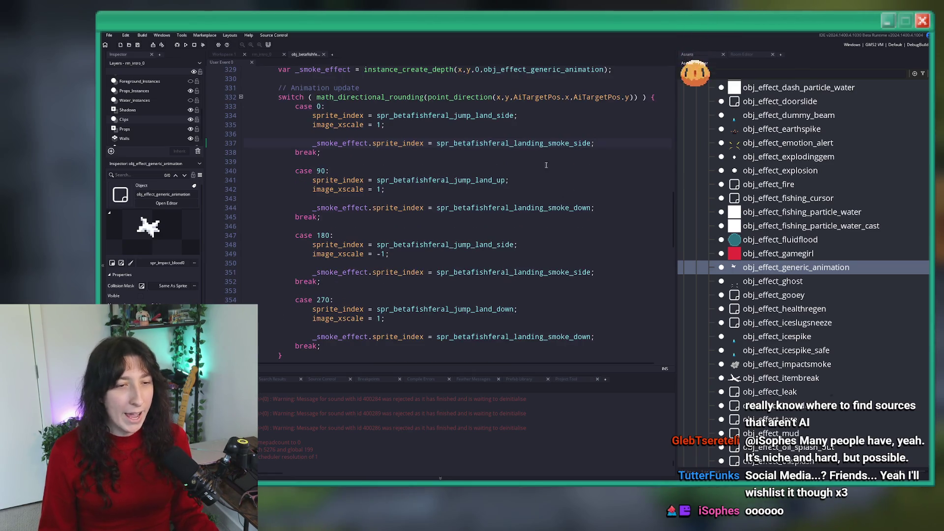
{"action": "scroll", "coordinate": [544, 183], "scroll_direction": "up", "scroll_amount": 1}
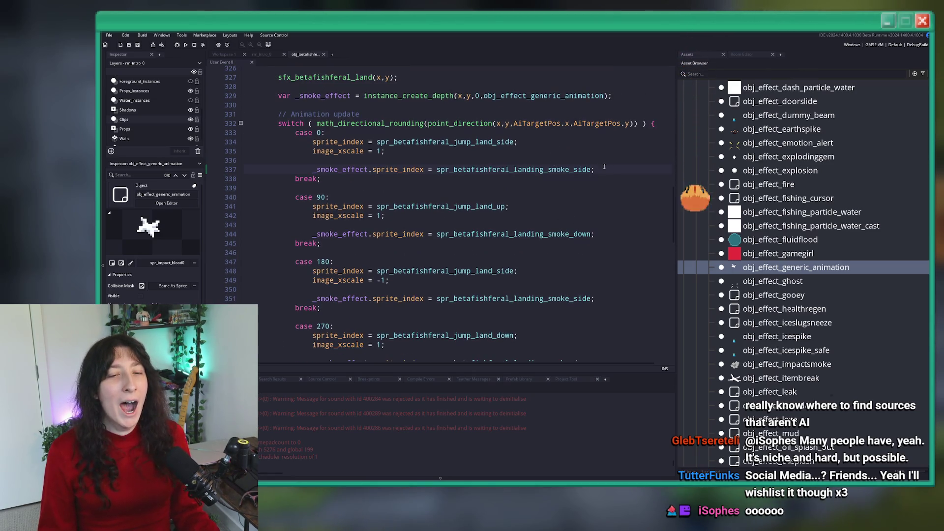
{"action": "scroll", "coordinate": [591, 170], "scroll_direction": "up", "scroll_amount": 1}
{"action": "left_click", "coordinate": [613, 122]}
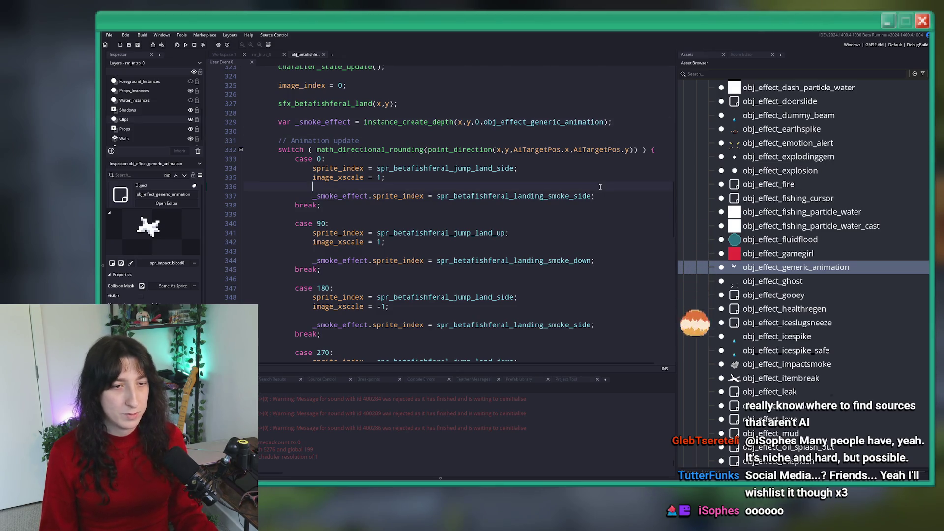
{"action": "left_click", "coordinate": [596, 260]}
{"action": "left_click", "coordinate": [597, 195]}
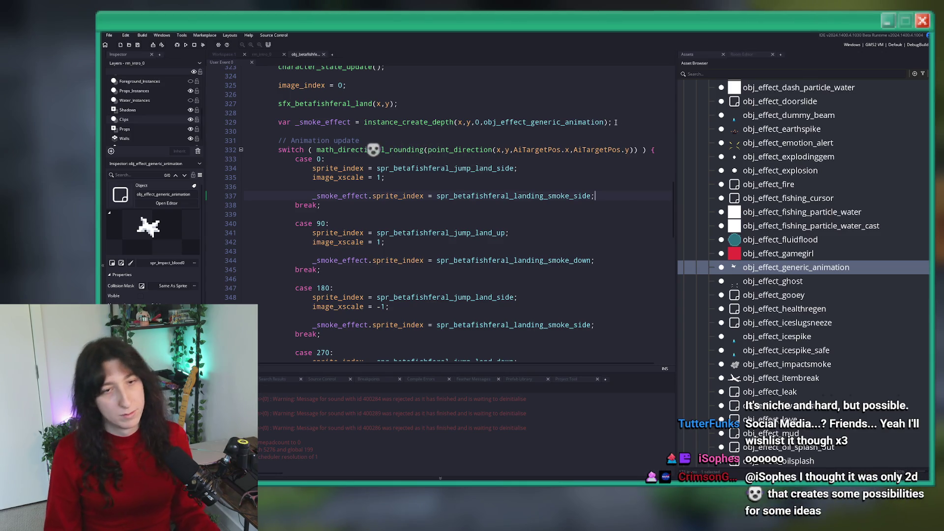
{"action": "mouse_move", "coordinate": [591, 121]}
{"action": "scroll", "coordinate": [605, 206], "scroll_direction": "down", "scroll_amount": 6}
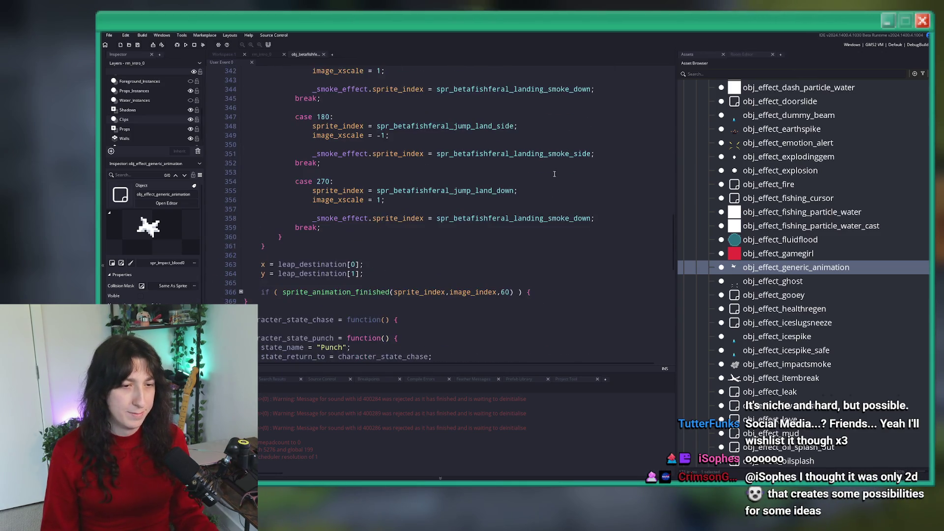
{"action": "scroll", "coordinate": [619, 286], "scroll_direction": "up", "scroll_amount": 3}
{"action": "left_click", "coordinate": [616, 297]}
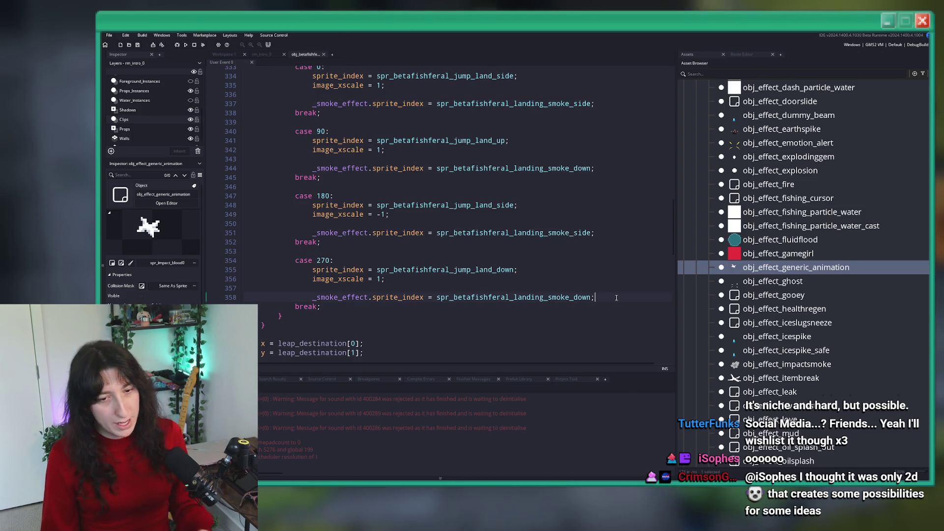
{"action": "scroll", "coordinate": [571, 309], "scroll_direction": "up", "scroll_amount": 1}
{"action": "scroll", "coordinate": [501, 311], "scroll_direction": "down", "scroll_amount": 3}
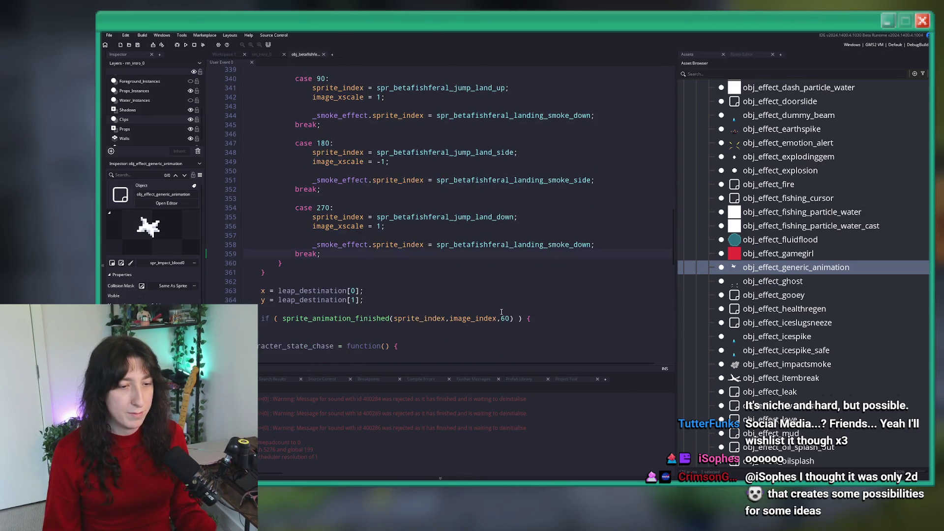
{"action": "scroll", "coordinate": [505, 302], "scroll_direction": "up", "scroll_amount": 5}
{"action": "left_click", "coordinate": [343, 83]}
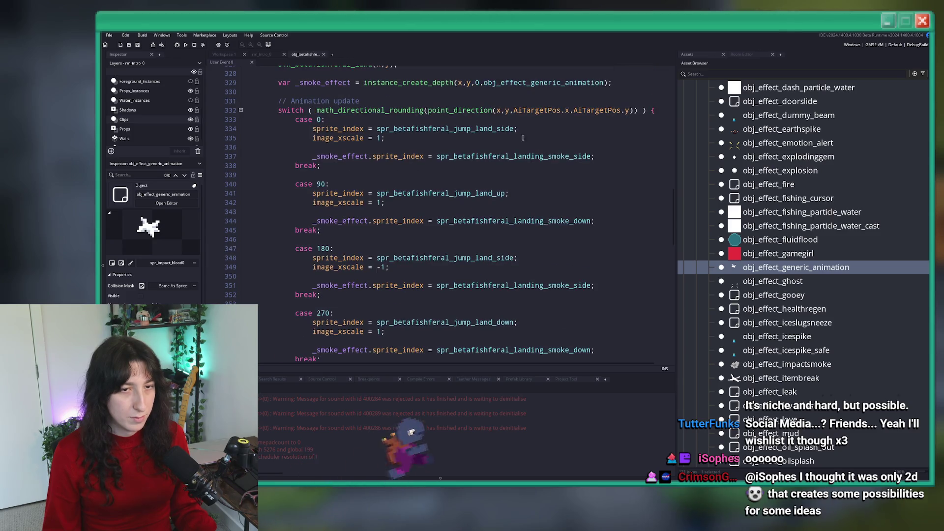
{"action": "scroll", "coordinate": [343, 197], "scroll_direction": "down", "scroll_amount": 3}
{"action": "left_click", "coordinate": [367, 341]}
Add _smoke_effect.x = x, .y = y and .draw_depth lines after the leap_destination lines.
{"action": "key", "text": "Return"}
{"action": "type", "text": "_smoke_effect"}
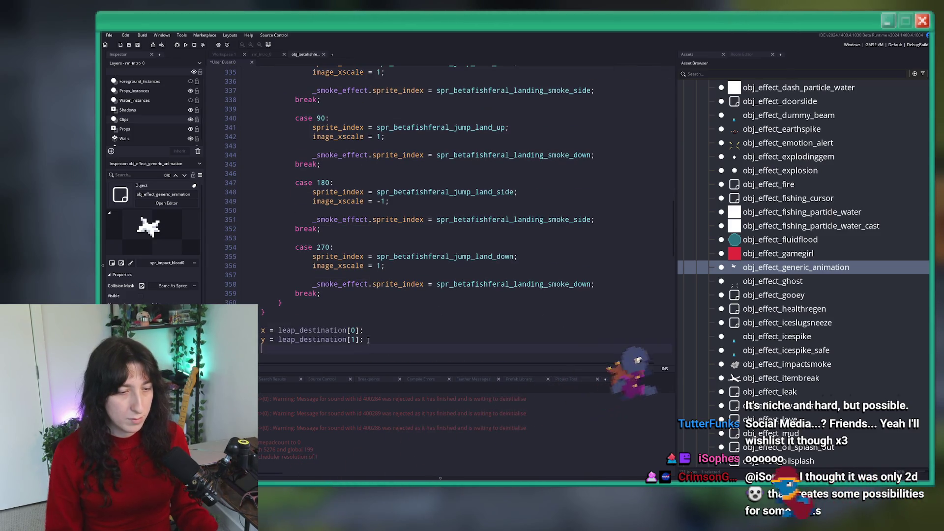
{"action": "type", "text": ".x = x;"}
{"action": "key", "text": "ctrl+d"}
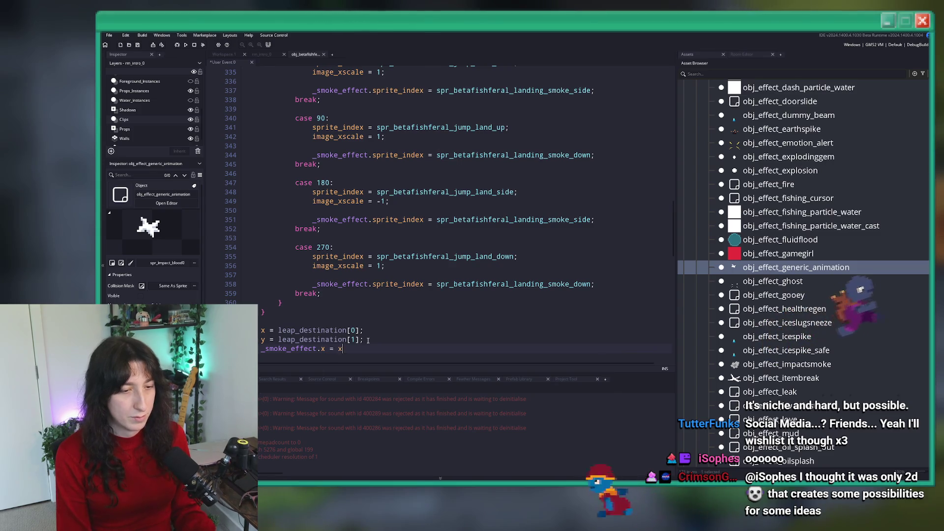
{"action": "key", "text": "BackSpace"}
{"action": "key", "text": "BackSpace"}
{"action": "key", "text": "BackSpace"}
{"action": "type", "text": ".y = y;"}
{"action": "key", "text": "ctrl+d"}
{"action": "double_click", "coordinate": [322, 304]}
{"action": "type", "text": "dra"}
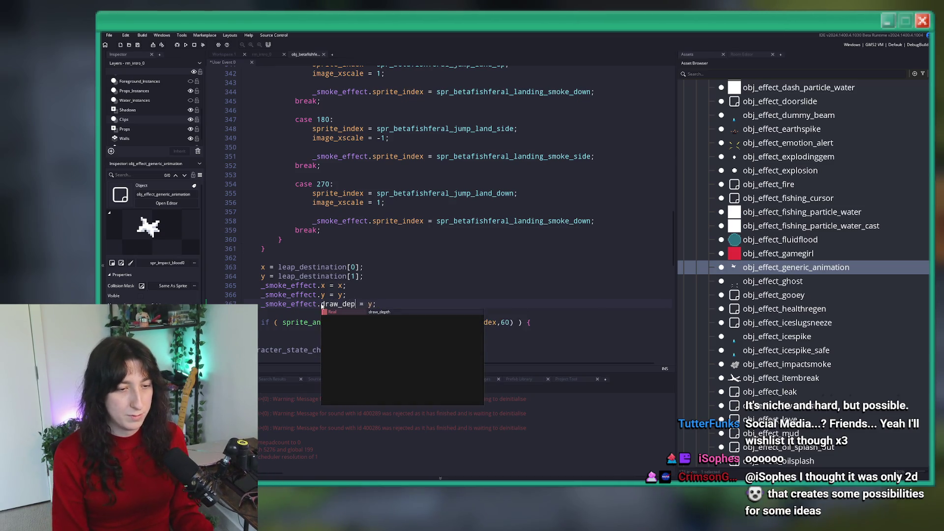
{"action": "key", "text": "Return"}
{"action": "type", "text": "w_dp"}
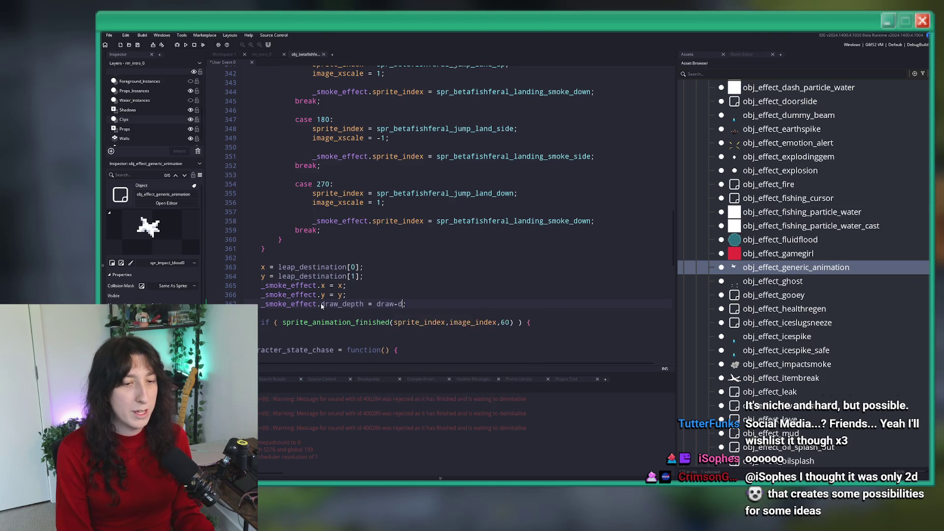
{"action": "type", "text": "eth"}
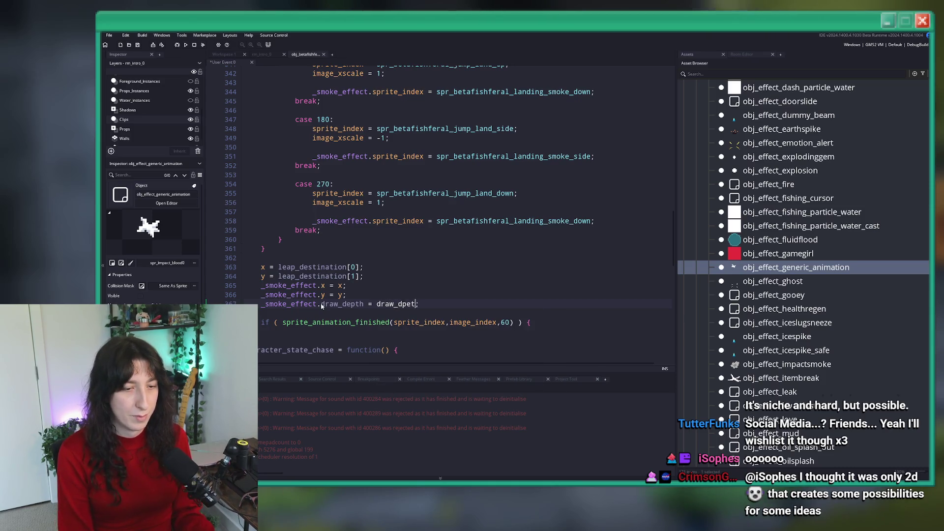
Run the game, then add a _smoke_effect.image_xscale line and run again.
{"action": "key", "text": "F5"}
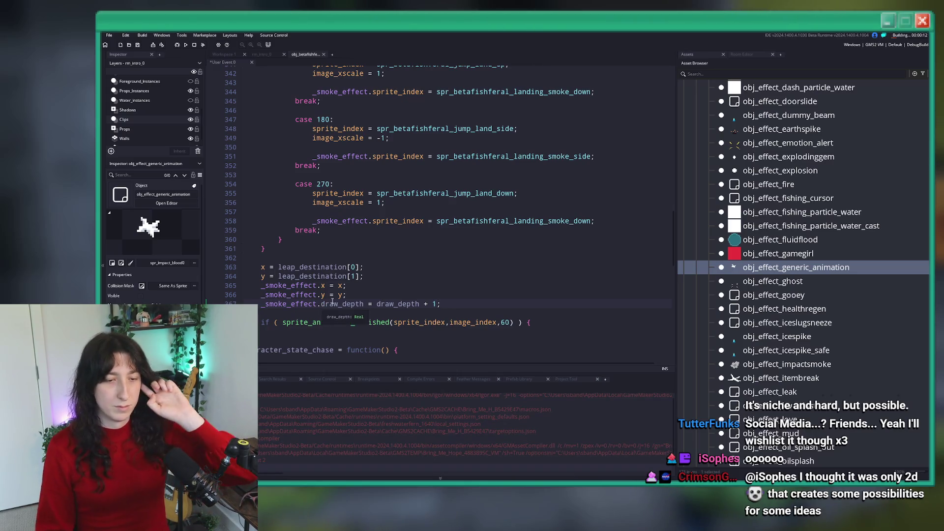
{"action": "scroll", "coordinate": [339, 245], "scroll_direction": "up", "scroll_amount": 1}
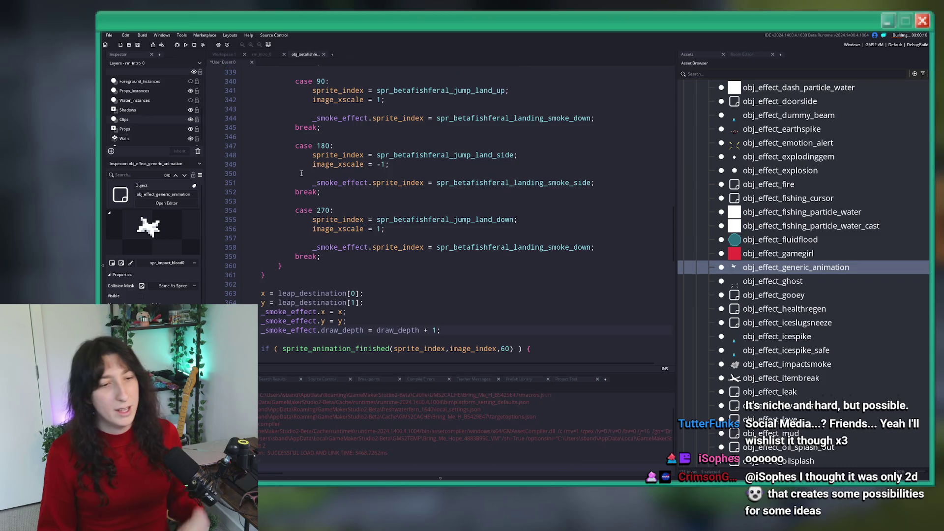
{"action": "left_click", "coordinate": [187, 45]}
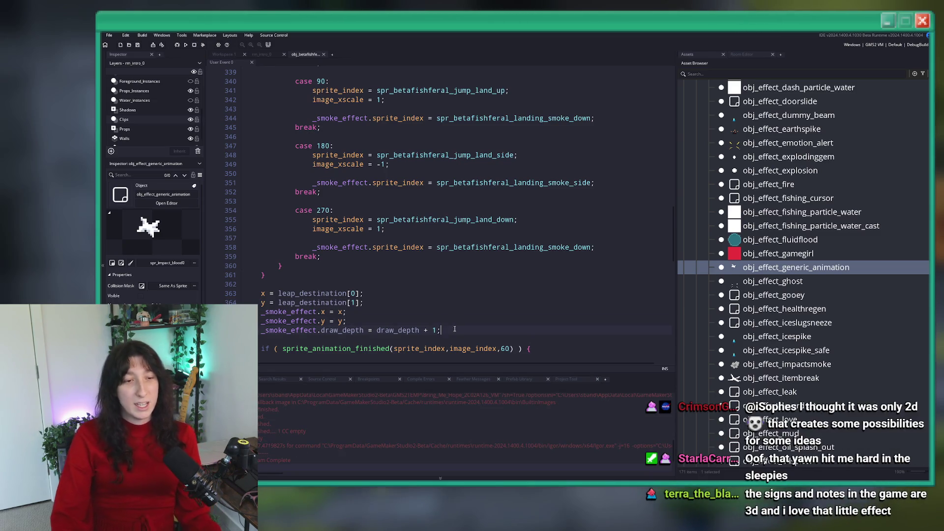
{"action": "key", "text": "Return"}
{"action": "type", "text": "_smoke_effect.i"}
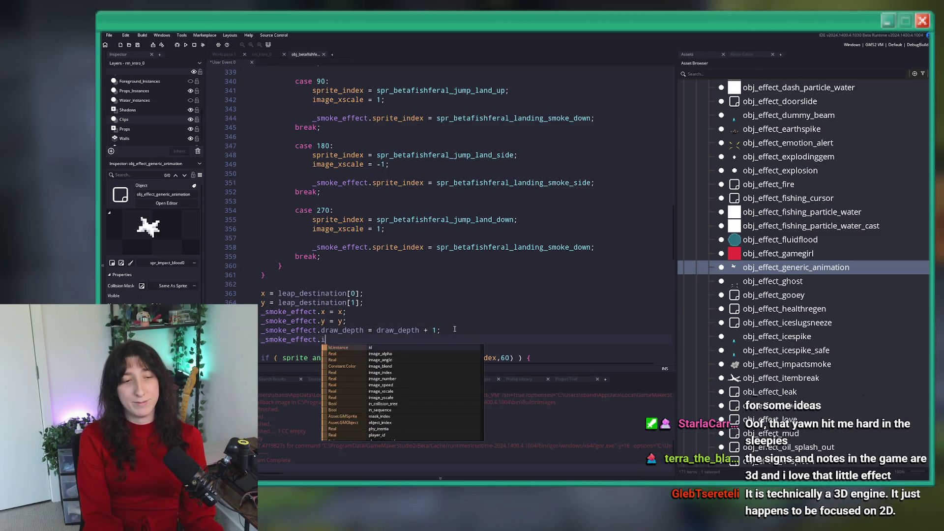
{"action": "type", "text": "mage_xscale = image_xscale;"}
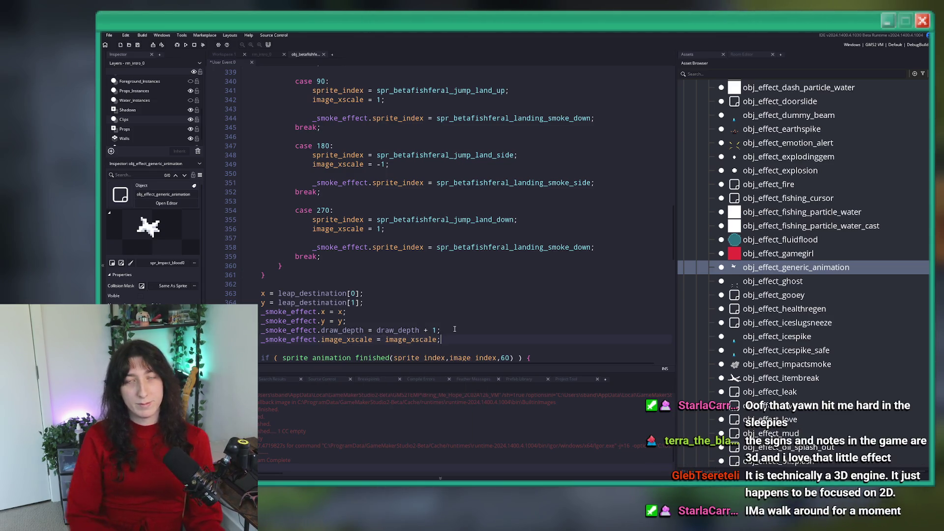
{"action": "key", "text": "F5"}
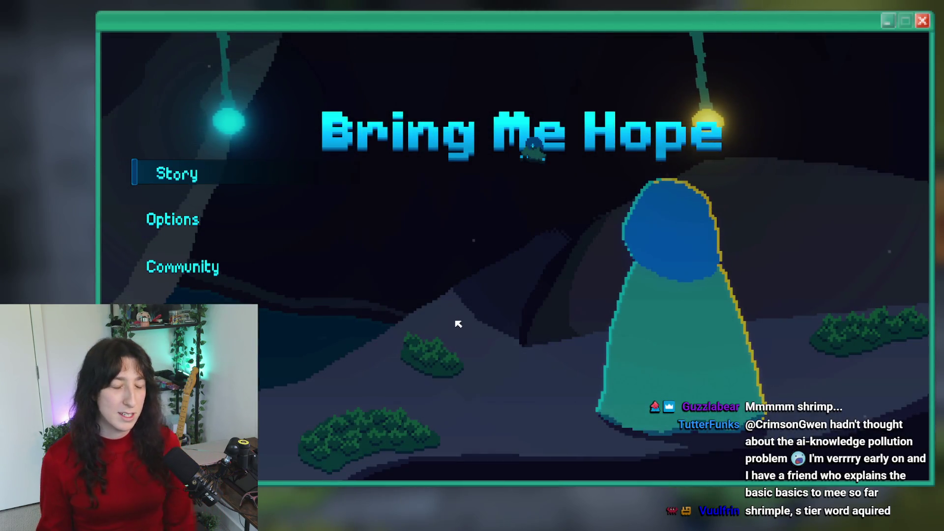
Start Story and play until Fish Feral lands and crashes, then dismiss the error and close the game.
{"action": "left_click", "coordinate": [185, 178]}
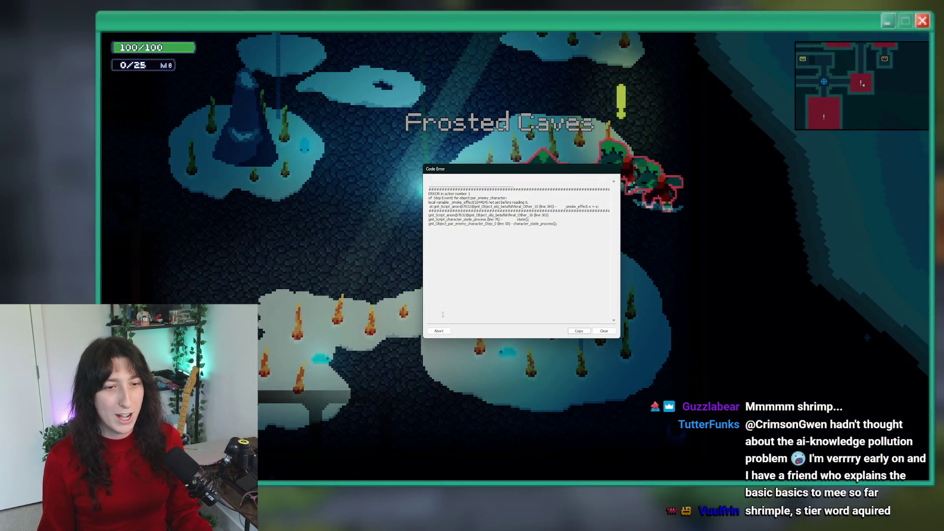
{"action": "left_click", "coordinate": [438, 331]}
{"action": "left_click", "coordinate": [416, 183]}
{"action": "scroll", "coordinate": [396, 176], "scroll_direction": "up", "scroll_amount": 3}
Move the four smoke effect property lines inside the _smoke_effect creation block and indent them.
{"action": "double_click", "coordinate": [344, 164]}
{"action": "scroll", "coordinate": [252, 241], "scroll_direction": "down", "scroll_amount": 4}
{"action": "scroll", "coordinate": [241, 177], "scroll_direction": "up", "scroll_amount": 3}
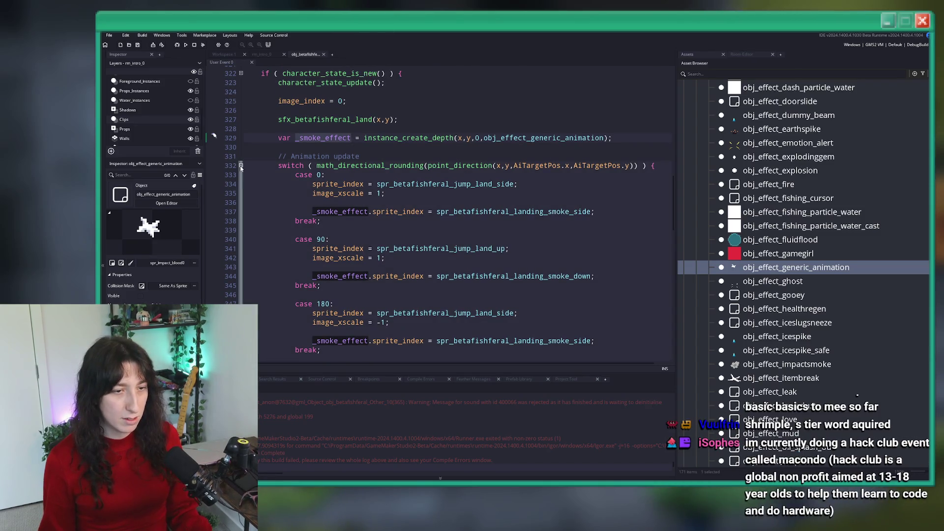
{"action": "scroll", "coordinate": [252, 196], "scroll_direction": "down", "scroll_amount": 5}
{"action": "scroll", "coordinate": [285, 445], "scroll_direction": "up", "scroll_amount": 2}
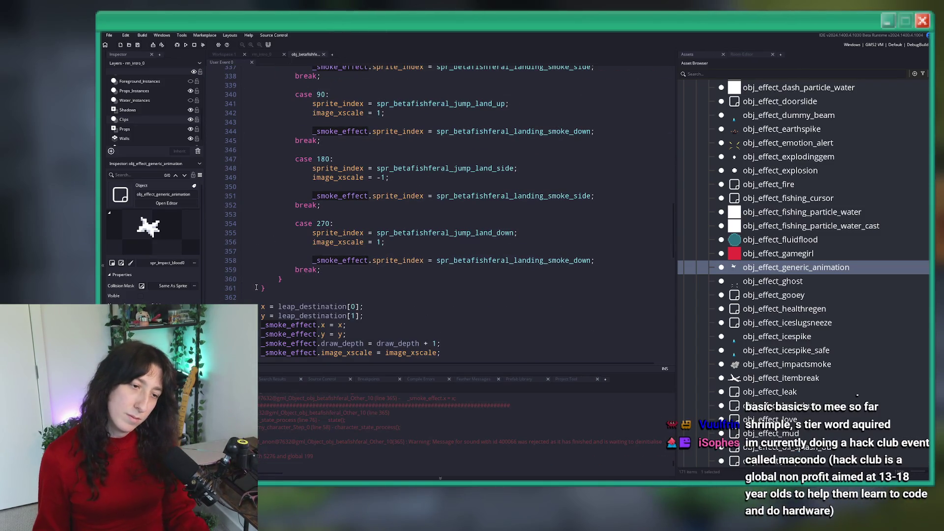
{"action": "scroll", "coordinate": [550, 204], "scroll_direction": "up", "scroll_amount": 9}
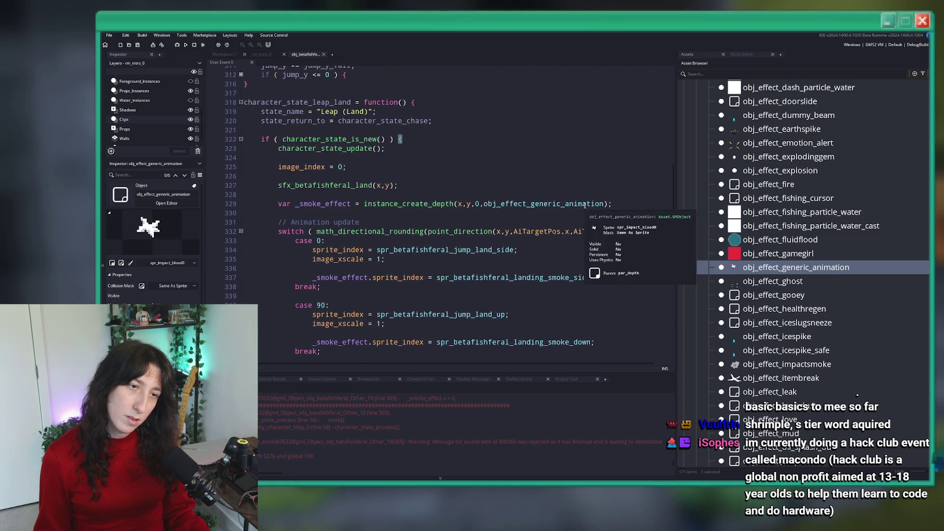
{"action": "scroll", "coordinate": [549, 204], "scroll_direction": "down", "scroll_amount": 1}
{"action": "left_click", "coordinate": [289, 177]}
{"action": "scroll", "coordinate": [362, 325], "scroll_direction": "down", "scroll_amount": 7}
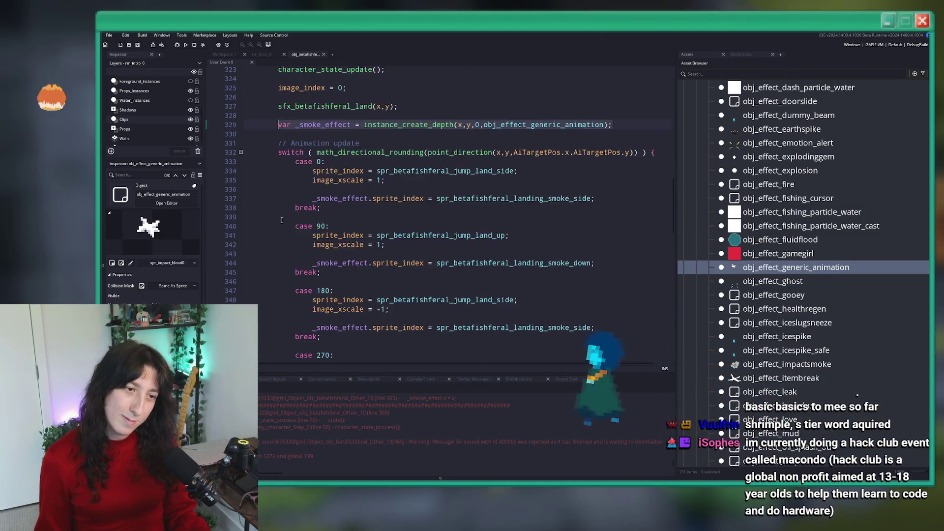
{"action": "scroll", "coordinate": [362, 326], "scroll_direction": "down", "scroll_amount": 1}
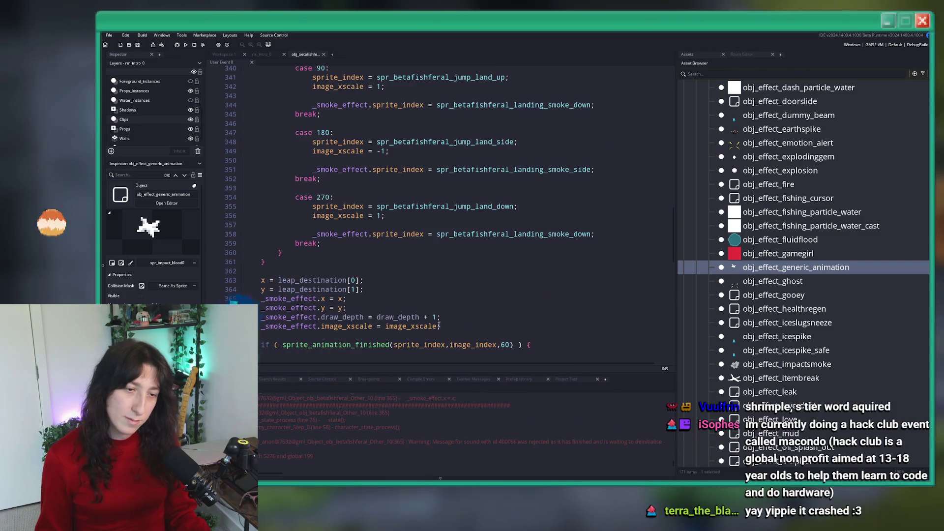
{"action": "left_click_drag", "start_coordinate": [261, 298], "coordinate": [524, 337]}
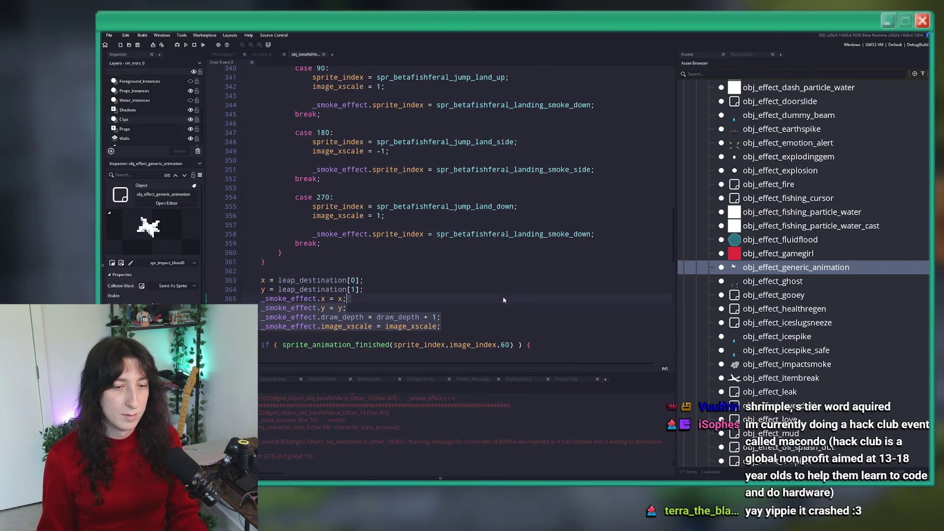
{"action": "key", "text": "BackSpace"}
{"action": "scroll", "coordinate": [261, 260], "scroll_direction": "up", "scroll_amount": 10}
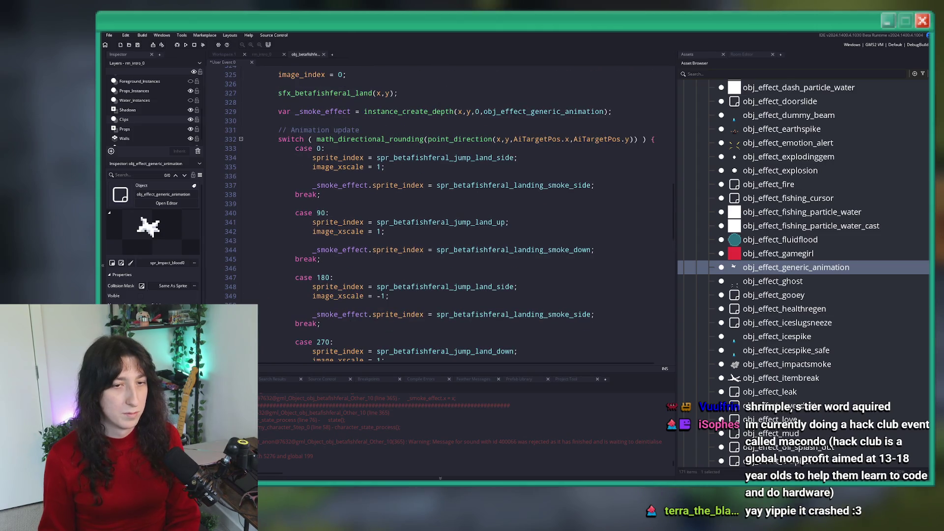
{"action": "scroll", "coordinate": [307, 266], "scroll_direction": "down", "scroll_amount": 10}
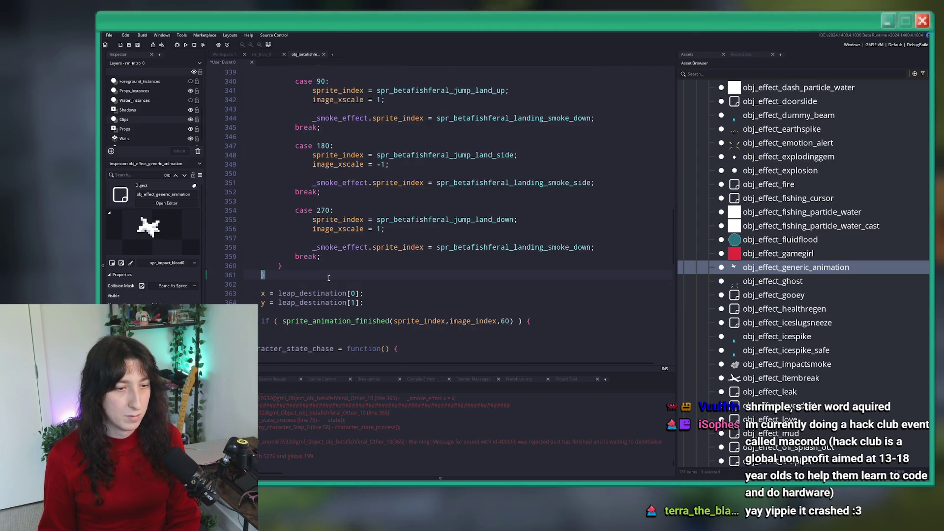
{"action": "key", "text": "ctrl+v"}
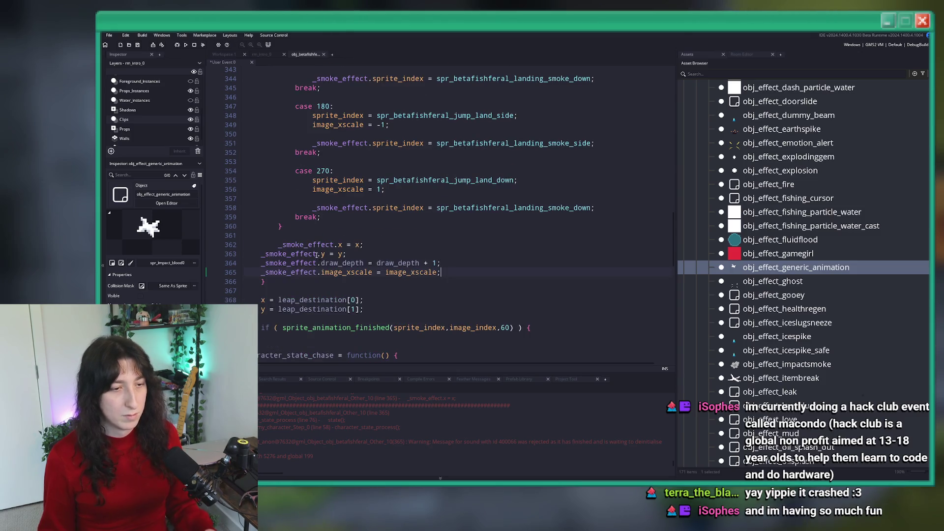
{"action": "left_click_drag", "start_coordinate": [286, 279], "coordinate": [244, 254]}
{"action": "key", "text": "Tab"}
Move the x and y leap_destination lines into the character_state_is_new block and build with F5.
{"action": "left_click", "coordinate": [305, 244]}
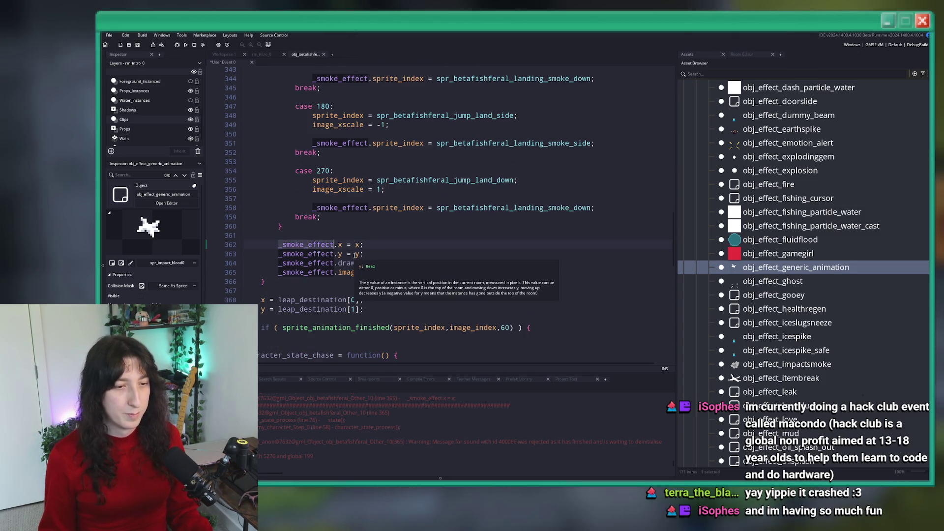
{"action": "scroll", "coordinate": [408, 212], "scroll_direction": "down", "scroll_amount": 2}
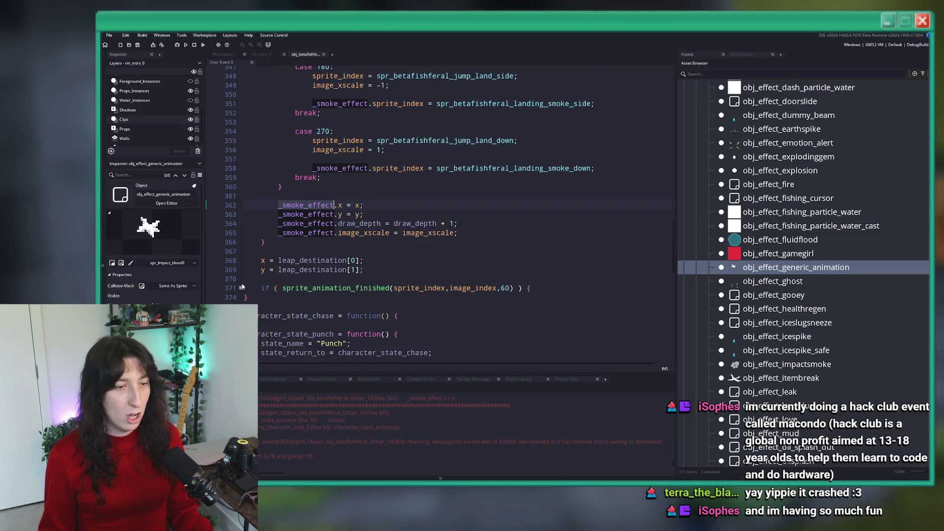
{"action": "left_click", "coordinate": [241, 288]}
{"action": "scroll", "coordinate": [343, 278], "scroll_direction": "up", "scroll_amount": 2}
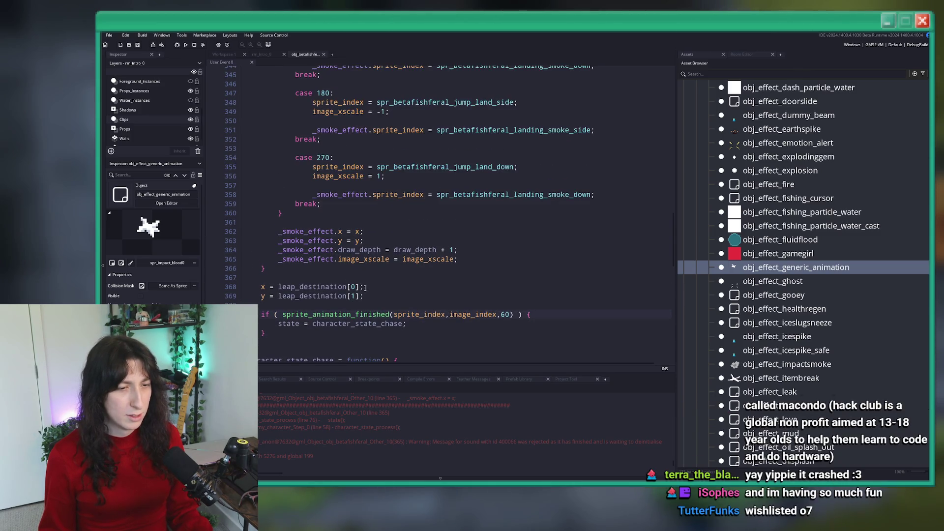
{"action": "left_click_drag", "start_coordinate": [319, 286], "coordinate": [262, 279]}
{"action": "key", "text": "BackSpace"}
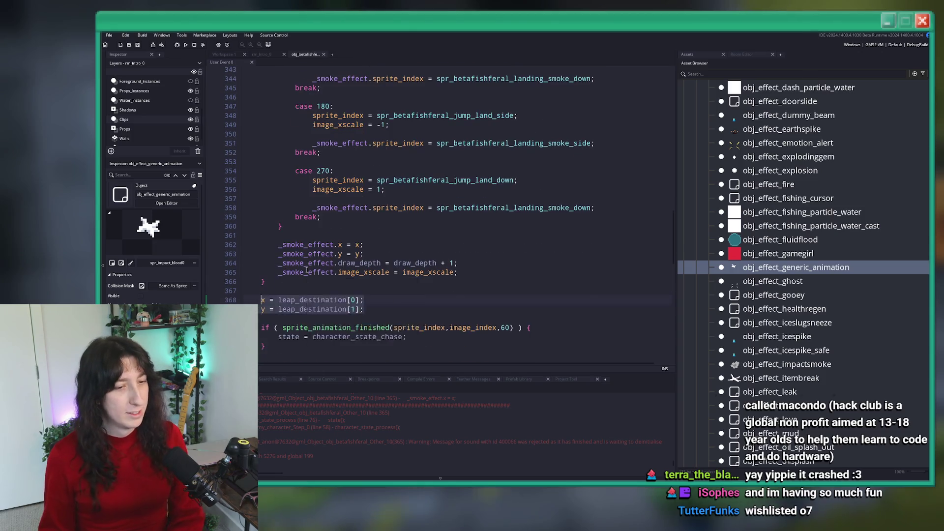
{"action": "scroll", "coordinate": [376, 154], "scroll_direction": "up", "scroll_amount": 9}
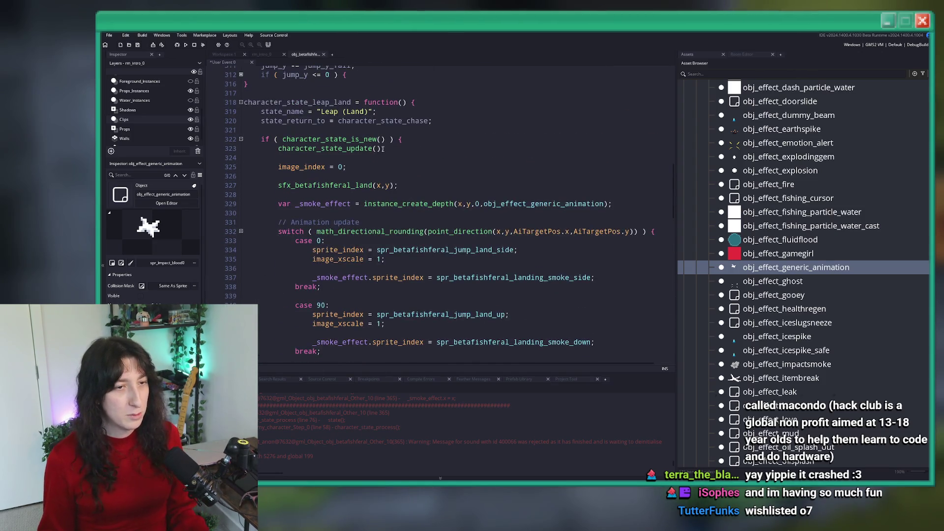
{"action": "left_click", "coordinate": [404, 153]}
{"action": "key", "text": "ctrl+v"}
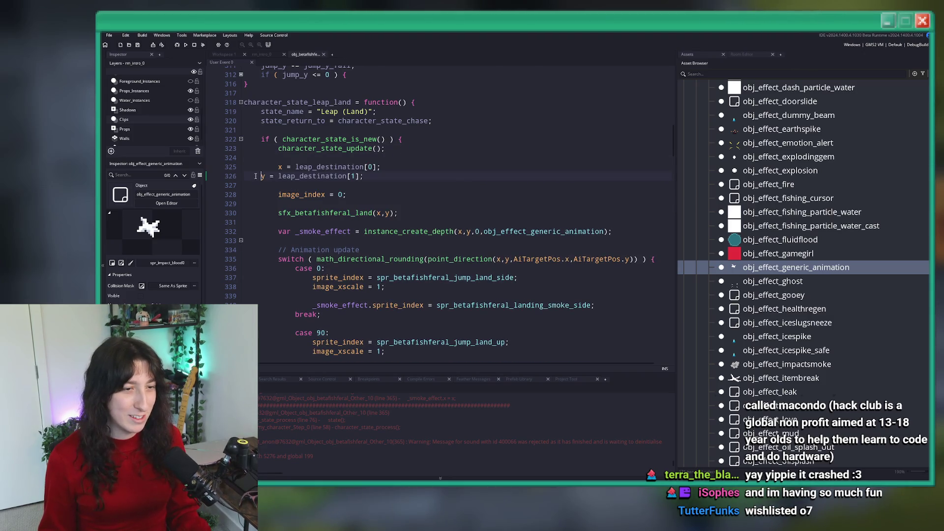
{"action": "scroll", "coordinate": [373, 175], "scroll_direction": "down", "scroll_amount": 12}
{"action": "key", "text": "F5"}
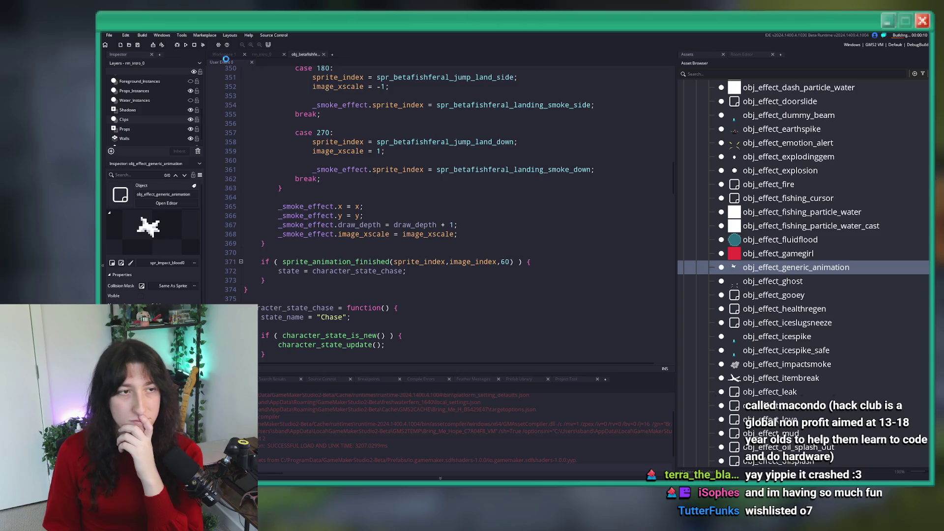
Paste the leap_destination lines after the smoke setup, rebuild, then stop the running build.
{"action": "left_click", "coordinate": [306, 252]}
{"action": "key", "text": "ctrl+v"}
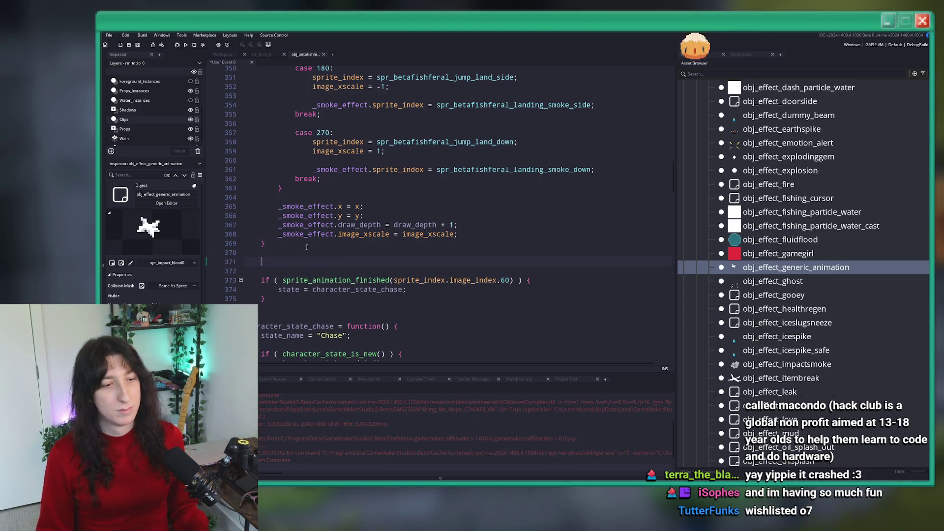
{"action": "key", "text": "F5"}
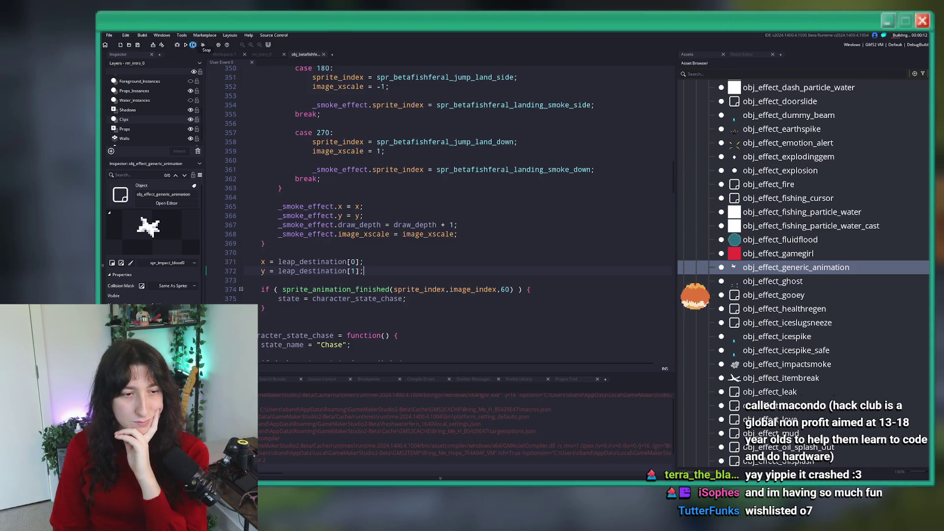
{"action": "scroll", "coordinate": [350, 198], "scroll_direction": "up", "scroll_amount": 9}
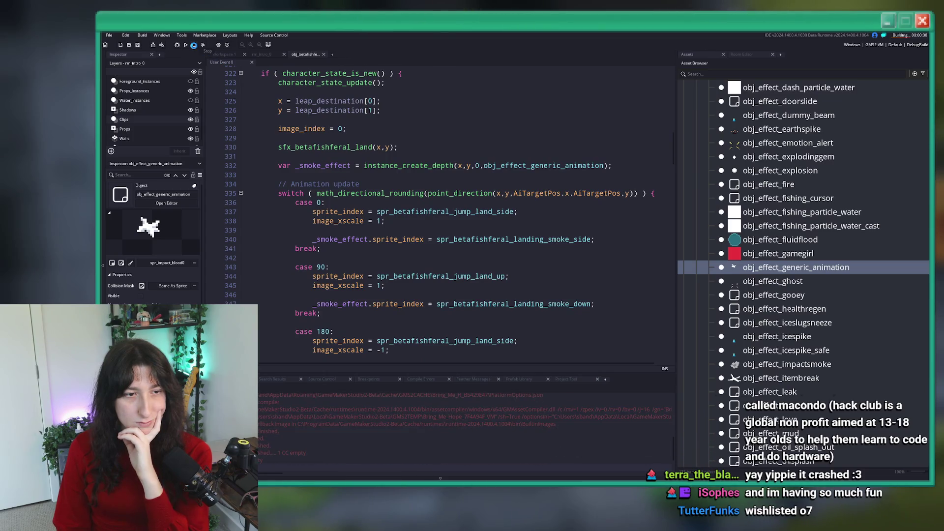
{"action": "left_click", "coordinate": [193, 45]}
{"action": "scroll", "coordinate": [392, 154], "scroll_direction": "up", "scroll_amount": 2}
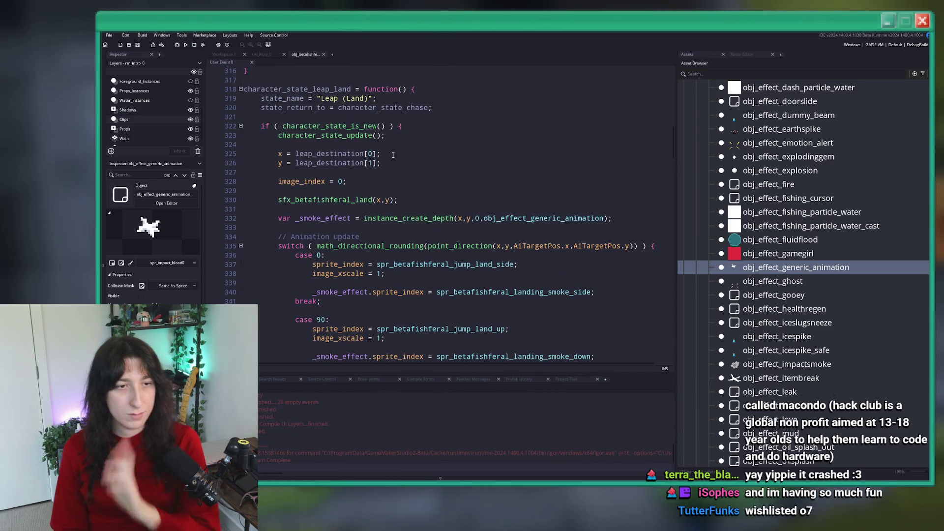
Move the leap_destination lines above the new-state check, delete the duplicate copy, and rebuild.
{"action": "key", "text": "shift+Up"}
{"action": "key", "text": "alt+Down"}
{"action": "key", "text": "alt+Down"}
{"action": "key", "text": "alt+Down"}
{"action": "scroll", "coordinate": [421, 141], "scroll_direction": "down", "scroll_amount": 6}
{"action": "scroll", "coordinate": [350, 244], "scroll_direction": "down", "scroll_amount": 7}
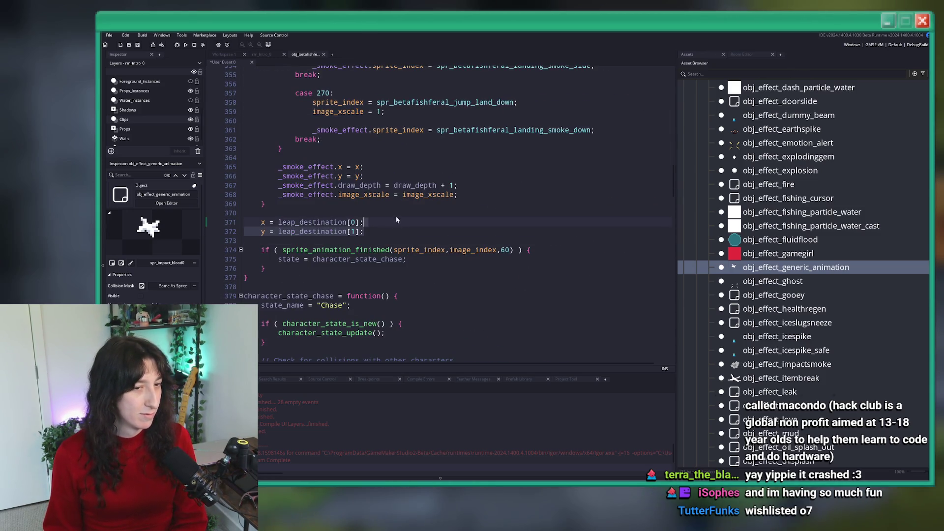
{"action": "left_click_drag", "start_coordinate": [393, 229], "coordinate": [401, 203]}
{"action": "key", "text": "BackSpace"}
{"action": "key", "text": "F5"}
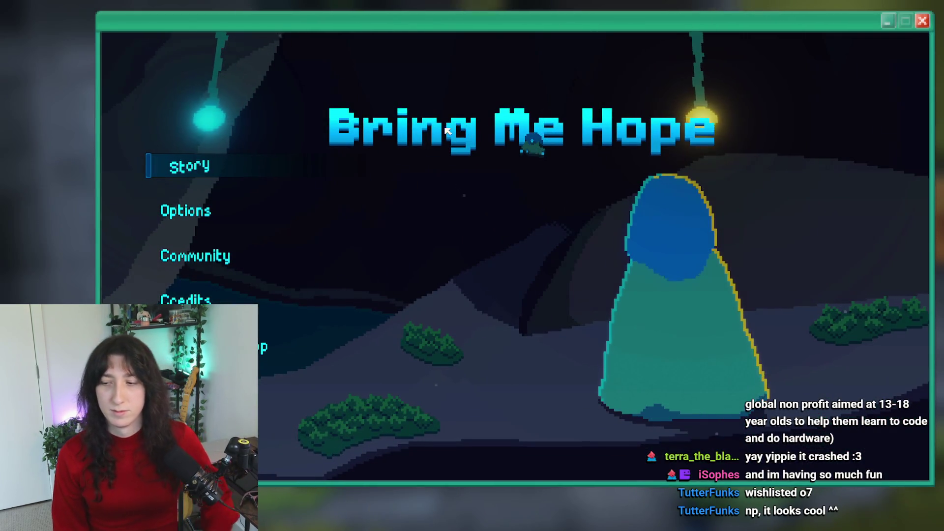
Start Story, walk out of the portal room, and jump to Sea Cave City via debug room_goto.
{"action": "left_click", "coordinate": [285, 153]}
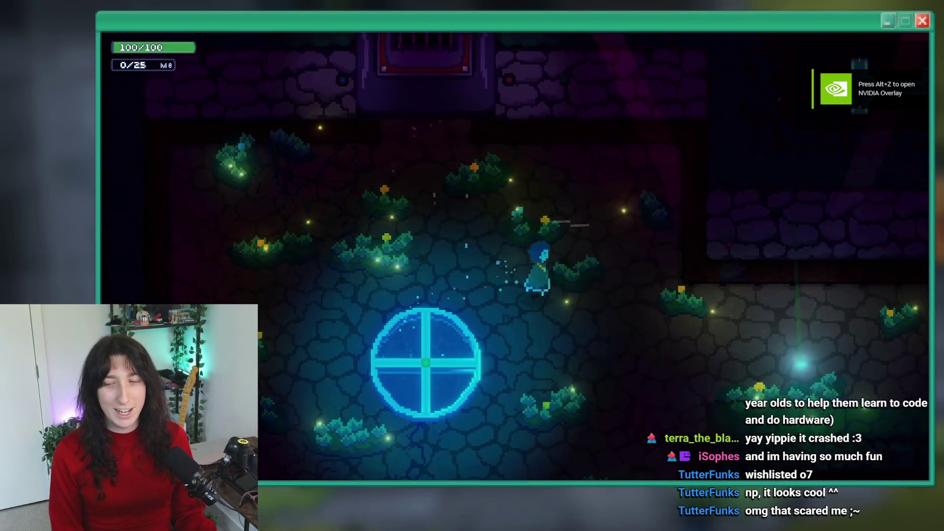
{"action": "key", "text": "d"}
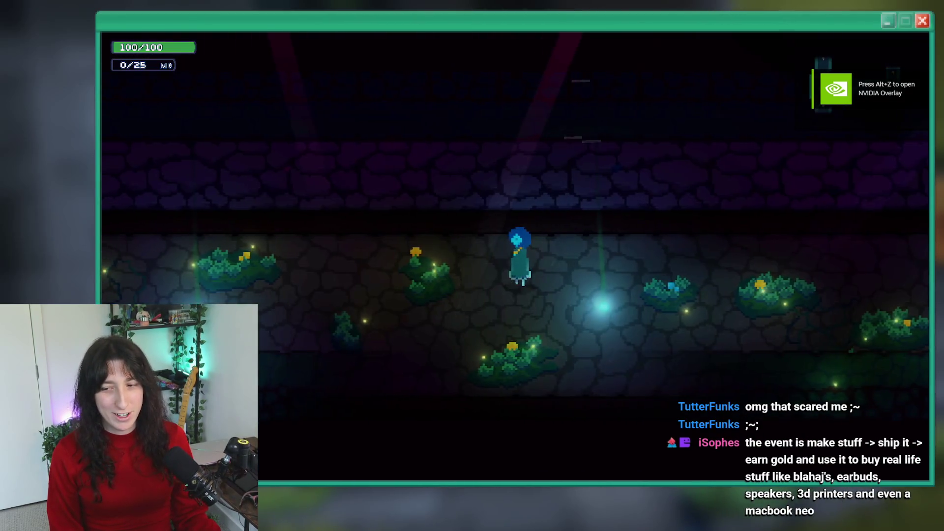
{"action": "key", "text": "w"}
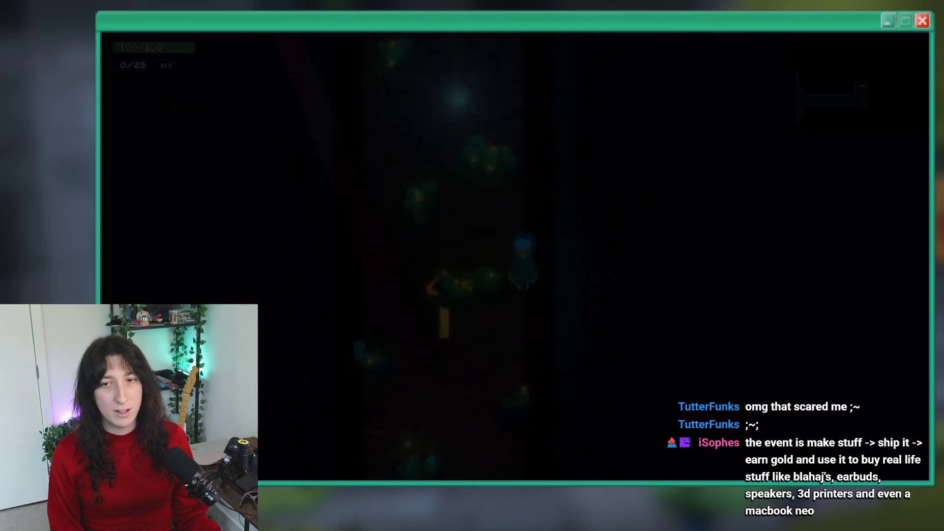
{"action": "key", "text": "BackSpace"}
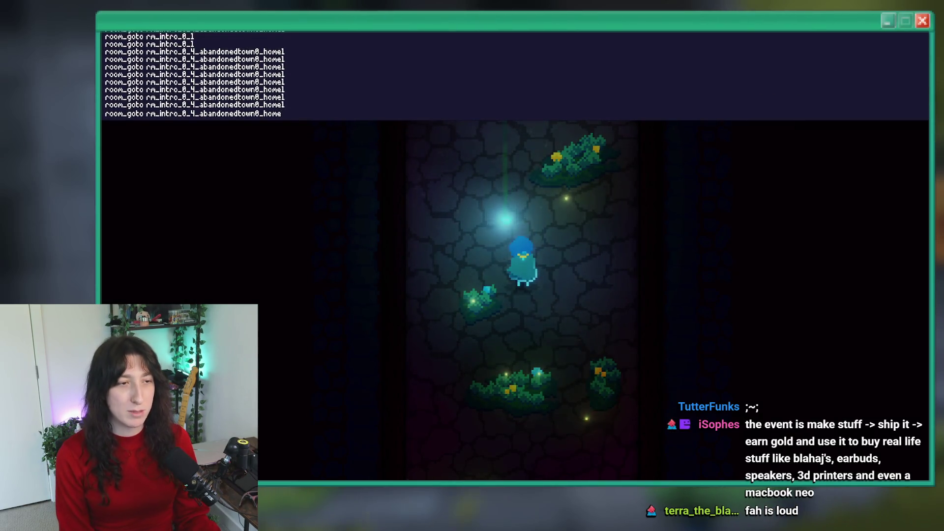
{"action": "key", "text": "Return"}
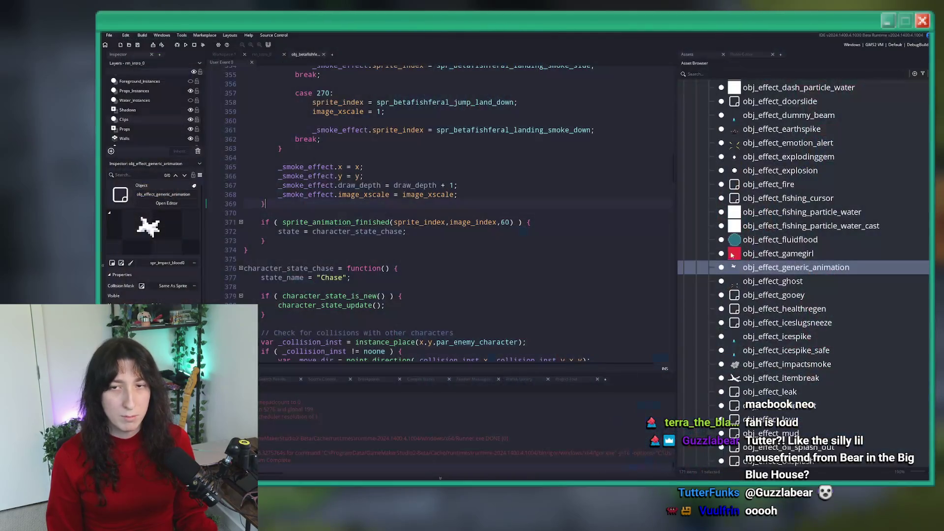
Scroll up through the Leap (Land) code to review the landing smoke sprite references.
{"action": "scroll", "coordinate": [499, 268], "scroll_direction": "up", "scroll_amount": 2}
{"action": "key", "text": "Down"}
{"action": "key", "text": "Down"}
{"action": "key", "text": "Down"}
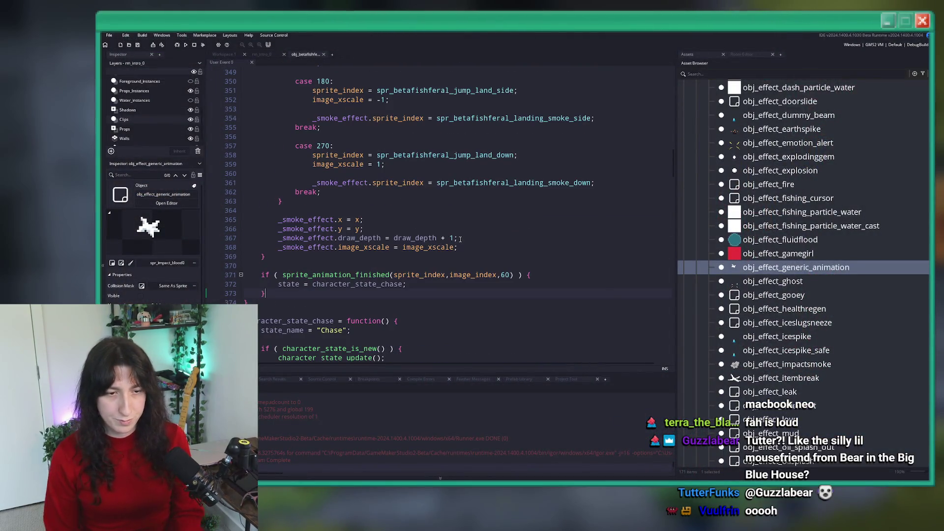
{"action": "scroll", "coordinate": [460, 238], "scroll_direction": "up", "scroll_amount": 9}
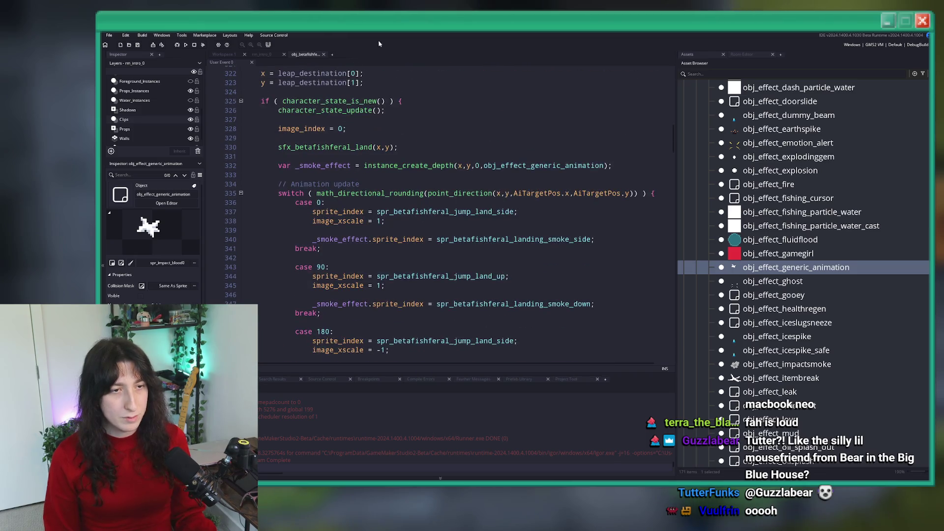
{"action": "scroll", "coordinate": [428, 212], "scroll_direction": "up", "scroll_amount": 2}
{"action": "scroll", "coordinate": [346, 200], "scroll_direction": "up", "scroll_amount": 1}
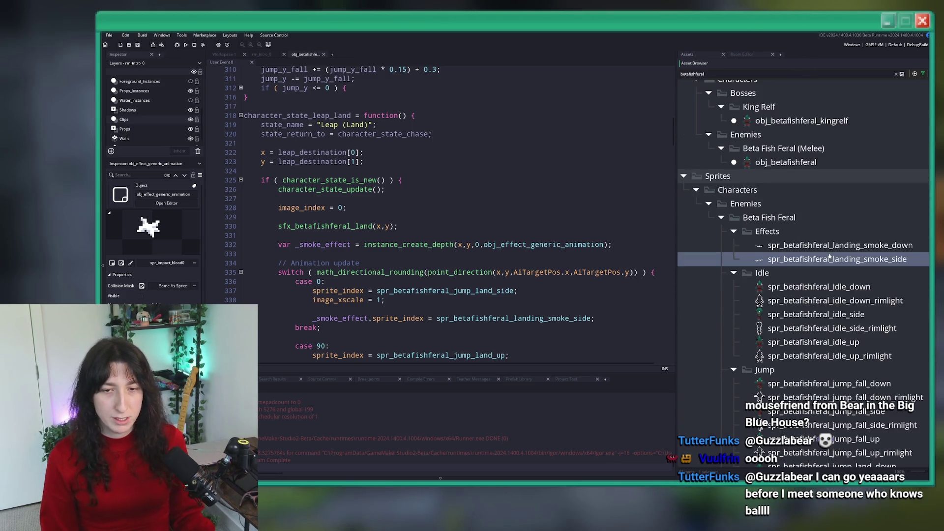
Open spr_betafishferal_landing_smoke_down and play its smoke animation preview.
{"action": "left_click", "coordinate": [895, 74]}
{"action": "key", "text": "Up"}
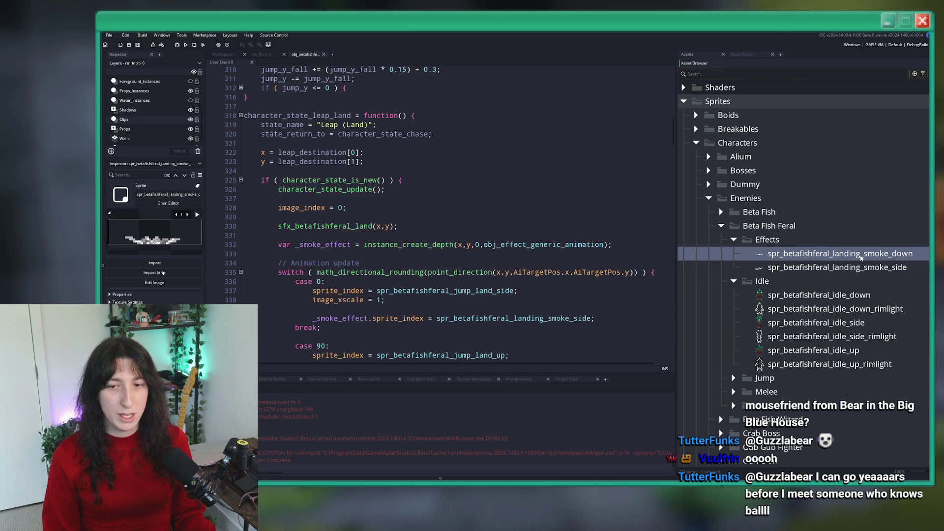
{"action": "key", "text": "Return"}
{"action": "left_click", "coordinate": [564, 252]}
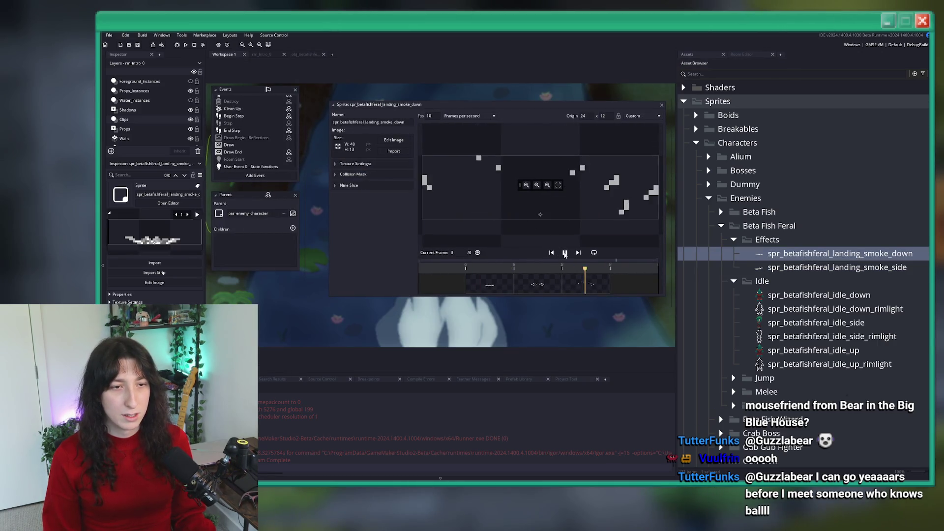
Preview spr_betafishferal_jump_land_side for comparison, keep the smoke at 10 fps, and collapse the editor.
{"action": "left_click", "coordinate": [816, 294]}
{"action": "scroll", "coordinate": [816, 347], "scroll_direction": "down", "scroll_amount": 2}
{"action": "left_click", "coordinate": [732, 325]}
{"action": "scroll", "coordinate": [849, 383], "scroll_direction": "down", "scroll_amount": 3}
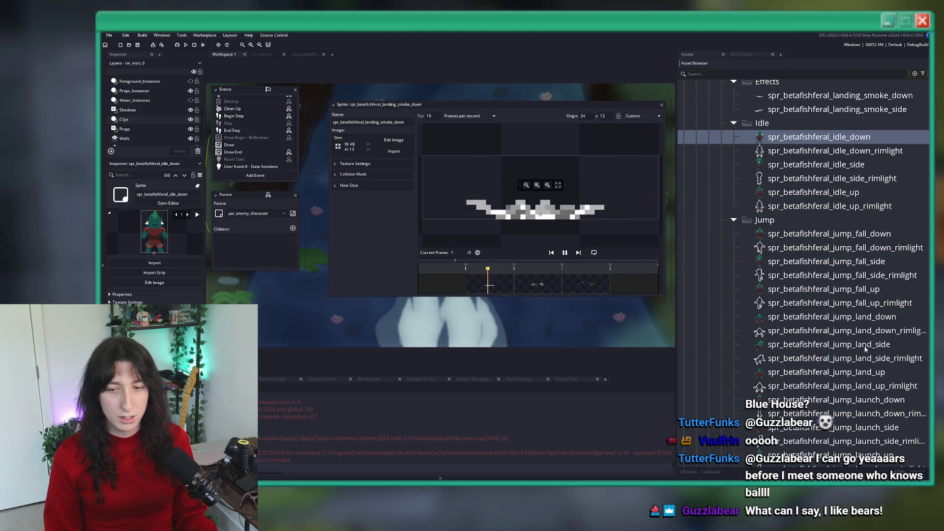
{"action": "double_click", "coordinate": [828, 344]}
{"action": "left_click", "coordinate": [564, 265]}
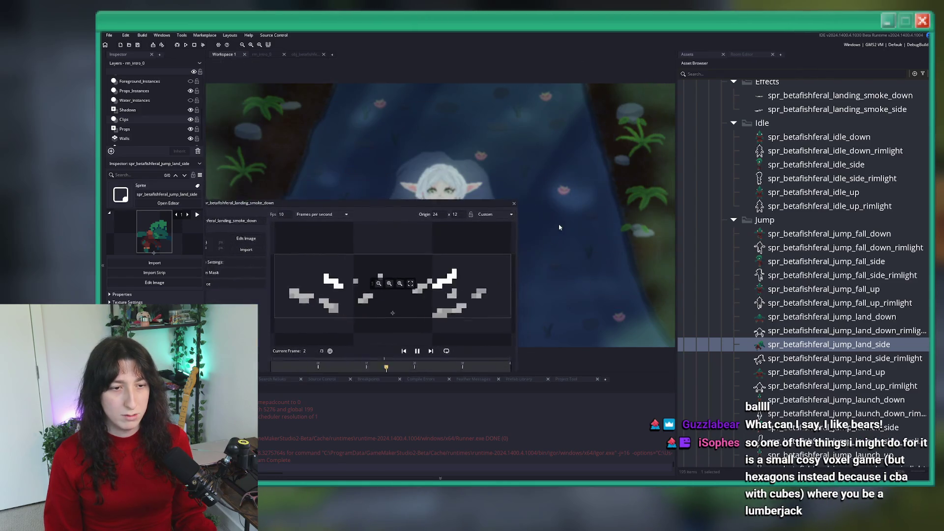
{"action": "type", "text": "12"}
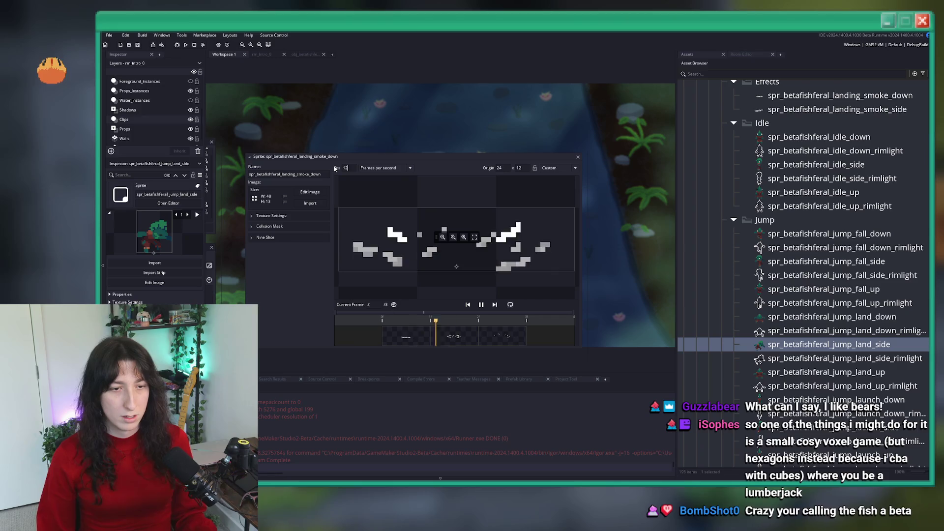
{"action": "type", "text": "10"}
{"action": "key", "text": "Return"}
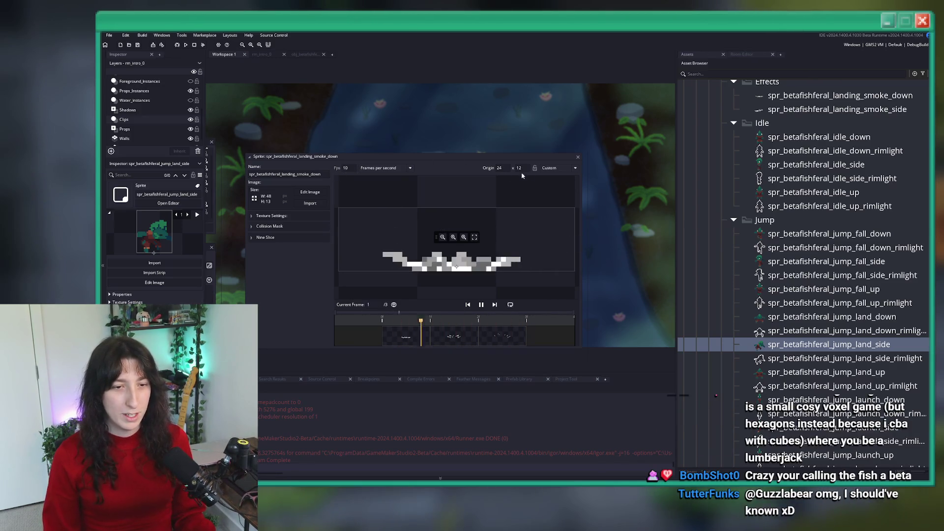
{"action": "double_click", "coordinate": [514, 157]}
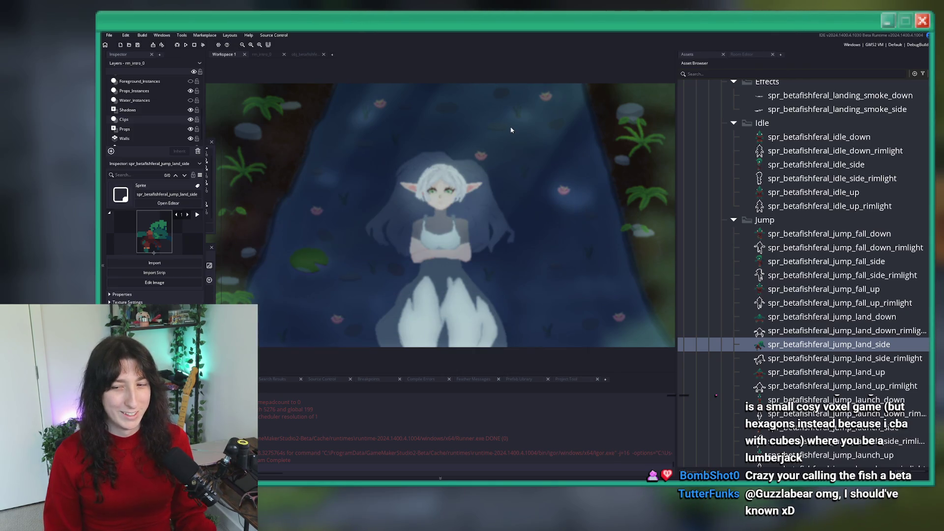
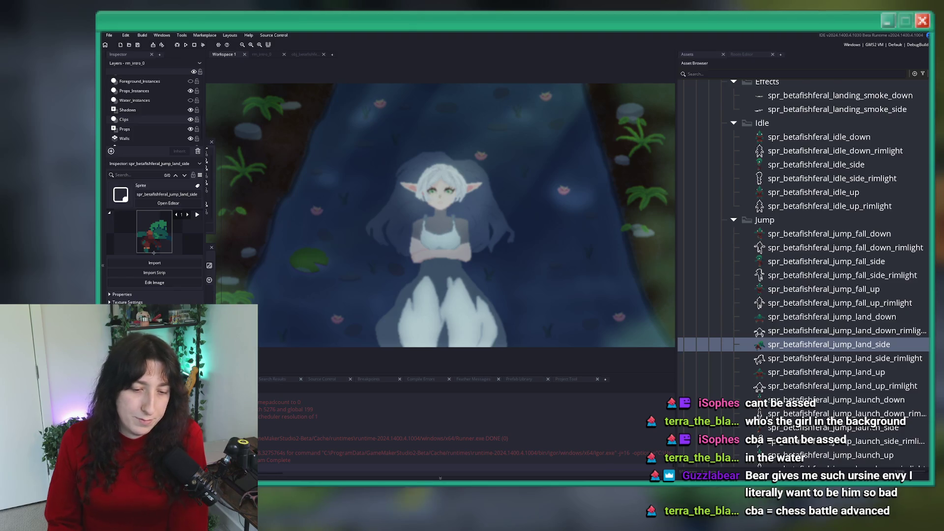
Check Aseprite's recent files list, then go back to GameMaker.
{"action": "key", "text": "alt+Tab"}
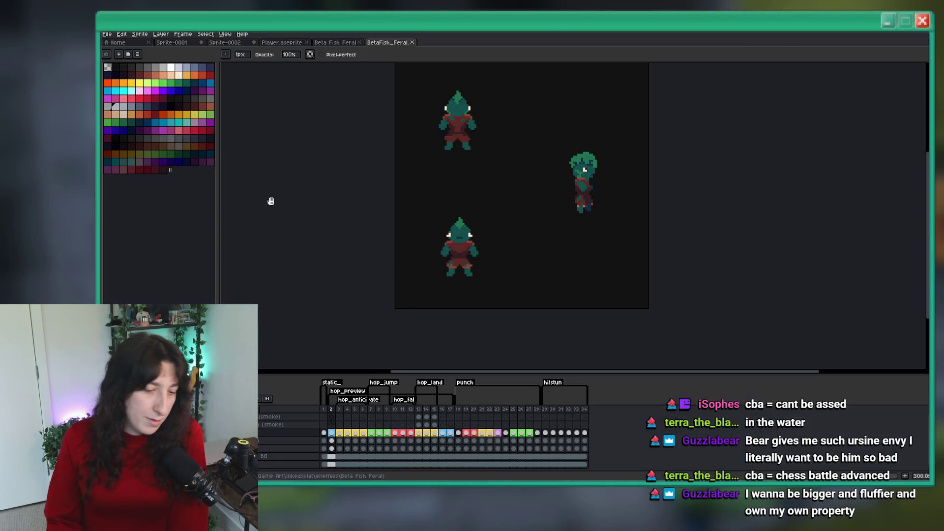
{"action": "left_click", "coordinate": [106, 34]}
{"action": "mouse_move", "coordinate": [127, 57]}
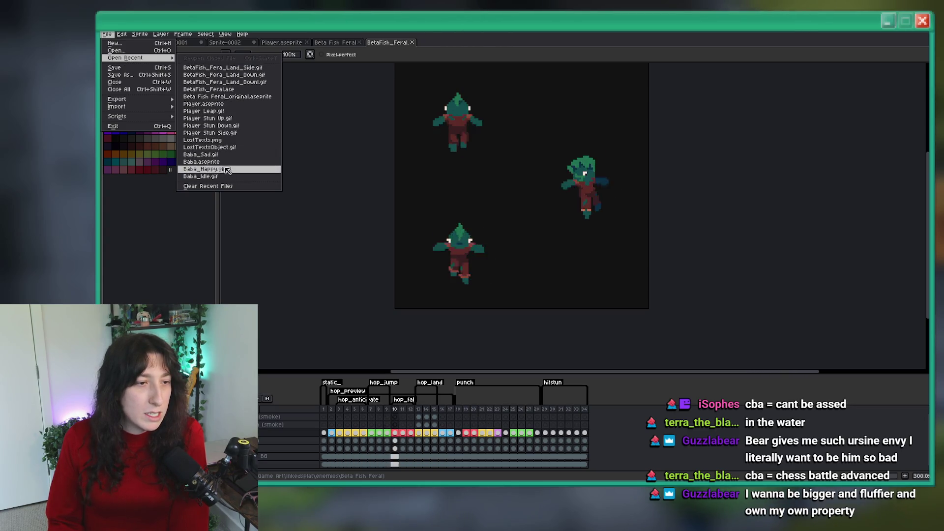
{"action": "key", "text": "Escape"}
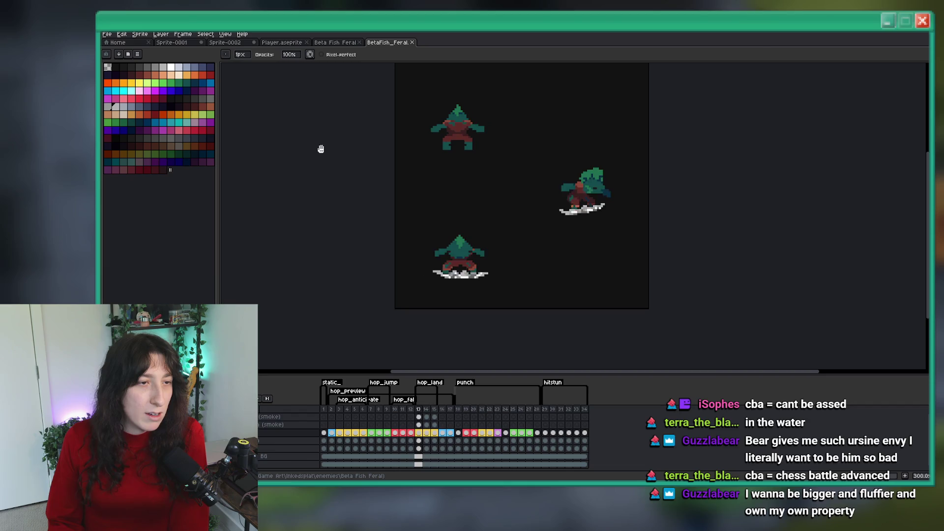
{"action": "key", "text": "alt+Tab"}
Drag the Aseprite window up over GameMaker and maximize it to full screen.
{"action": "left_click_drag", "start_coordinate": [541, 528], "coordinate": [543, 395]}
{"action": "left_click_drag", "start_coordinate": [467, 387], "coordinate": [511, 424]}
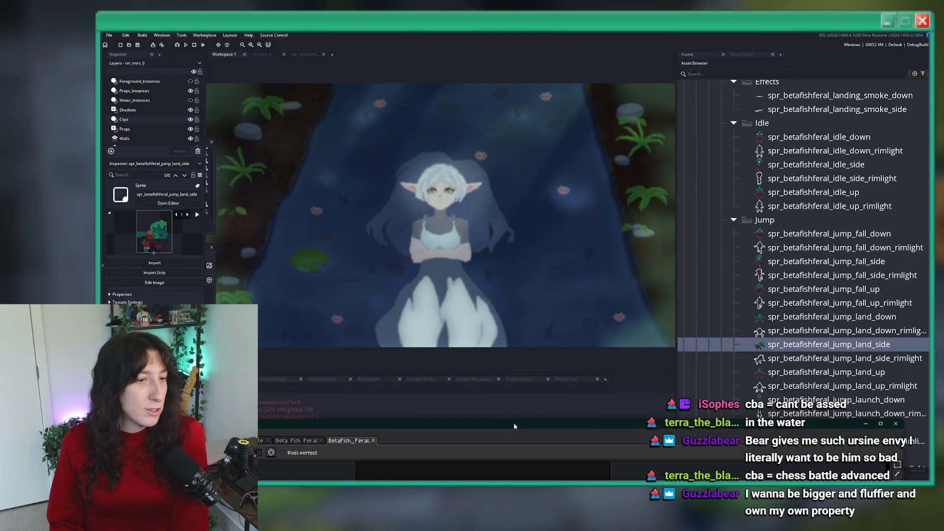
{"action": "double_click", "coordinate": [511, 424]}
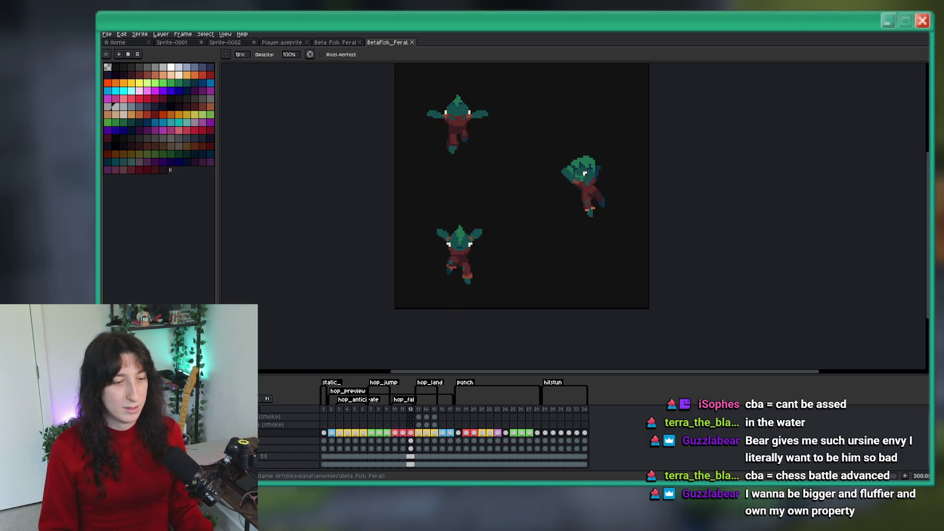
Stop Aseprite's animation preview and return to GameMaker with the Asset Browser scrolled to the top.
{"action": "key", "text": "Return"}
{"action": "key", "text": "alt+Tab"}
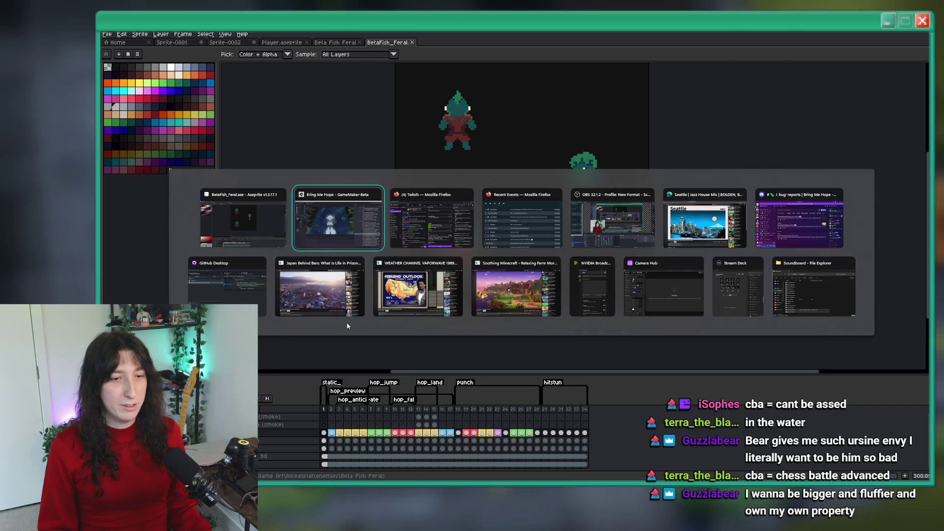
{"action": "scroll", "coordinate": [721, 139], "scroll_direction": "up", "scroll_amount": 3}
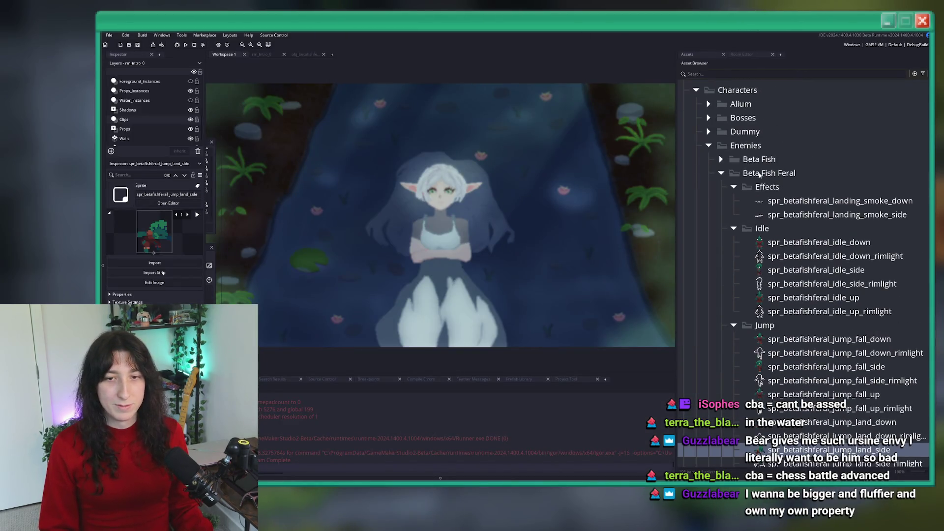
Collapse the Enemies folders and open spr_player_attack_heavy0_down from Alium > Attacks > Heavy > Heavy0.
{"action": "left_click", "coordinate": [721, 146]}
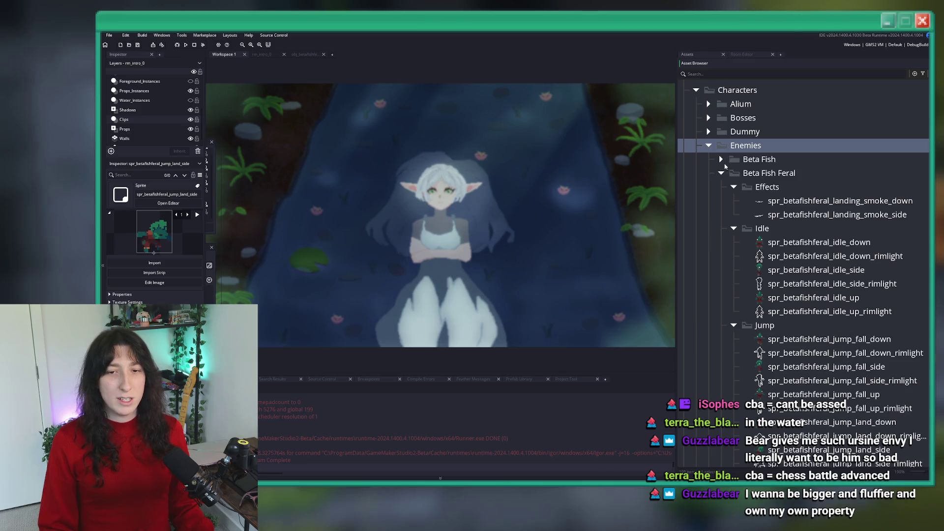
{"action": "left_click", "coordinate": [720, 173]}
{"action": "left_click", "coordinate": [708, 145]}
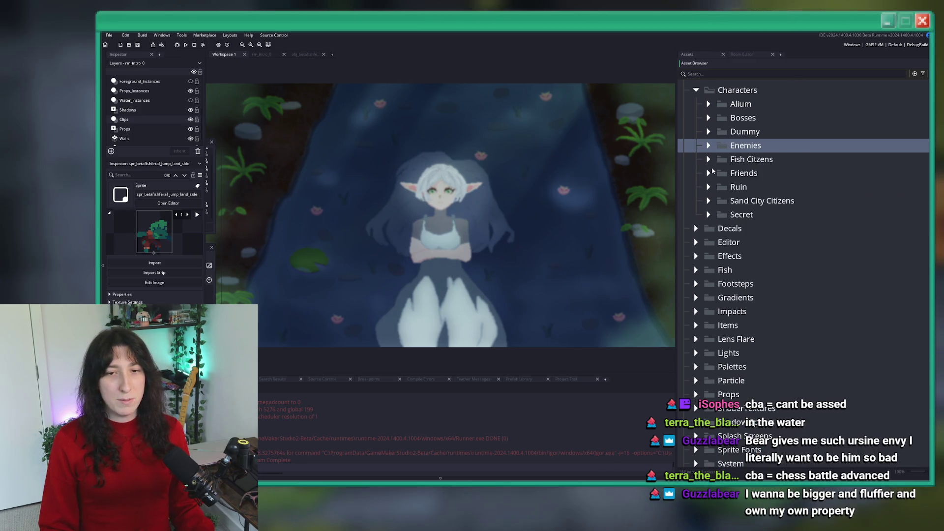
{"action": "left_click", "coordinate": [708, 104]}
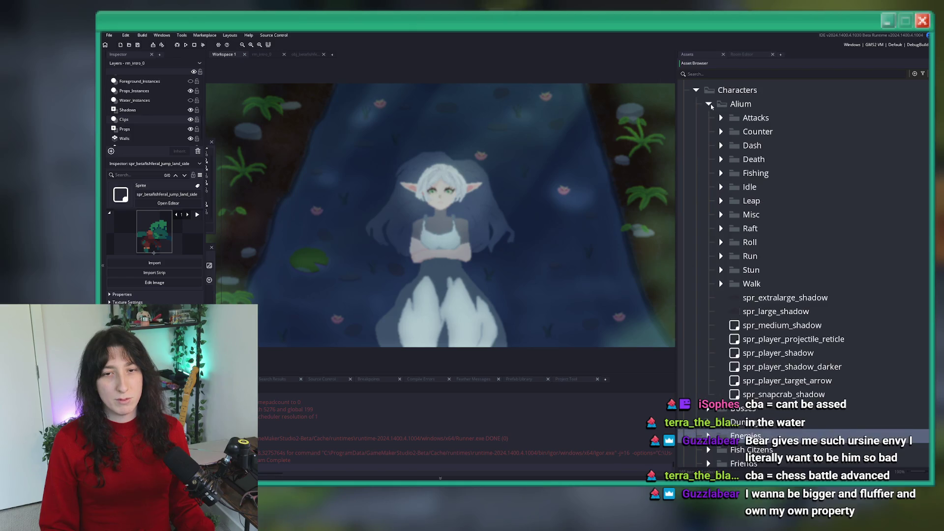
{"action": "left_click", "coordinate": [720, 118]}
{"action": "left_click", "coordinate": [734, 131]}
{"action": "left_click", "coordinate": [734, 132]}
{"action": "left_click", "coordinate": [733, 145]}
{"action": "left_click", "coordinate": [745, 159]}
{"action": "left_click", "coordinate": [773, 174]}
{"action": "double_click", "coordinate": [773, 173]}
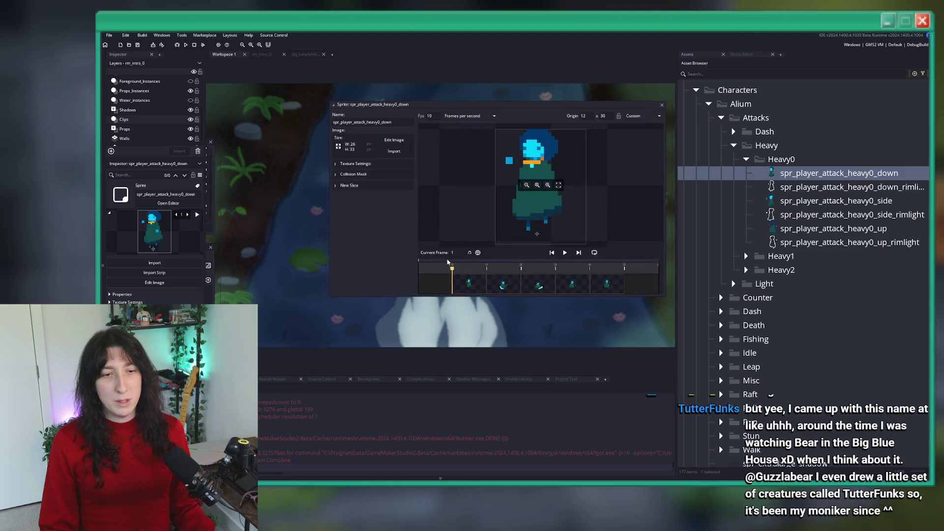
Replay the heavy0_down animation several times, then open and play spr_player_attack_heavy0_side.
{"action": "left_click", "coordinate": [566, 253]}
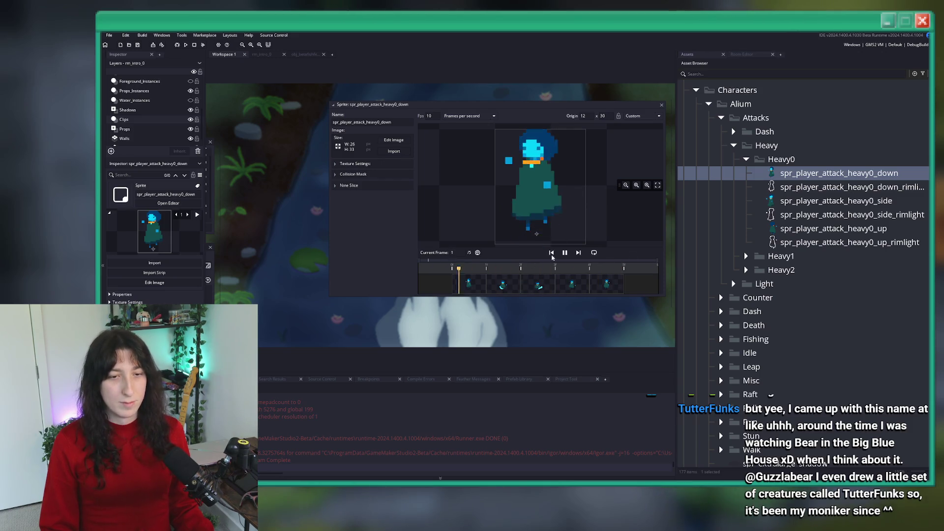
{"action": "left_click", "coordinate": [565, 252]}
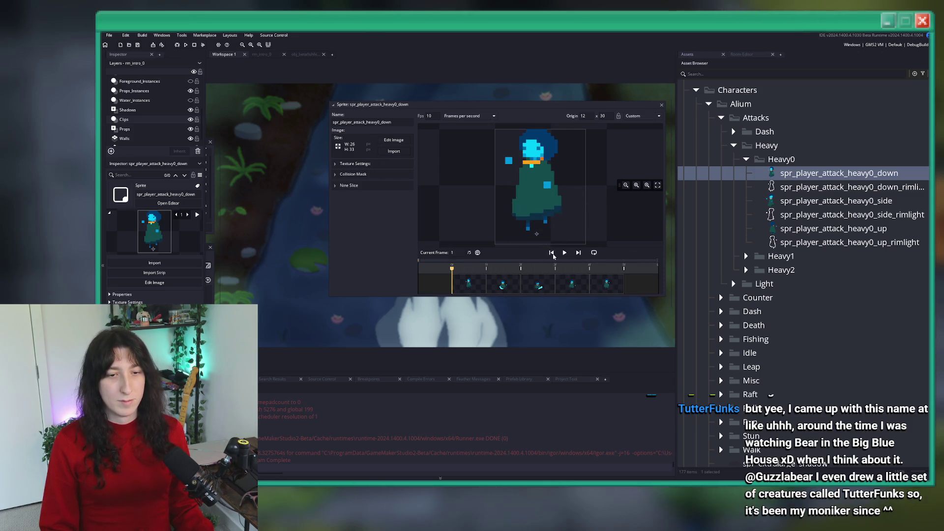
{"action": "left_click", "coordinate": [564, 252]}
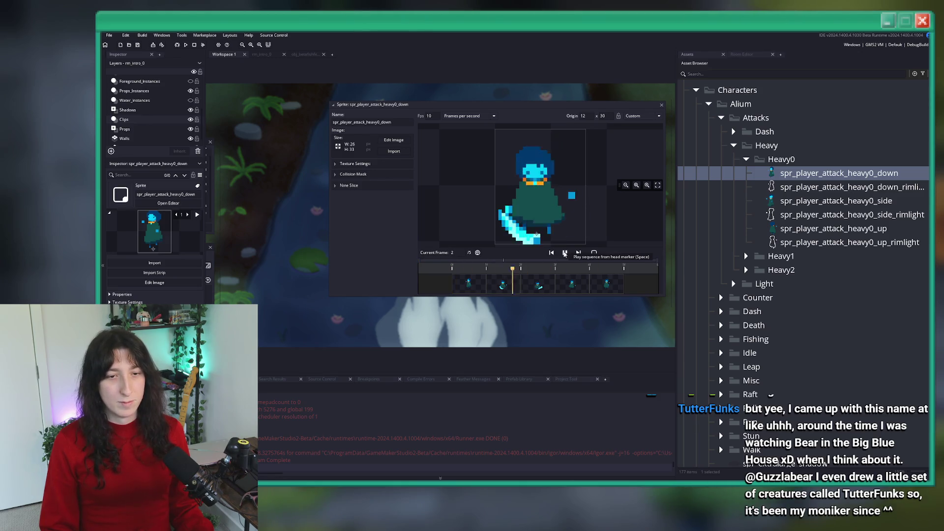
{"action": "left_click", "coordinate": [564, 253]}
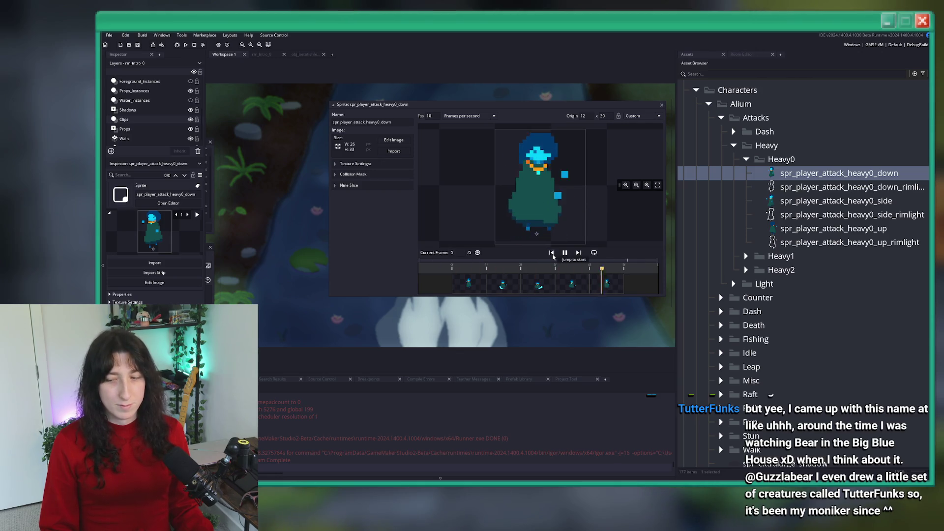
{"action": "left_click", "coordinate": [551, 253]}
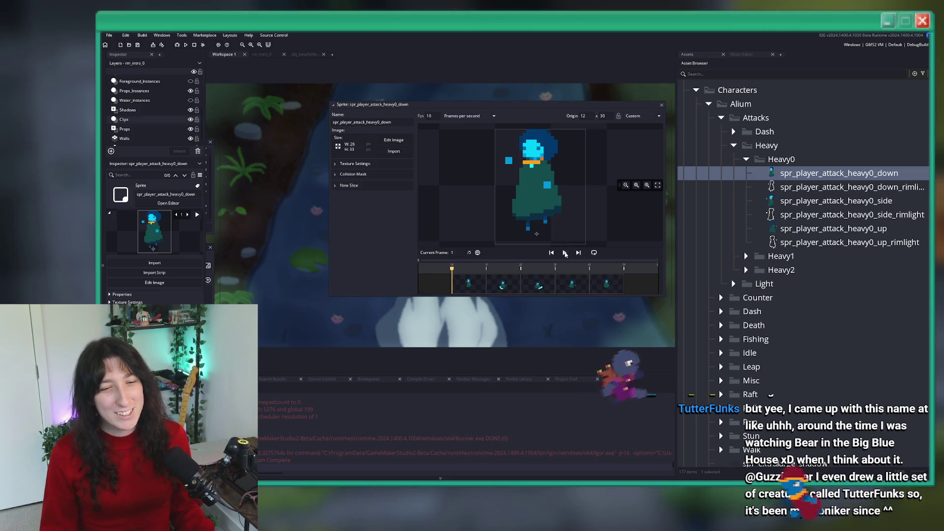
{"action": "left_click", "coordinate": [565, 253]}
{"action": "left_click", "coordinate": [565, 252]}
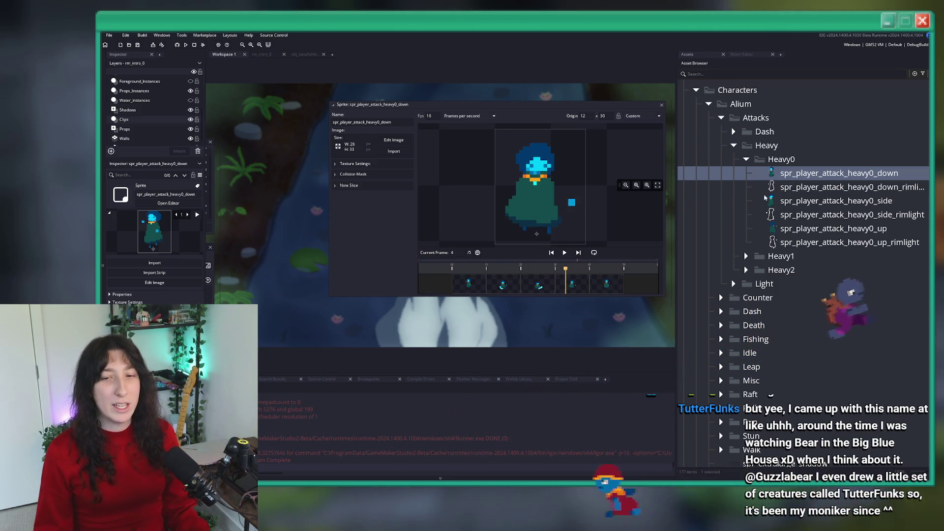
{"action": "double_click", "coordinate": [836, 201]}
{"action": "left_click", "coordinate": [565, 264]}
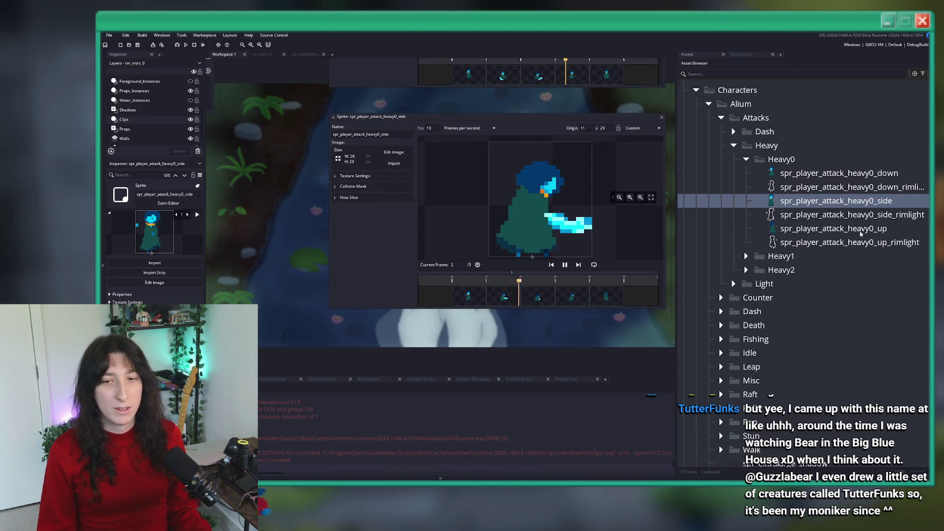
Open spr_player_attack_heavy1_down from the Heavy1 folder and play its animation.
{"action": "left_click", "coordinate": [746, 257]}
{"action": "double_click", "coordinate": [836, 270]}
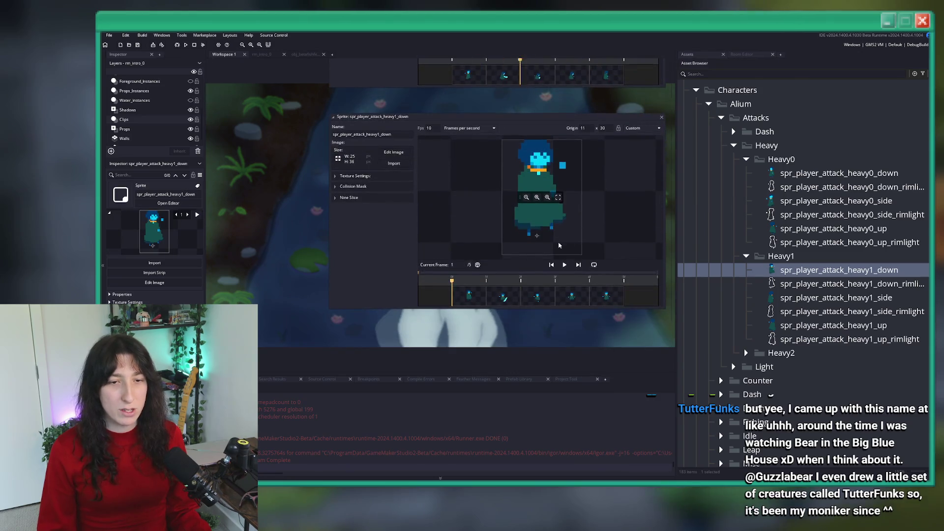
{"action": "left_click", "coordinate": [564, 265]}
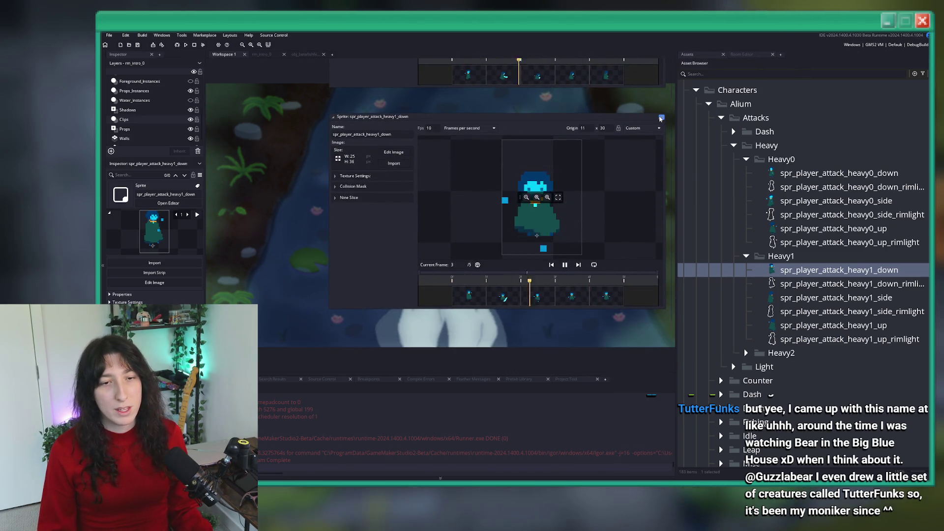
Preview spr_player_attack_light0_down, close its editor, and return to Aseprite.
{"action": "scroll", "coordinate": [660, 119], "scroll_direction": "down", "scroll_amount": 5}
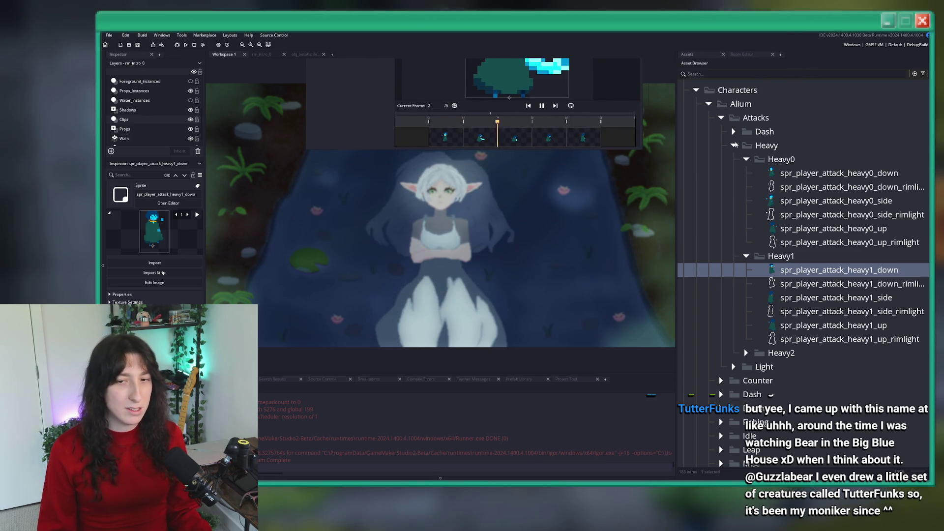
{"action": "left_click", "coordinate": [734, 367]}
{"action": "left_click", "coordinate": [764, 367]}
{"action": "double_click", "coordinate": [836, 394]}
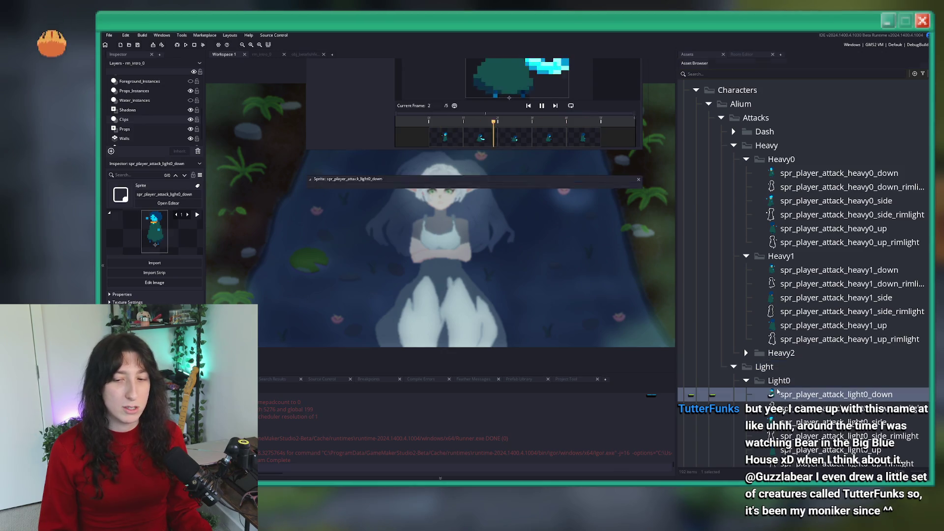
{"action": "left_click", "coordinate": [541, 265]}
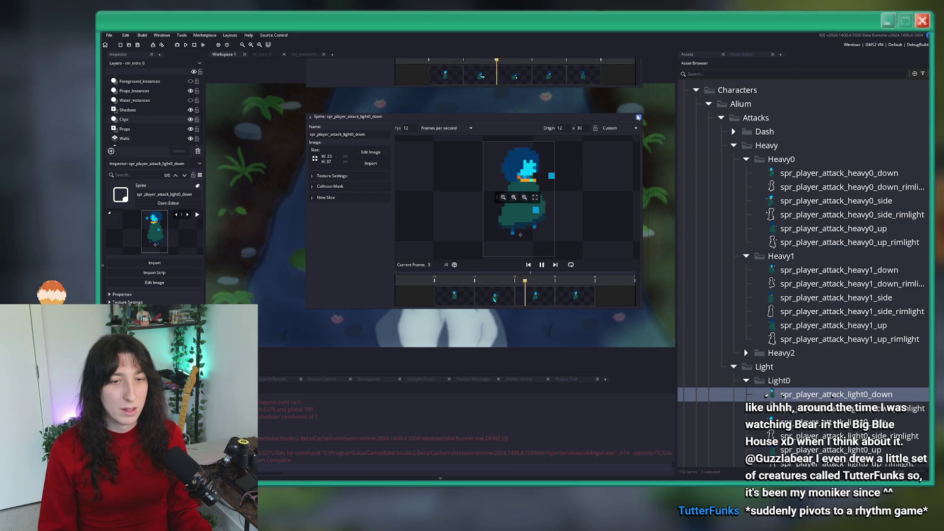
{"action": "left_click", "coordinate": [638, 117]}
{"action": "scroll", "coordinate": [492, 298], "scroll_direction": "up", "scroll_amount": 3}
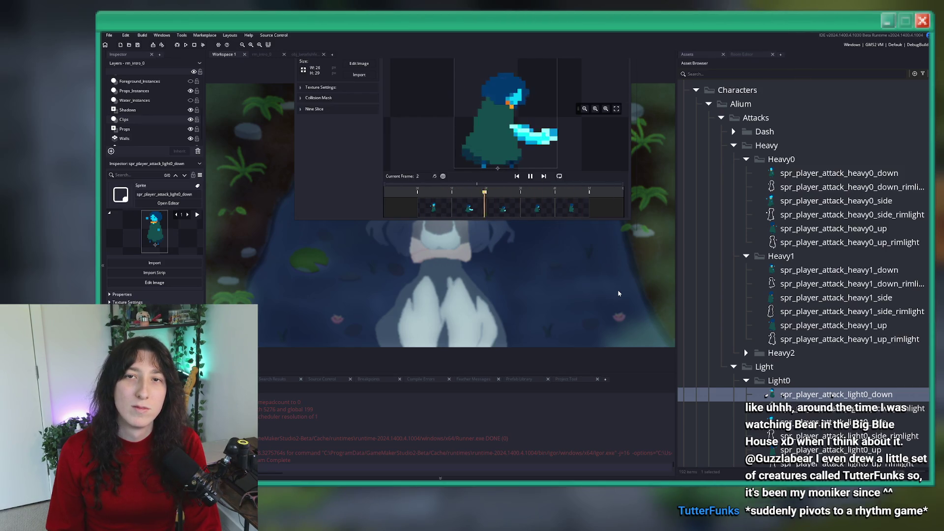
{"action": "key", "text": "space"}
{"action": "key", "text": "alt+Tab"}
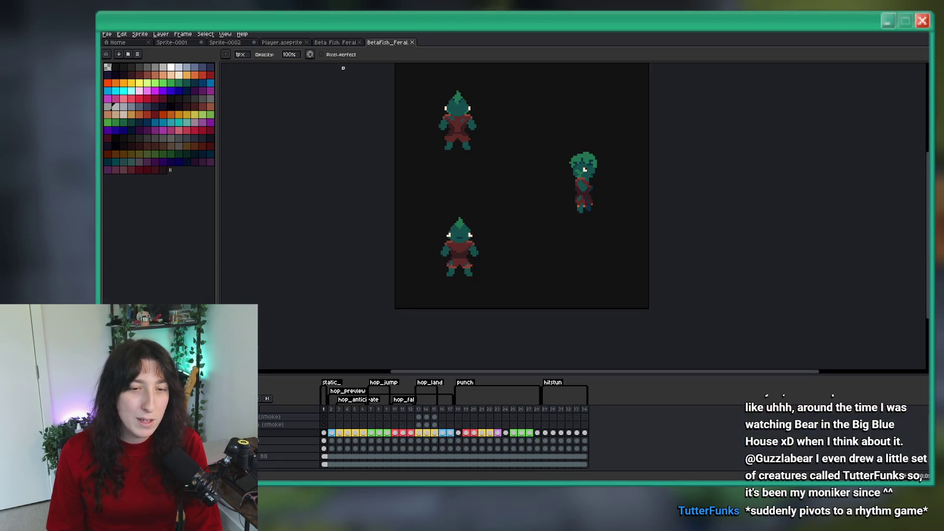
Open Player Melee Attacks.aseprite from the Game Art > Characters > Player folder.
{"action": "left_click", "coordinate": [118, 42]}
{"action": "left_click", "coordinate": [139, 64]}
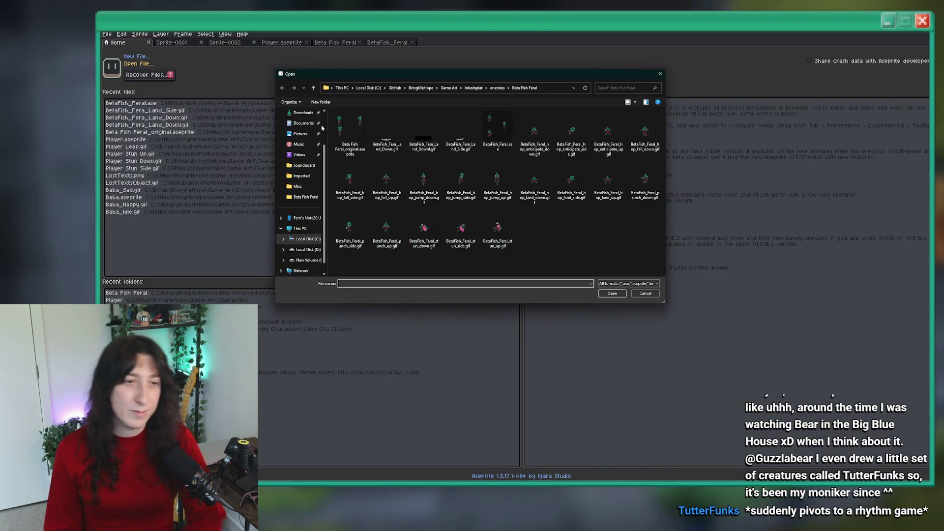
{"action": "left_click", "coordinate": [455, 88]}
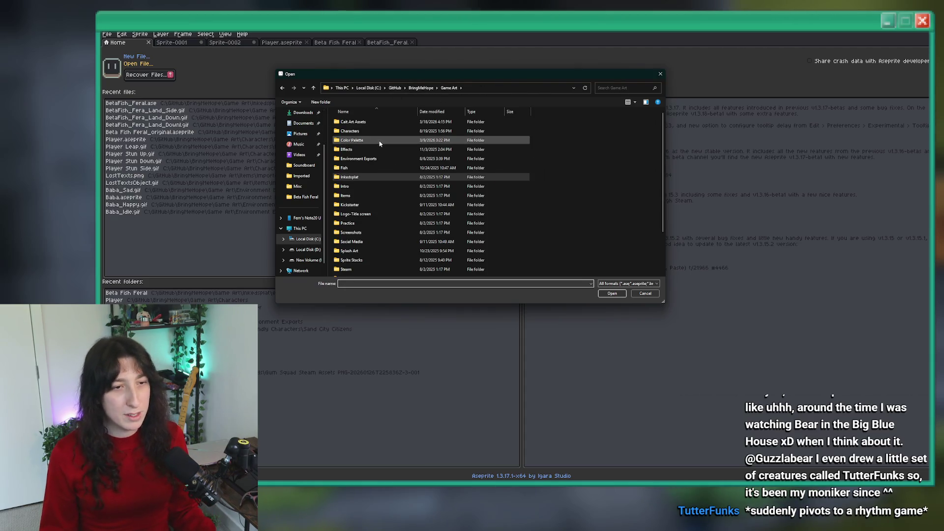
{"action": "double_click", "coordinate": [376, 143]}
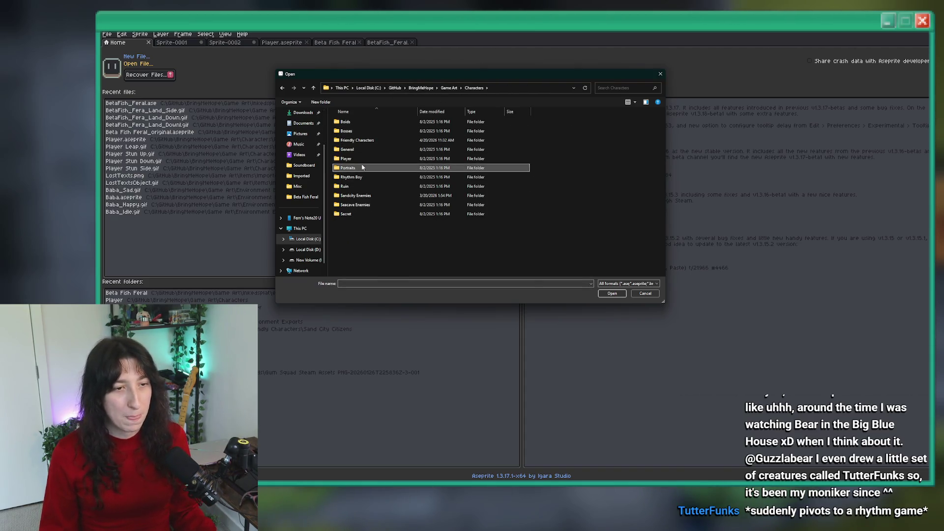
{"action": "double_click", "coordinate": [365, 159]}
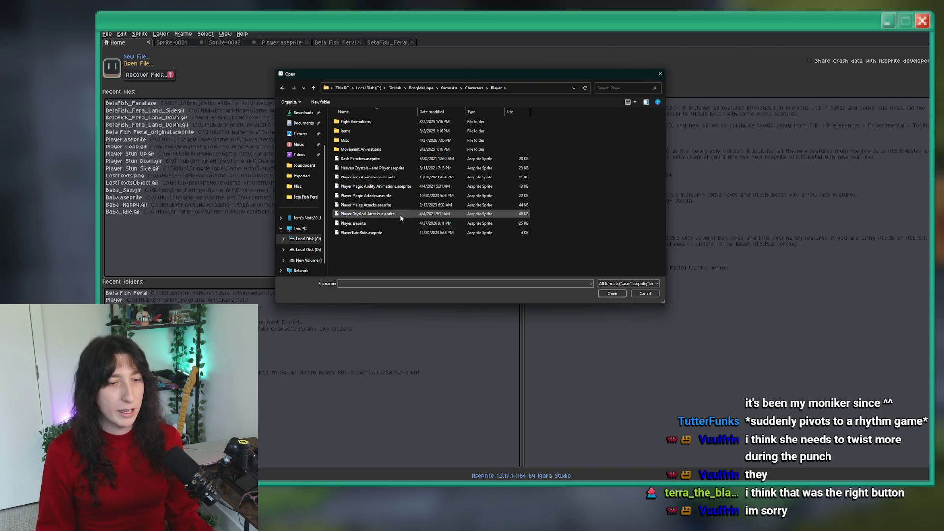
{"action": "double_click", "coordinate": [403, 205]}
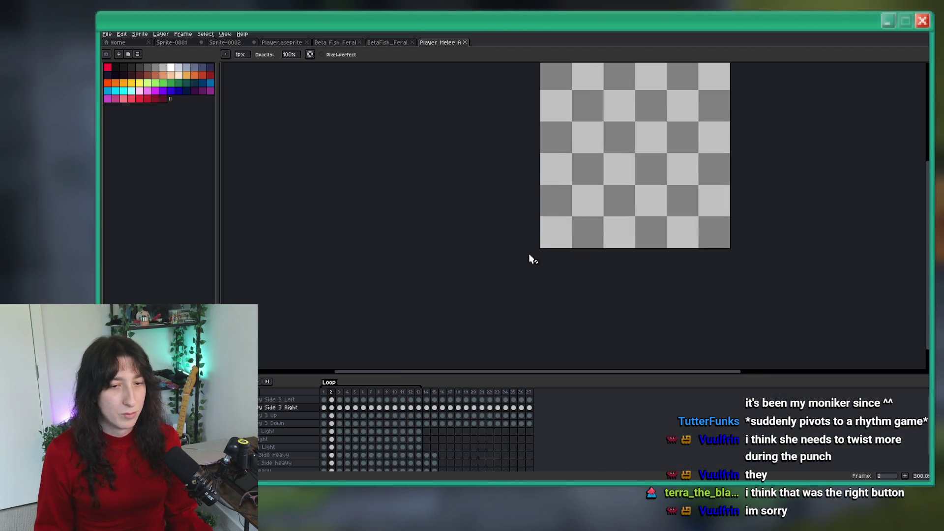
{"action": "mouse_move", "coordinate": [530, 257]}
{"action": "left_mouse_down"}
{"action": "mouse_move", "coordinate": [388, 236]}
{"action": "mouse_move", "coordinate": [350, 293]}
{"action": "left_mouse_up"}
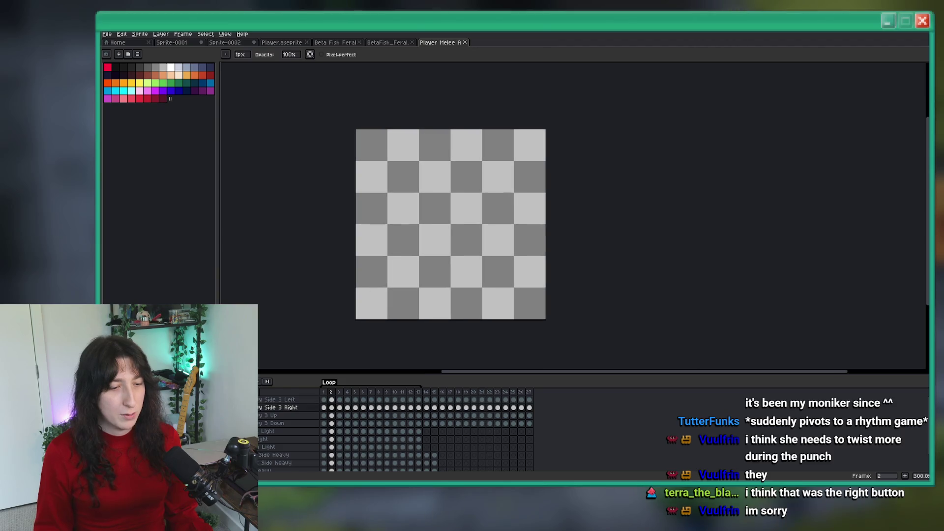
Play the Side Heavy animation from its first frame.
{"action": "scroll", "coordinate": [285, 427], "scroll_direction": "down", "scroll_amount": 1}
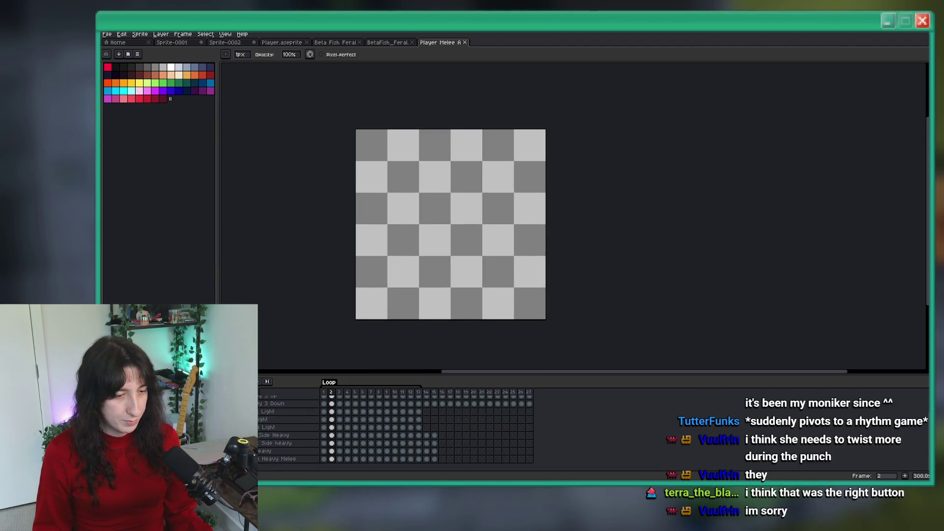
{"action": "left_click", "coordinate": [324, 435]}
{"action": "key", "text": "Return"}
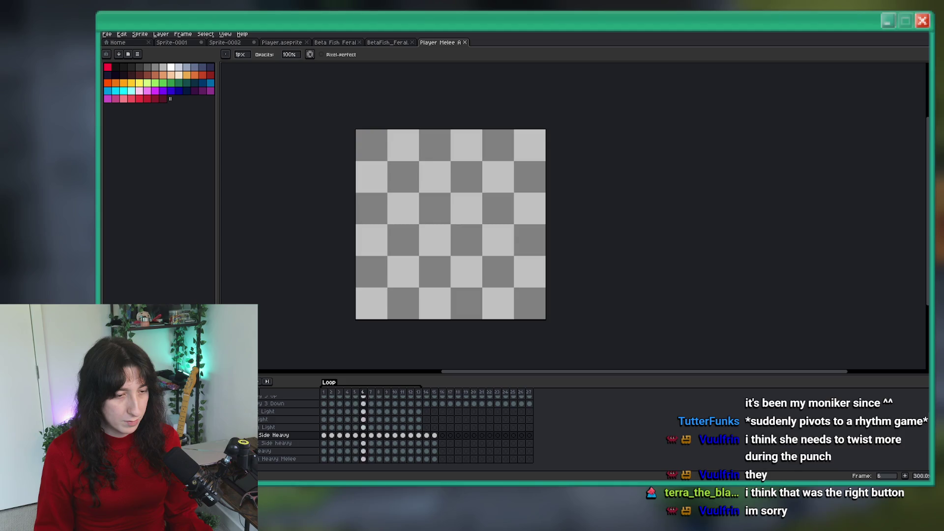
{"action": "scroll", "coordinate": [344, 430], "scroll_direction": "up", "scroll_amount": 2}
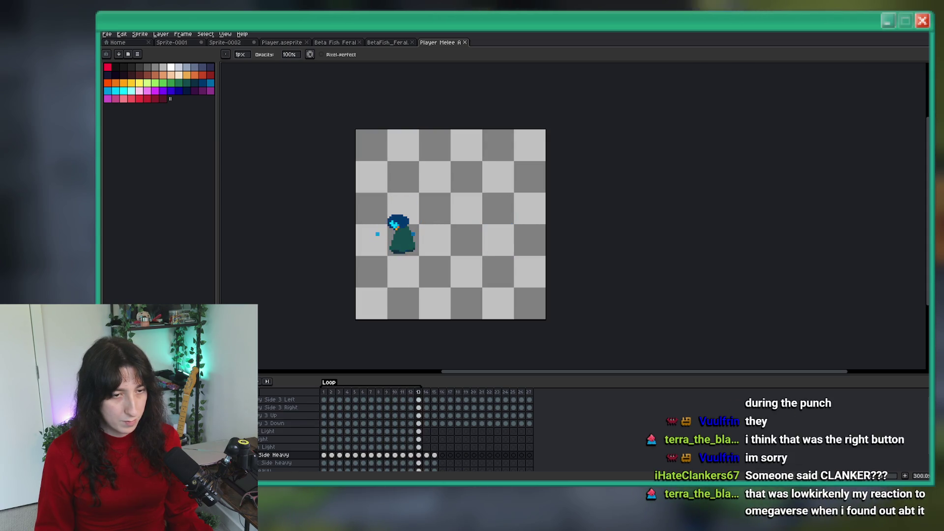
{"action": "scroll", "coordinate": [867, 476], "scroll_direction": "down", "scroll_amount": 2}
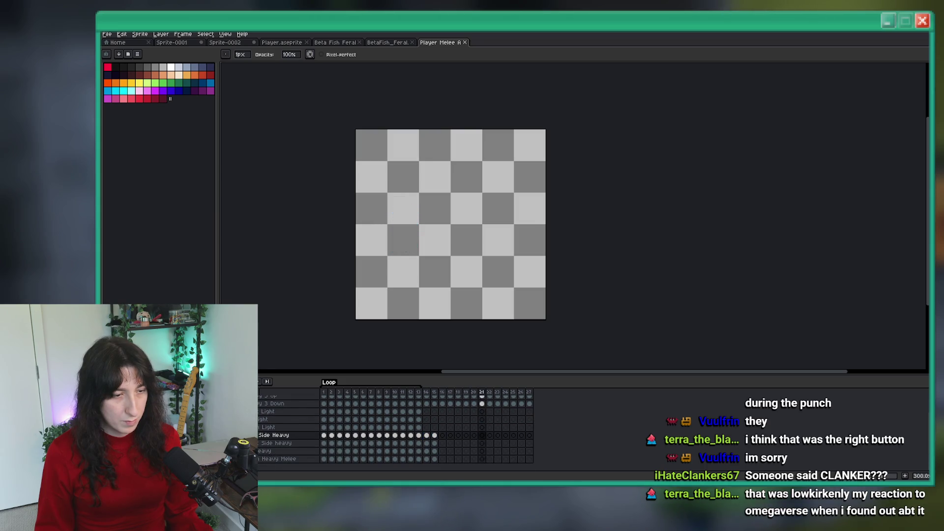
{"action": "scroll", "coordinate": [868, 476], "scroll_direction": "up", "scroll_amount": 2}
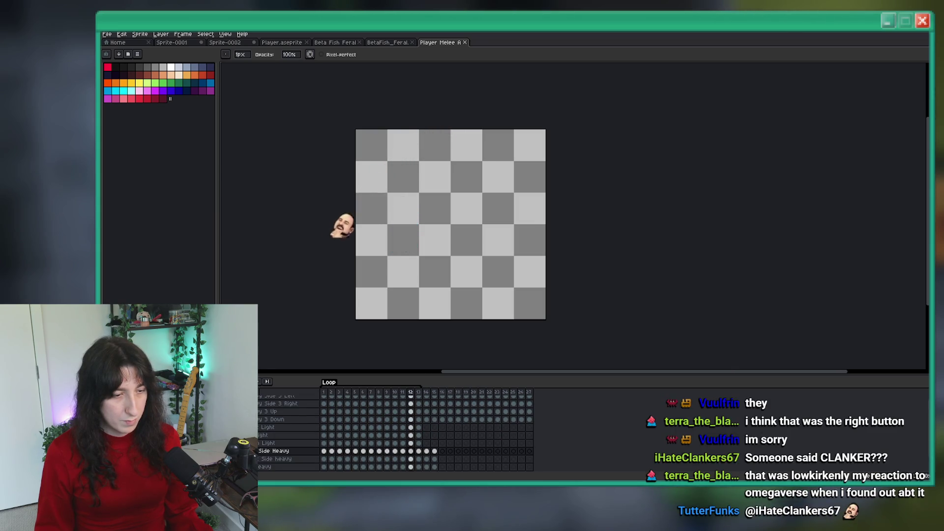
{"action": "scroll", "coordinate": [264, 375], "scroll_direction": "up", "scroll_amount": 1}
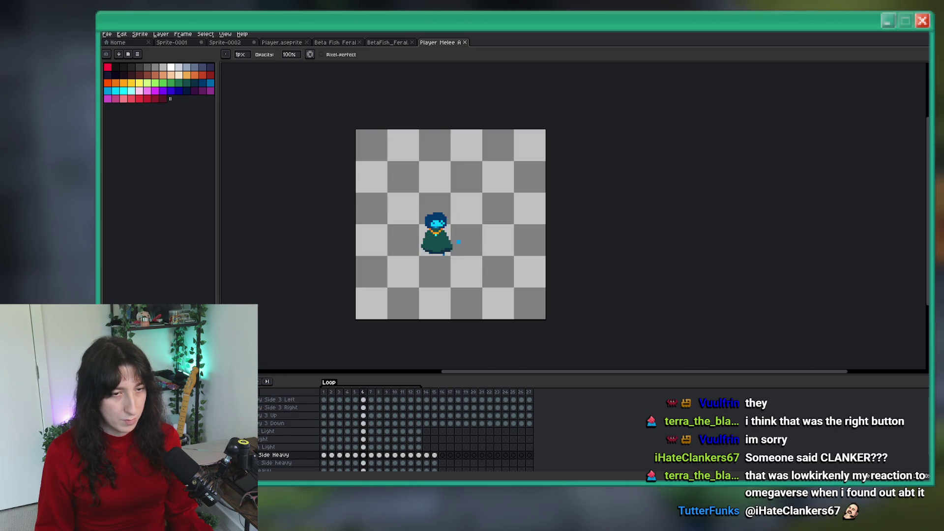
Reopen spr_player_attack_heavy0_down in GameMaker for reference, then return to Aseprite.
{"action": "key", "text": "alt+Tab"}
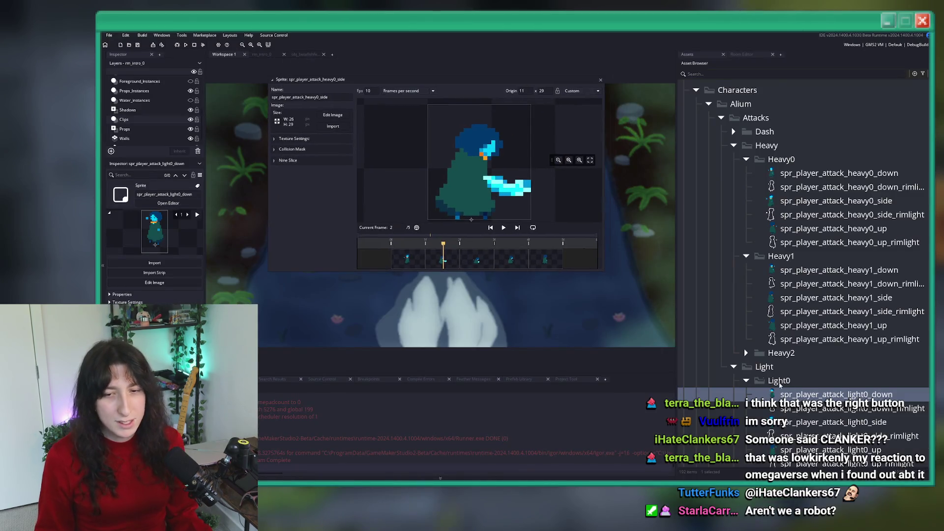
{"action": "left_click", "coordinate": [851, 174]}
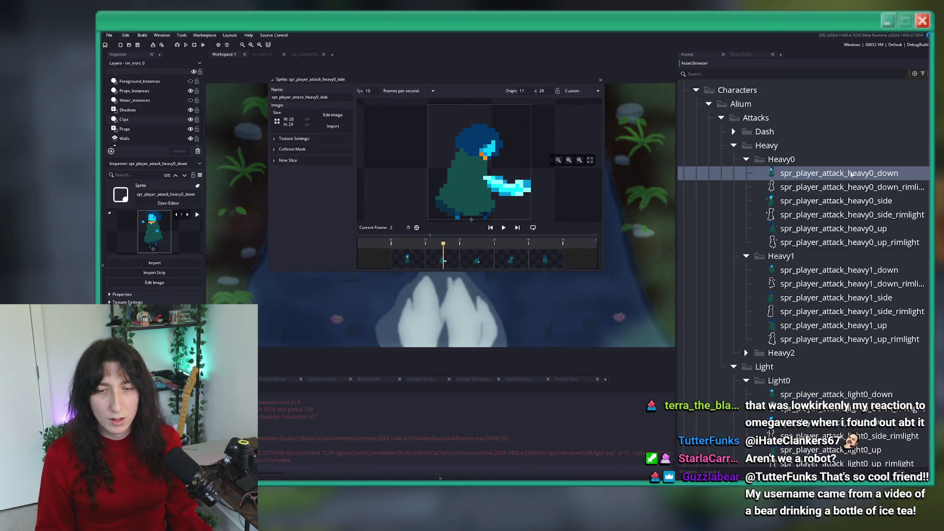
{"action": "double_click", "coordinate": [851, 173]}
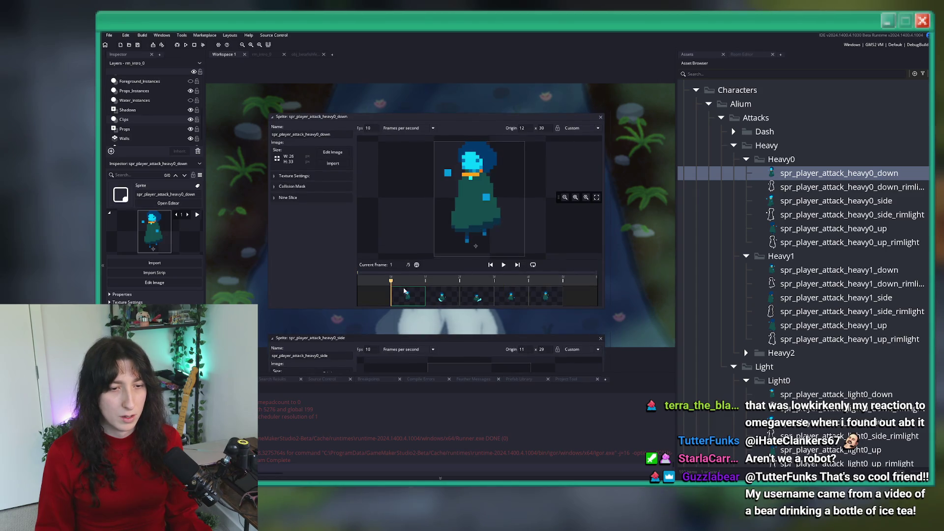
{"action": "key", "text": "alt+Tab"}
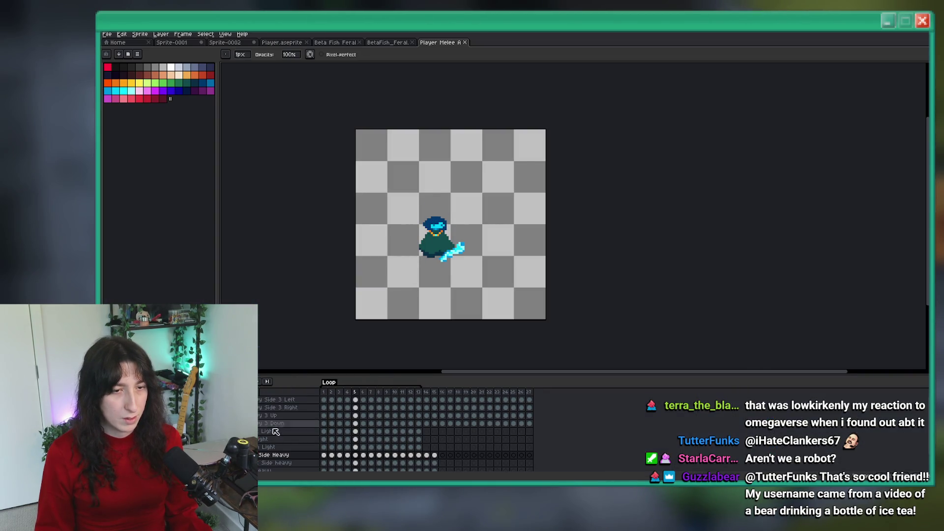
Review 3 Down frame 1 and Heavy Melee frames 1 and 12, then bring up the Open dialog.
{"action": "left_click", "coordinate": [324, 423]}
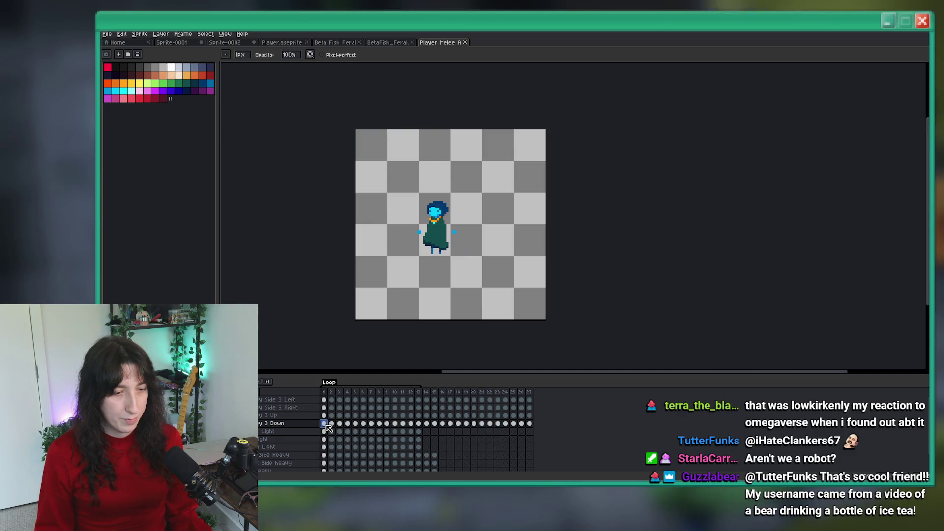
{"action": "key", "text": "alt+Tab"}
{"action": "key", "text": "alt+Tab"}
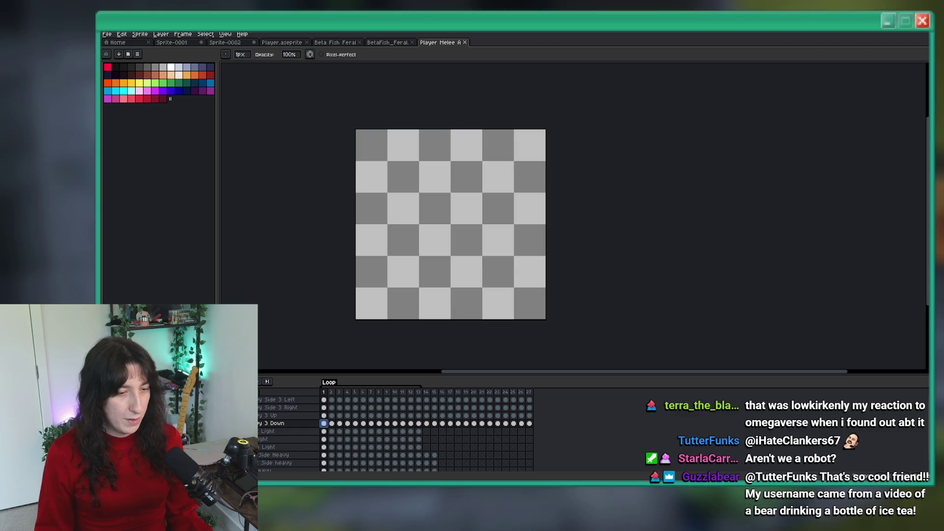
{"action": "scroll", "coordinate": [394, 430], "scroll_direction": "down", "scroll_amount": 1}
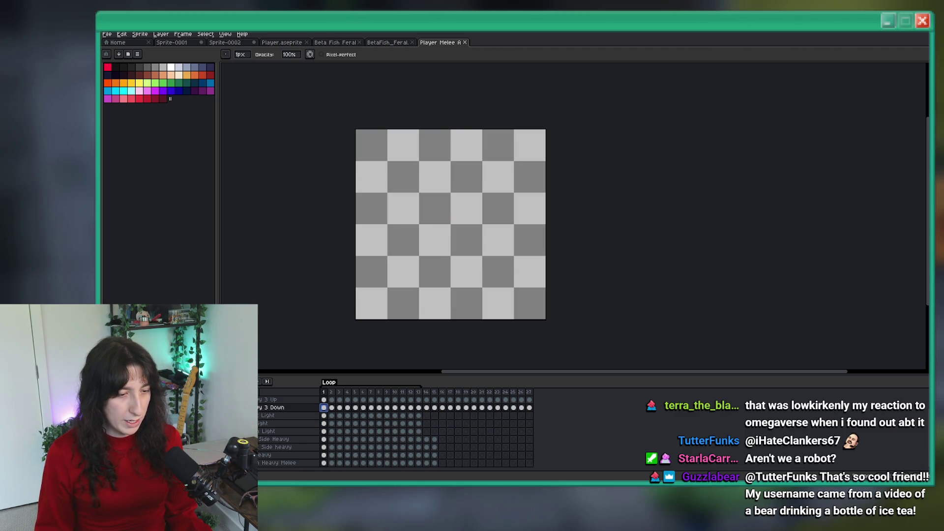
{"action": "left_click", "coordinate": [324, 463]}
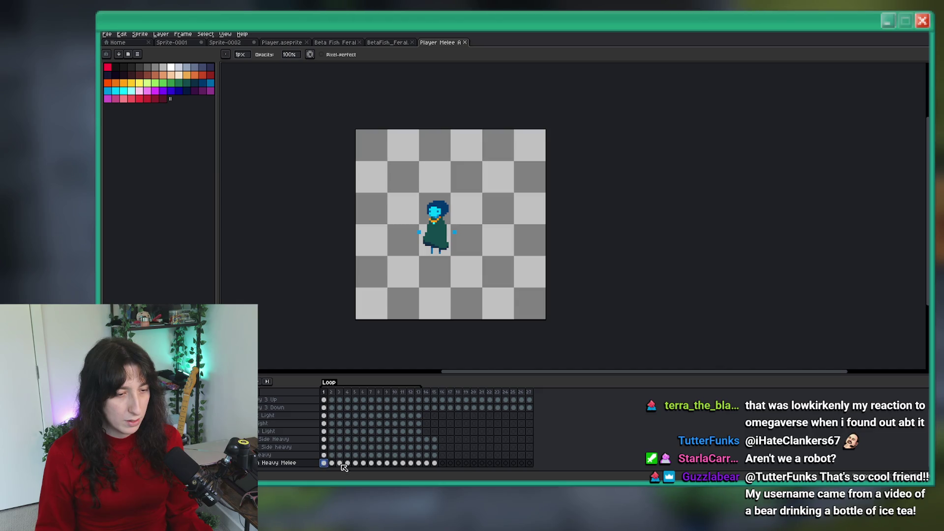
{"action": "left_click", "coordinate": [411, 463]}
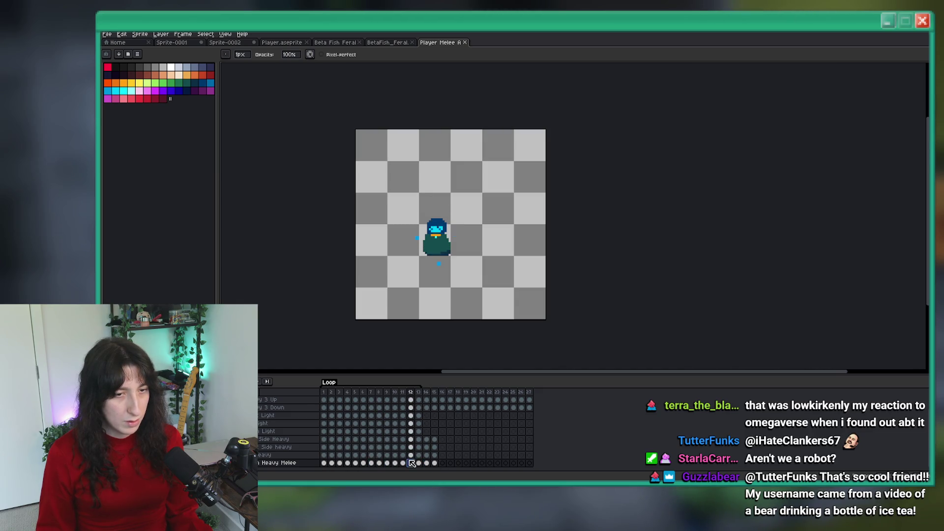
{"action": "key", "text": "Home"}
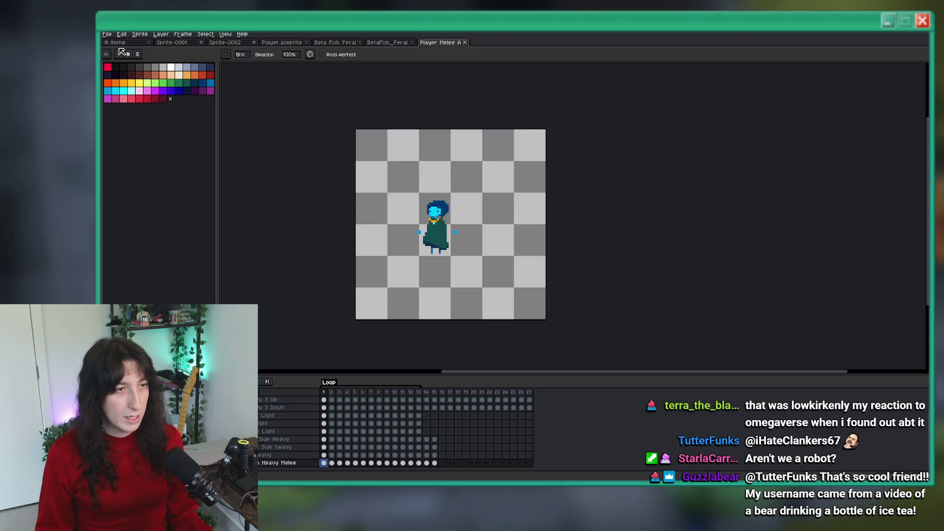
{"action": "left_click", "coordinate": [118, 42]}
{"action": "left_click", "coordinate": [139, 64]}
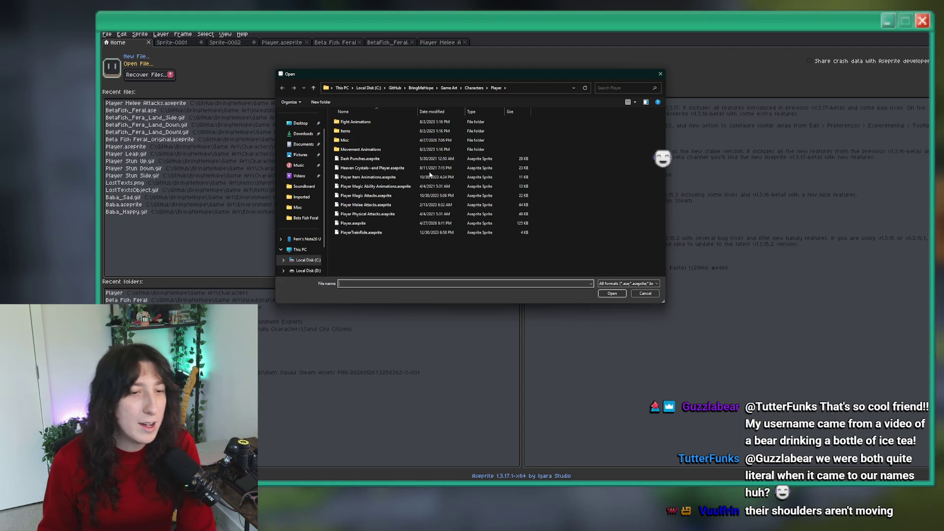
Browse the attack files and the Fight Animations subfolders in the Open dialog.
{"action": "left_click", "coordinate": [388, 214]}
{"action": "left_click", "coordinate": [388, 205]}
{"action": "left_click", "coordinate": [387, 214]}
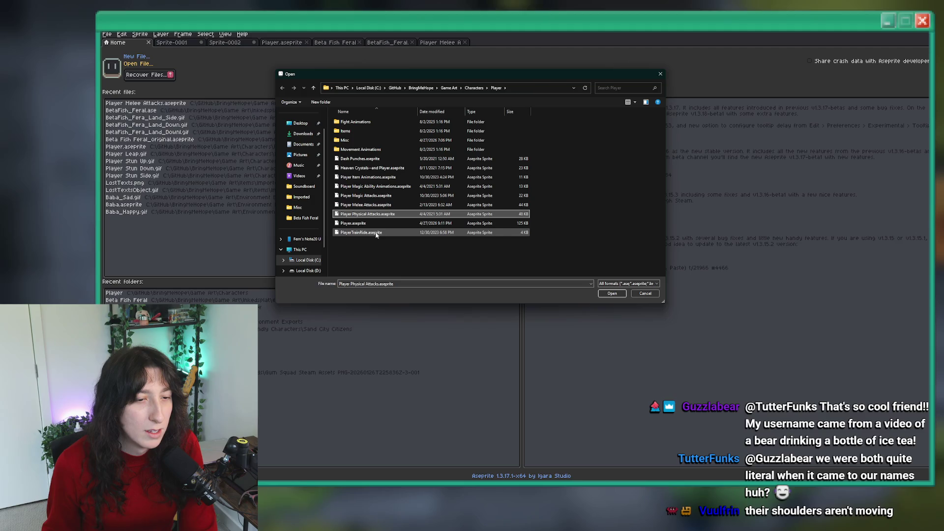
{"action": "double_click", "coordinate": [364, 122]}
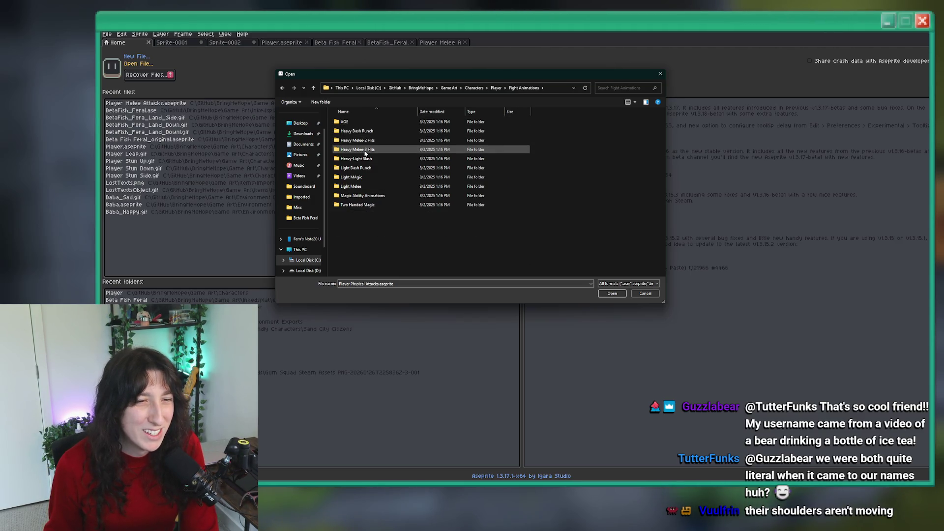
{"action": "left_click", "coordinate": [365, 154]}
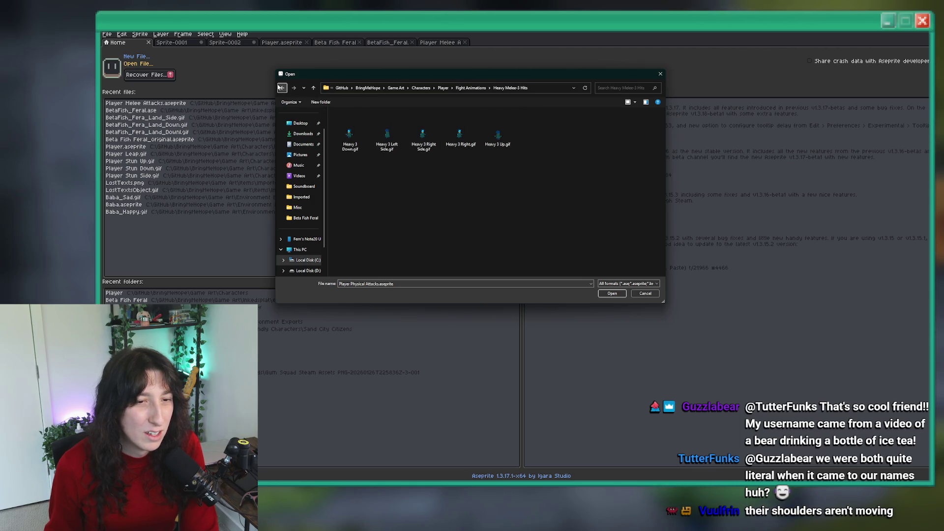
{"action": "left_click", "coordinate": [280, 87]}
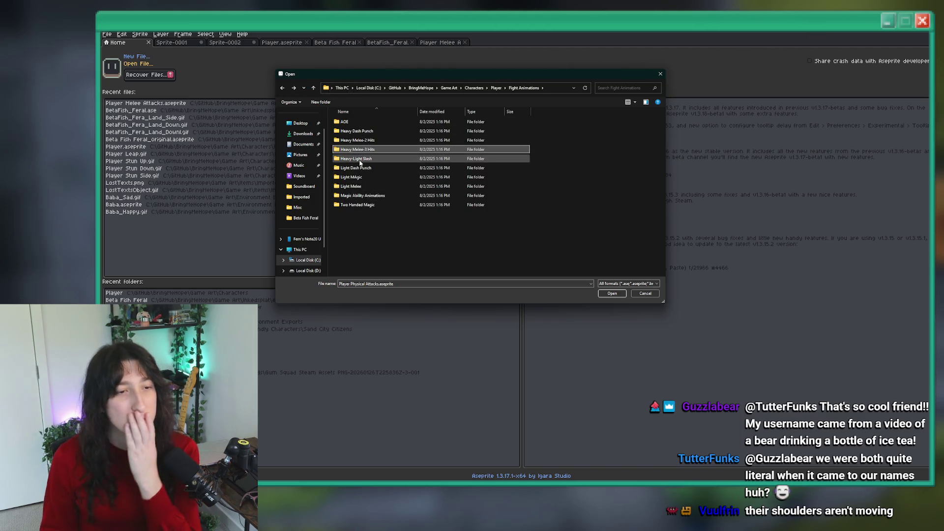
{"action": "double_click", "coordinate": [363, 131]}
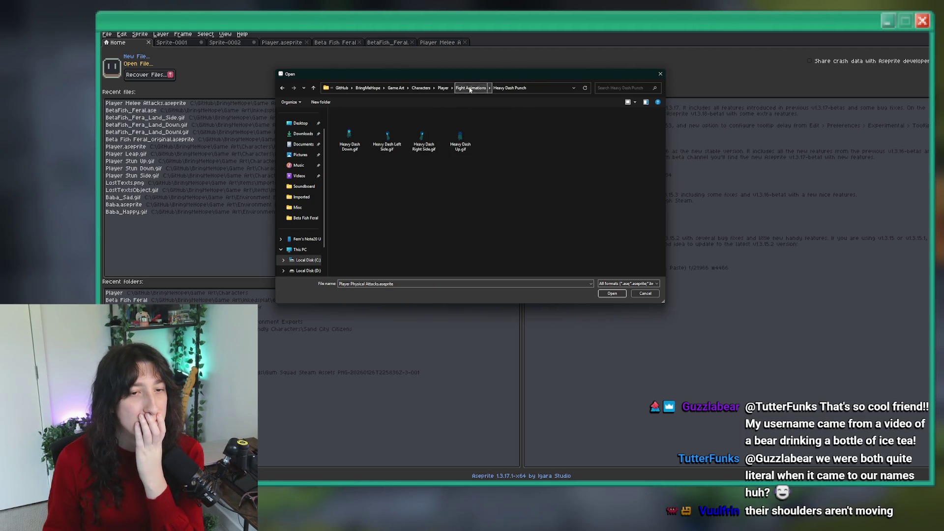
Look through the Movement Animations folders, then select Player.aseprite in the Player folder.
{"action": "left_click", "coordinate": [451, 87]}
{"action": "left_click", "coordinate": [472, 108]}
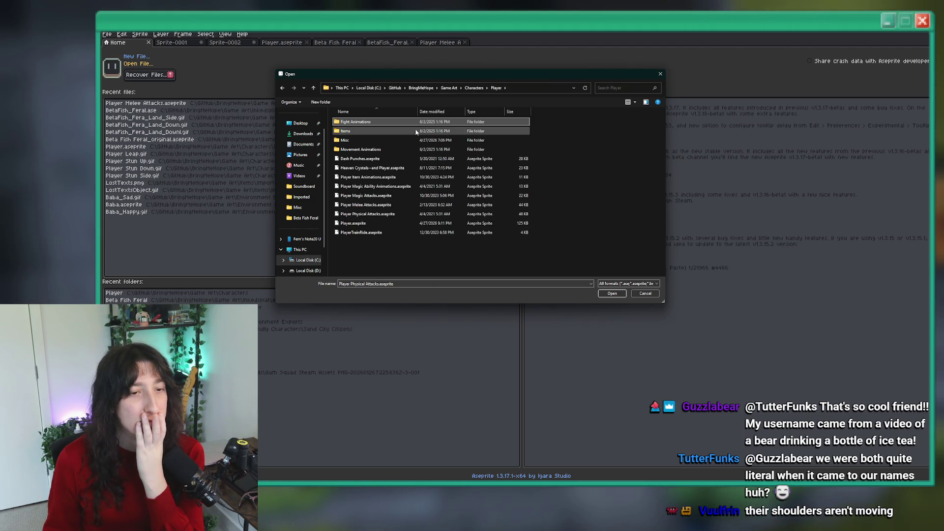
{"action": "left_click", "coordinate": [390, 140]}
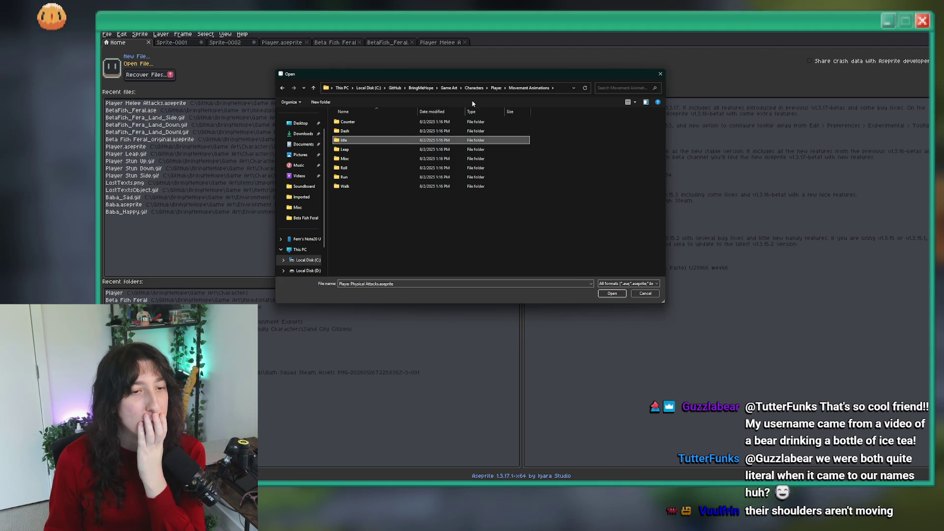
{"action": "double_click", "coordinate": [408, 158]}
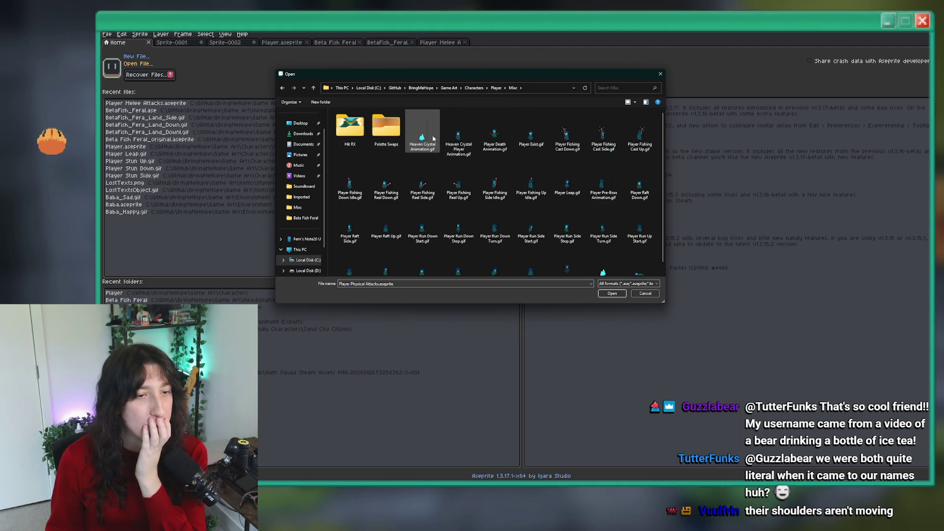
{"action": "scroll", "coordinate": [407, 150], "scroll_direction": "down", "scroll_amount": 1}
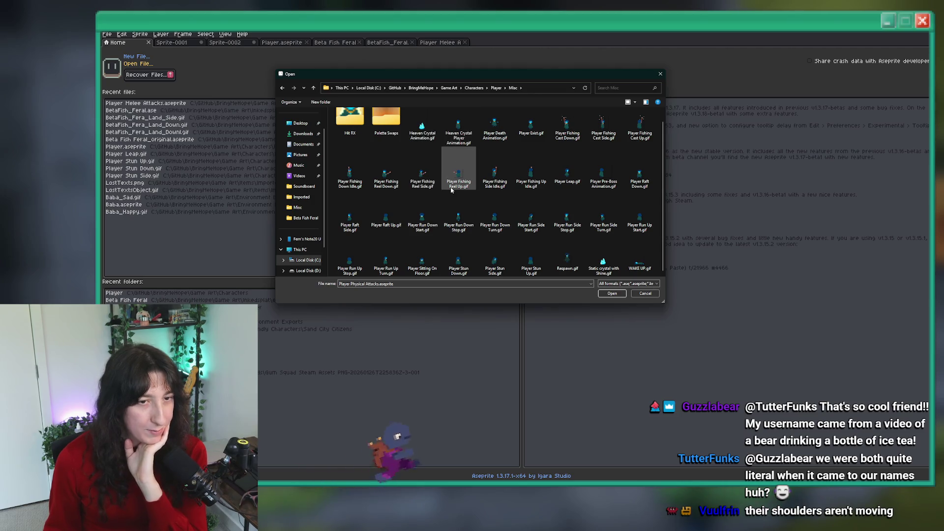
{"action": "left_click", "coordinate": [496, 88]}
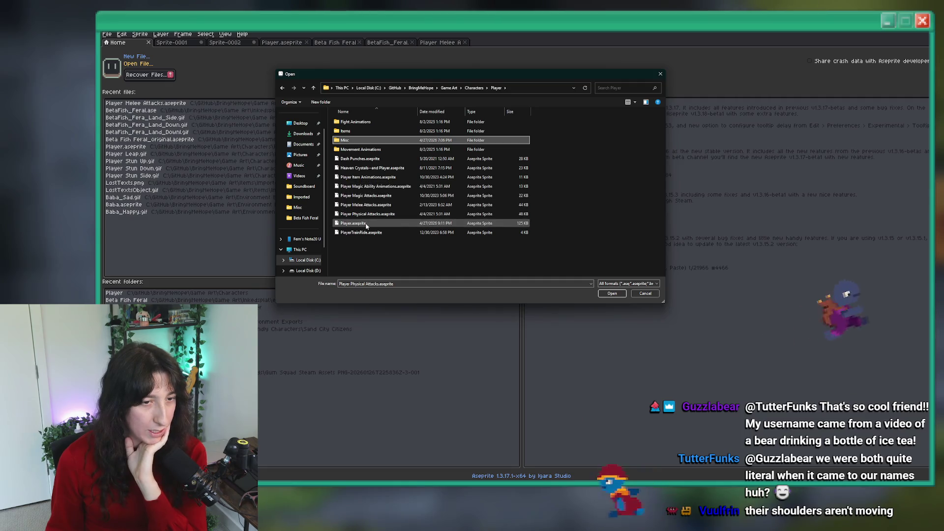
{"action": "left_click", "coordinate": [367, 224]}
Open Player.aseprite and scroll through its animation layers.
{"action": "double_click", "coordinate": [366, 224]}
{"action": "scroll", "coordinate": [275, 446], "scroll_direction": "down", "scroll_amount": 5}
{"action": "scroll", "coordinate": [309, 449], "scroll_direction": "down", "scroll_amount": 5}
{"action": "scroll", "coordinate": [305, 452], "scroll_direction": "up", "scroll_amount": 5}
{"action": "scroll", "coordinate": [322, 458], "scroll_direction": "up", "scroll_amount": 8}
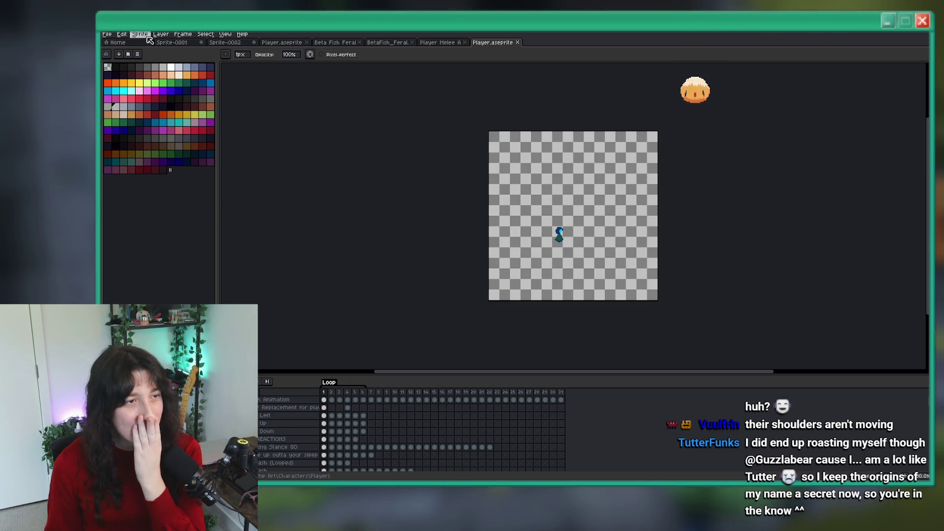
Open Dash Punches.aseprite from the Player folder, then return to the Home page.
{"action": "left_click", "coordinate": [129, 43]}
{"action": "left_click", "coordinate": [136, 64]}
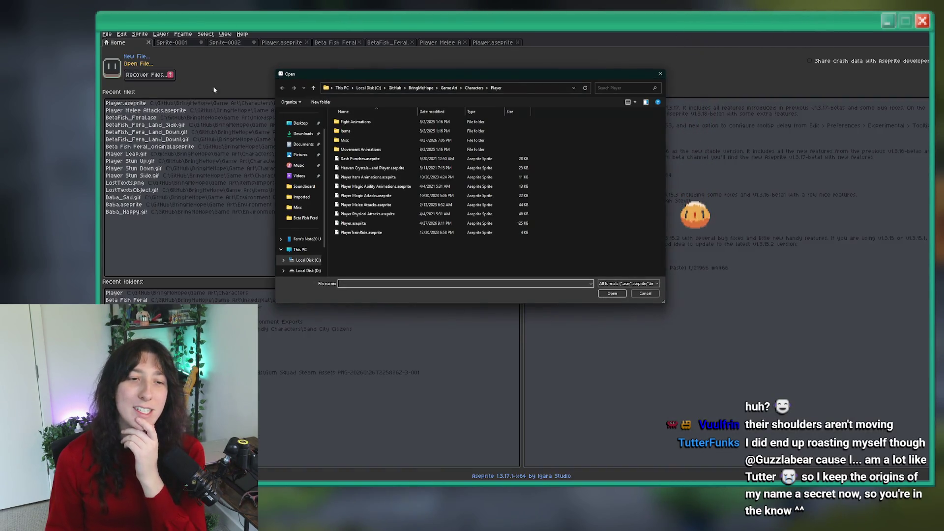
{"action": "left_click", "coordinate": [379, 162]}
{"action": "double_click", "coordinate": [379, 163]}
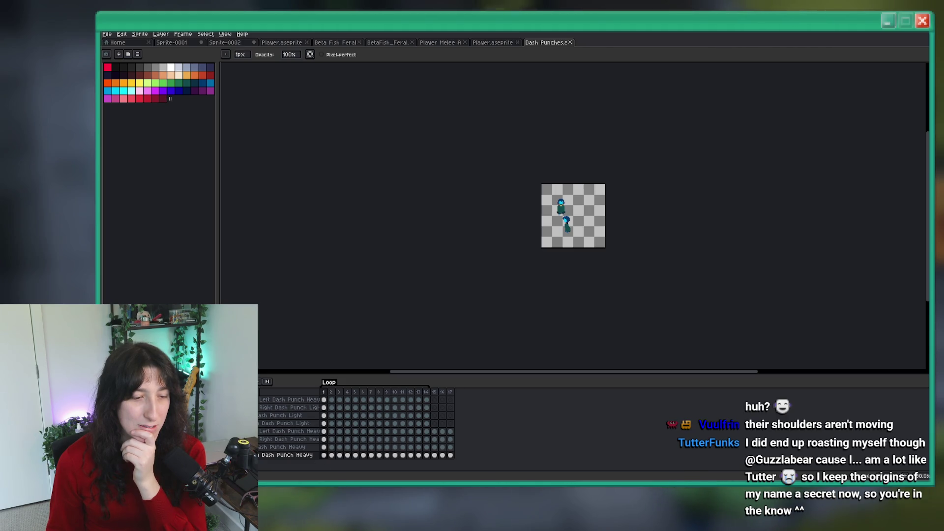
{"action": "scroll", "coordinate": [558, 219], "scroll_direction": "up", "scroll_amount": 2}
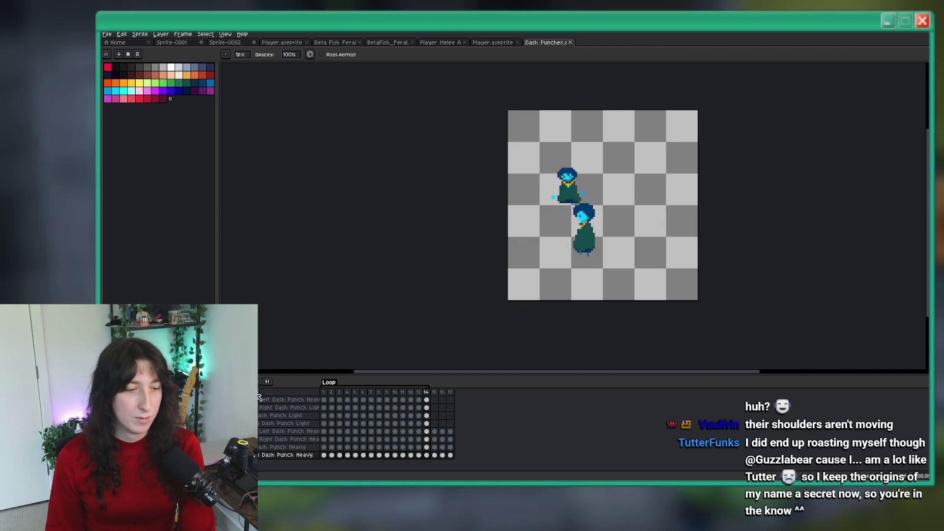
{"action": "left_click", "coordinate": [118, 43]}
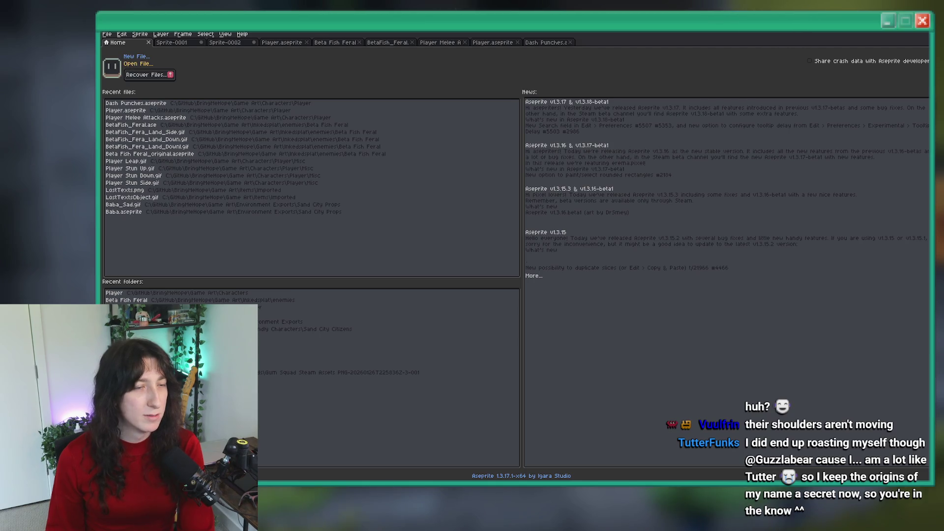
Bring up the Open File dialog from the Home page again.
{"action": "left_click", "coordinate": [139, 63]}
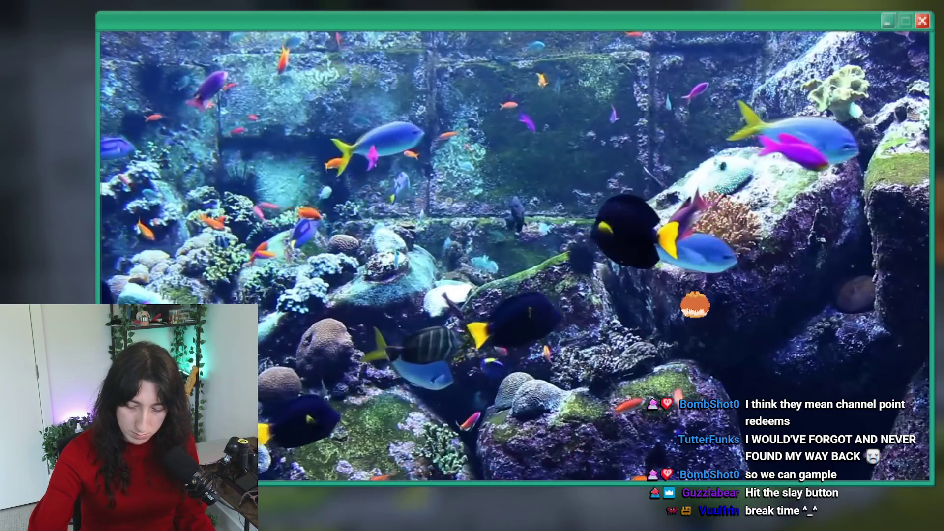
{"action": "mouse_move", "coordinate": [404, 176]}
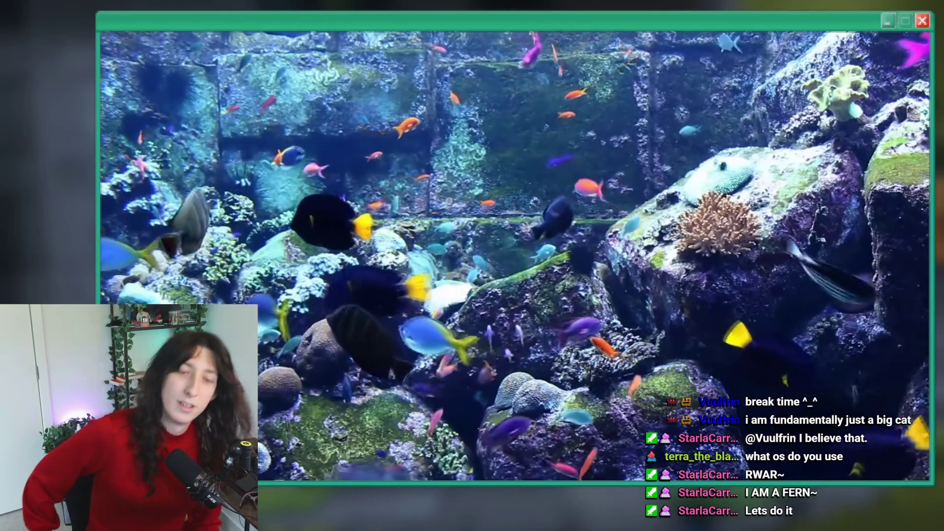
{"action": "mouse_move", "coordinate": [733, 296]}
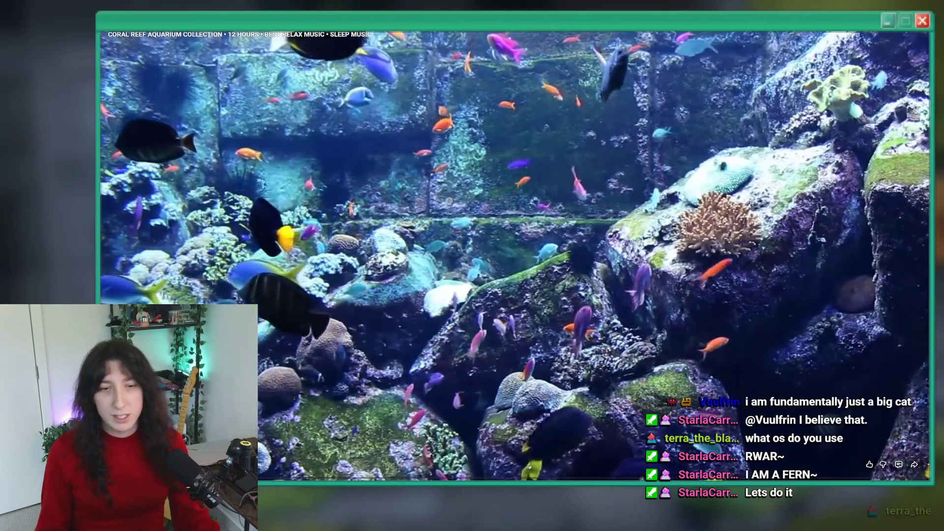
{"action": "key", "text": "Escape"}
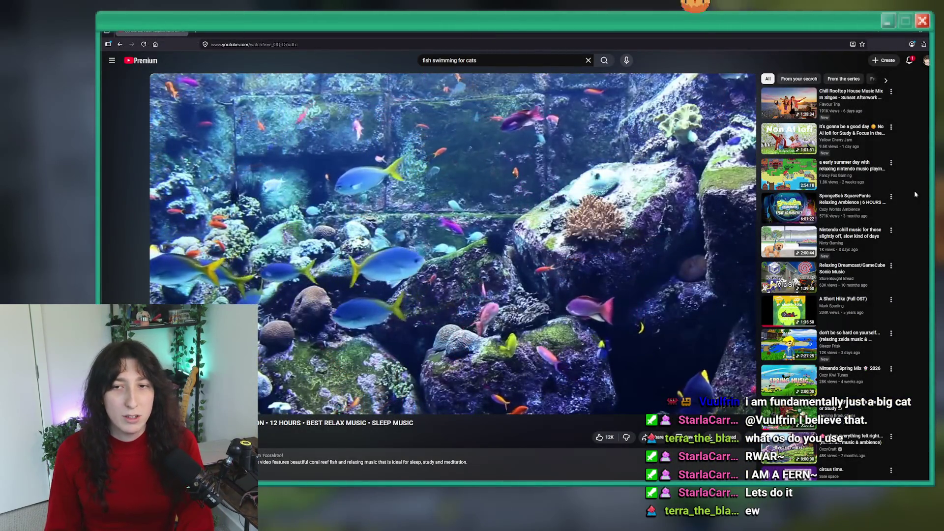
Return to Aseprite's Open dialog showing the Characters > Player folder.
{"action": "key", "text": "alt+Tab"}
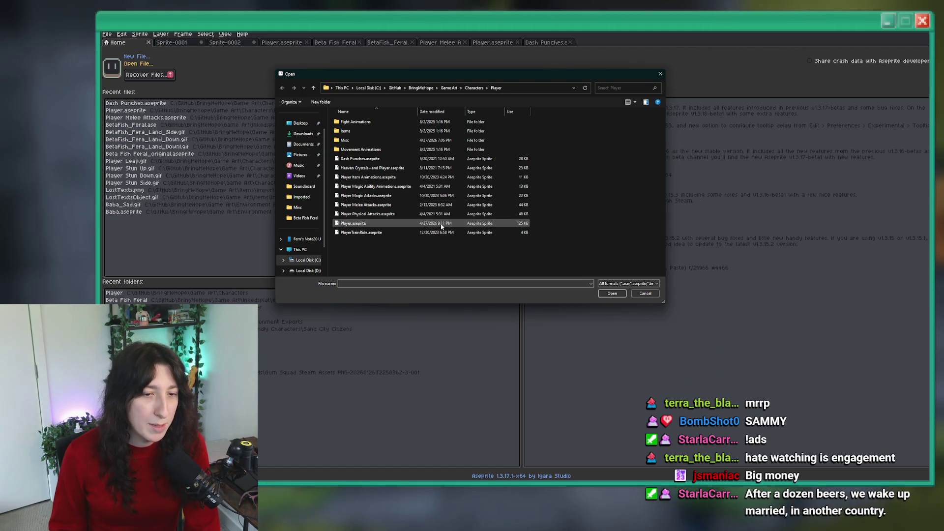
Browse the Fight Animations subfolders, then open Player Melee Attacks.aseprite from the Player folder.
{"action": "double_click", "coordinate": [344, 122]}
{"action": "double_click", "coordinate": [409, 134]}
{"action": "key", "text": "alt+Left"}
{"action": "double_click", "coordinate": [420, 141]}
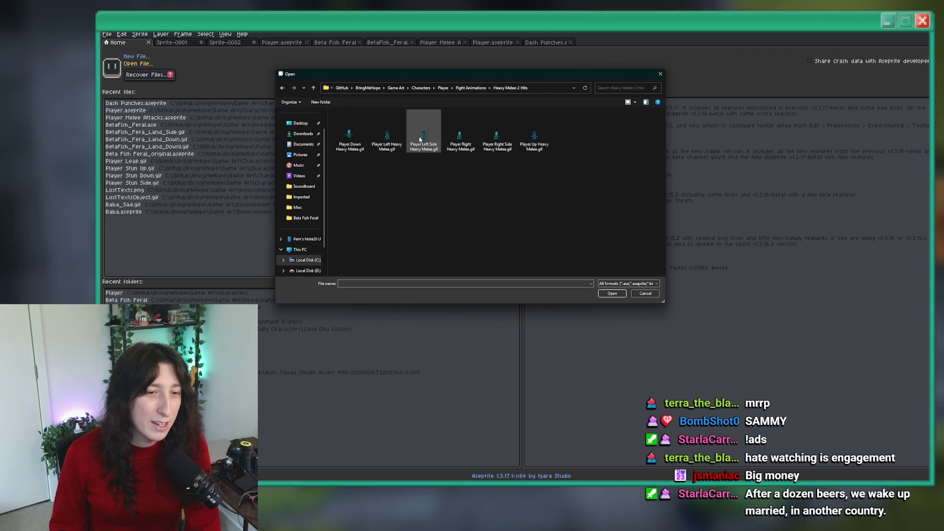
{"action": "left_click", "coordinate": [441, 88]}
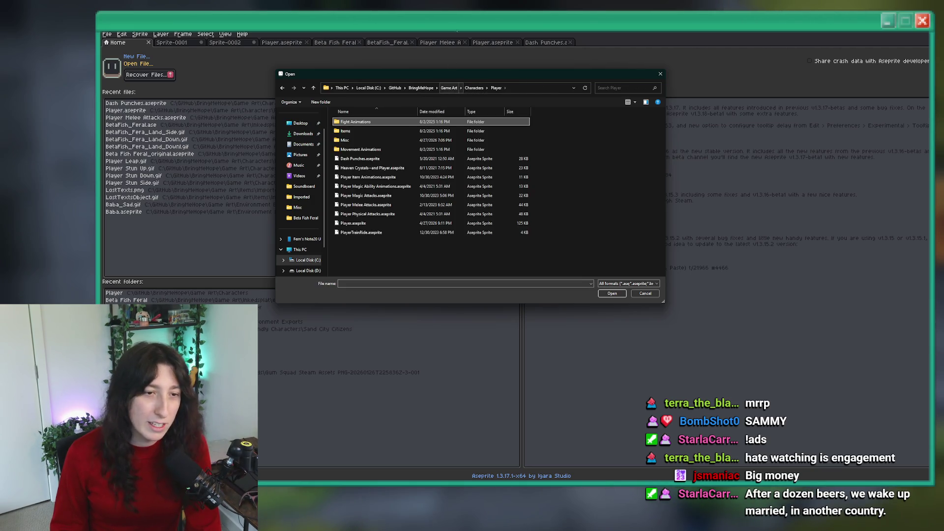
{"action": "double_click", "coordinate": [387, 204]}
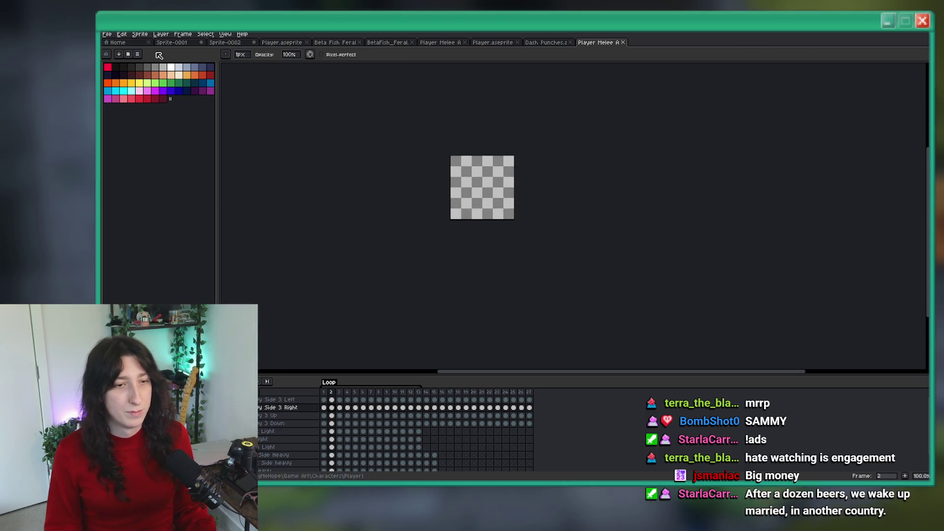
Go back Home, reopen Player.aseprite, and close its duplicate tab.
{"action": "left_click", "coordinate": [123, 43]}
{"action": "key", "text": "ctrl+o"}
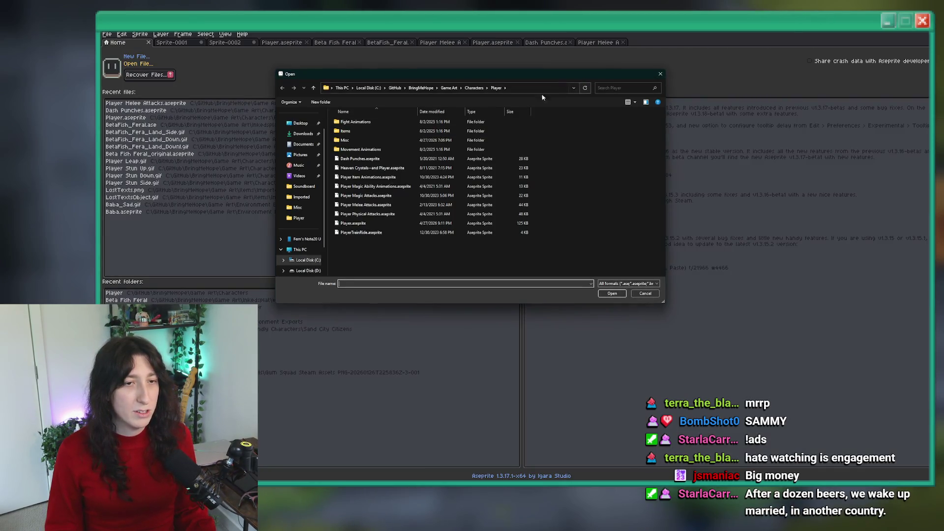
{"action": "key", "text": "Escape"}
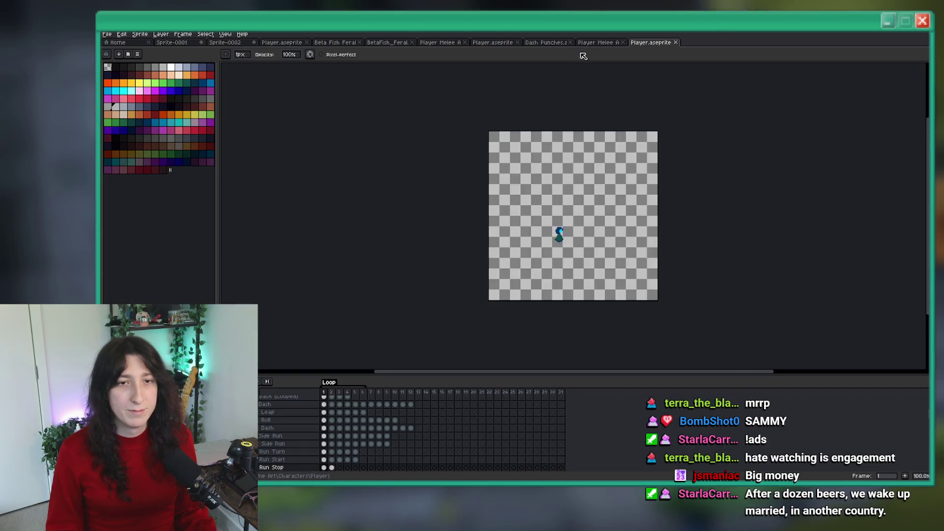
{"action": "left_click", "coordinate": [517, 43]}
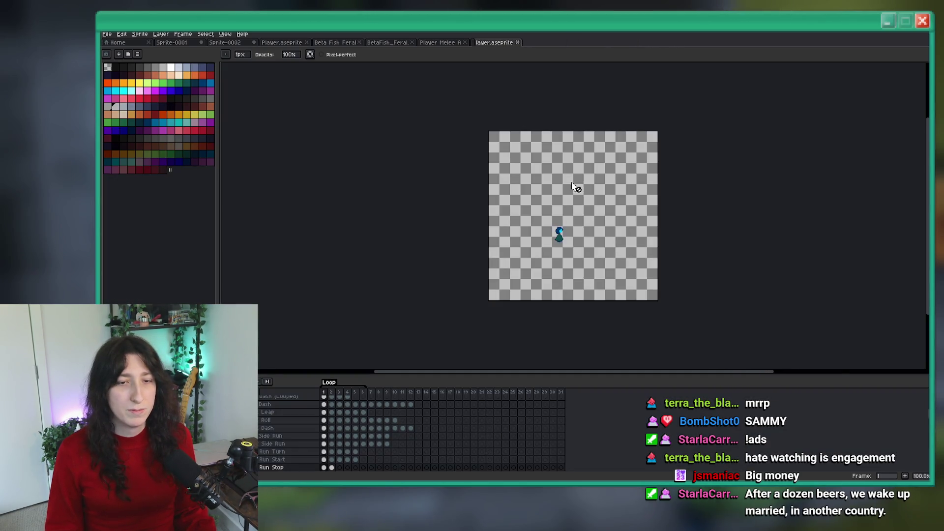
Scroll down the Player.aseprite timeline and select where the new layer will go.
{"action": "scroll", "coordinate": [302, 426], "scroll_direction": "down", "scroll_amount": 2}
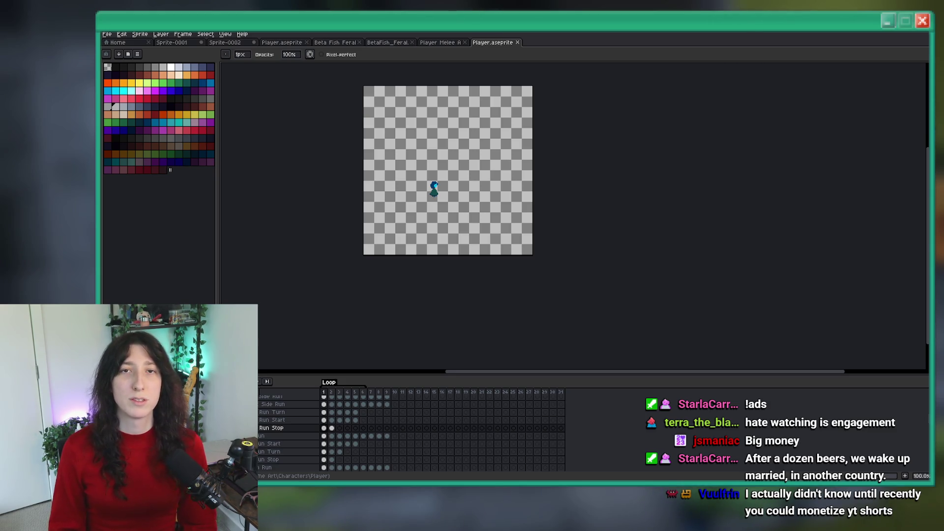
{"action": "scroll", "coordinate": [300, 463], "scroll_direction": "down", "scroll_amount": 5}
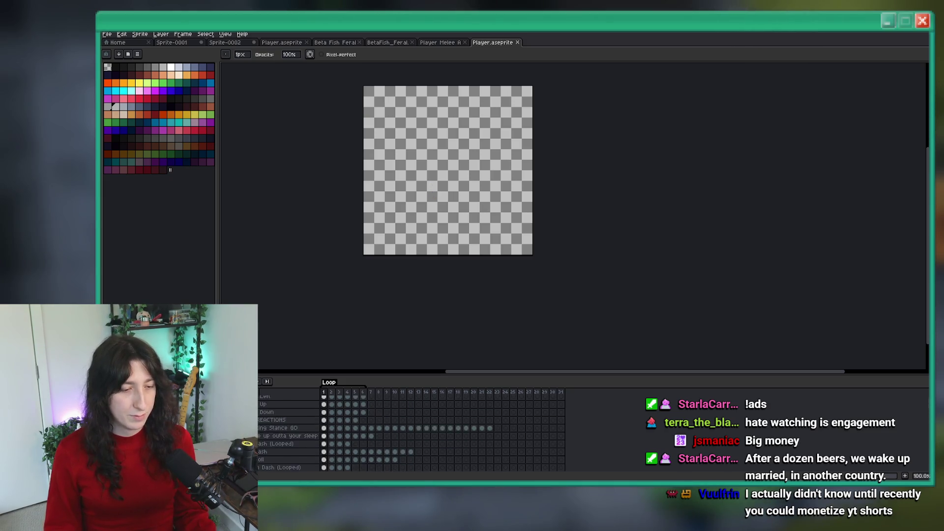
{"action": "scroll", "coordinate": [268, 433], "scroll_direction": "down", "scroll_amount": 5}
{"action": "scroll", "coordinate": [275, 452], "scroll_direction": "down", "scroll_amount": 3}
{"action": "left_click", "coordinate": [288, 460]}
Add a new empty layer named PunchHeavy, then bring GameMaker to the front.
{"action": "key", "text": "shift+n"}
{"action": "scroll", "coordinate": [288, 460], "scroll_direction": "down", "scroll_amount": 1}
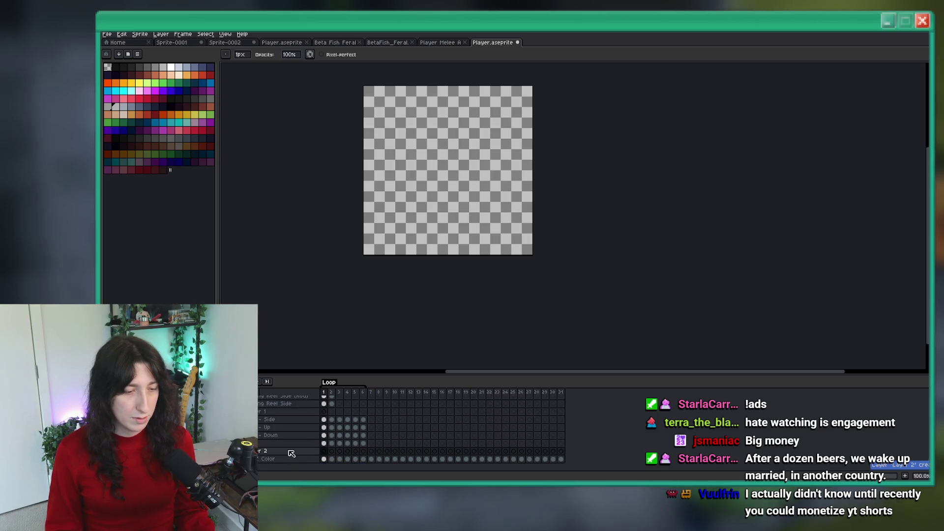
{"action": "double_click", "coordinate": [291, 451]}
{"action": "type", "text": "PunchHeavySide"}
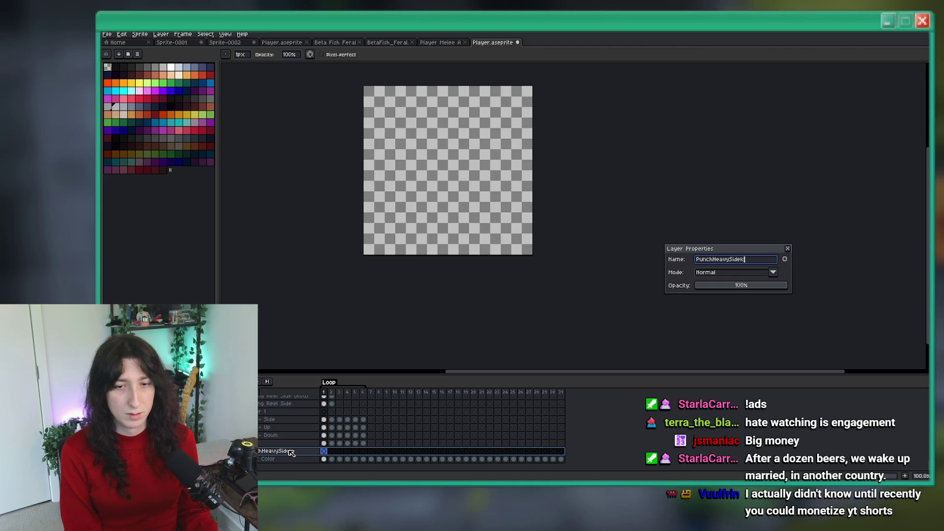
{"action": "key", "text": "Return"}
{"action": "key", "text": "alt+Tab"}
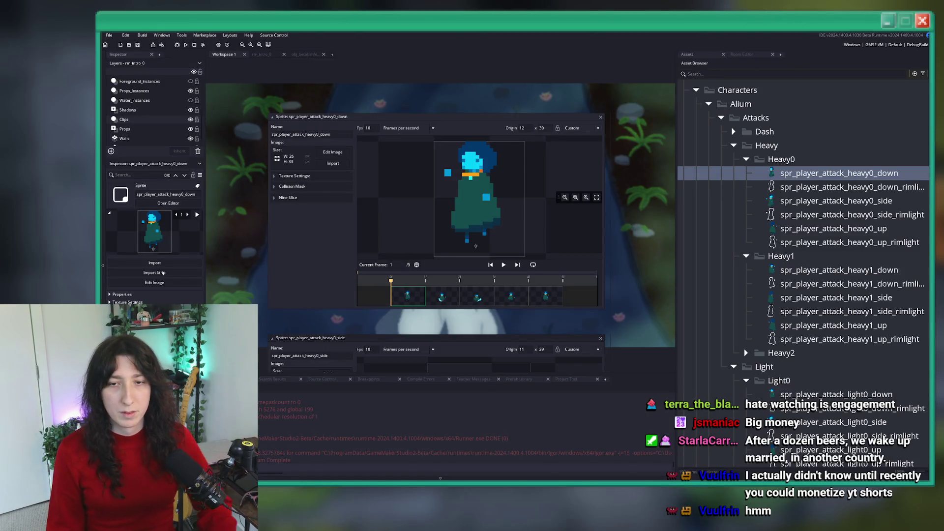
Open spr_player_attack_heavy0_side in the image editor and start exporting it as a PNG strip.
{"action": "scroll", "coordinate": [811, 264], "scroll_direction": "down", "scroll_amount": 4}
{"action": "scroll", "coordinate": [811, 264], "scroll_direction": "up", "scroll_amount": 4}
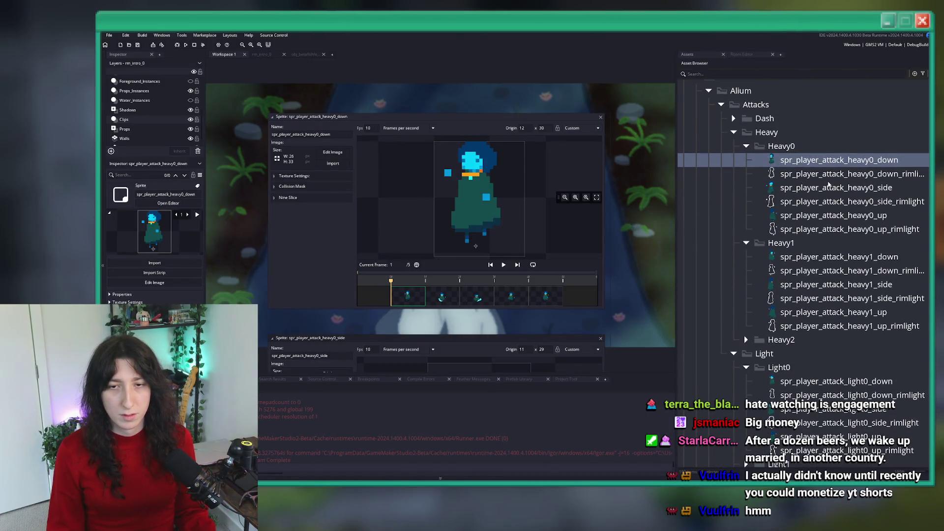
{"action": "left_click", "coordinate": [804, 188]}
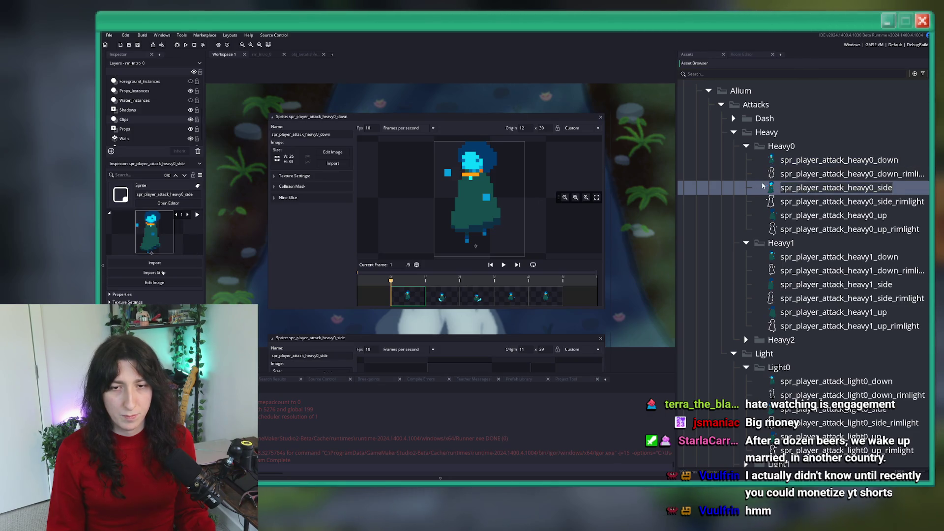
{"action": "double_click", "coordinate": [804, 188]}
{"action": "double_click", "coordinate": [449, 164]}
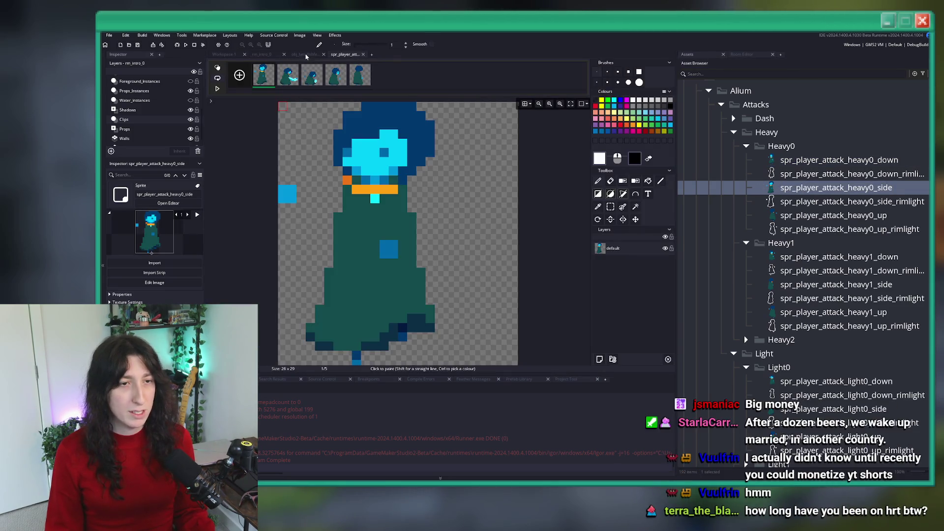
{"action": "left_click", "coordinate": [300, 36]}
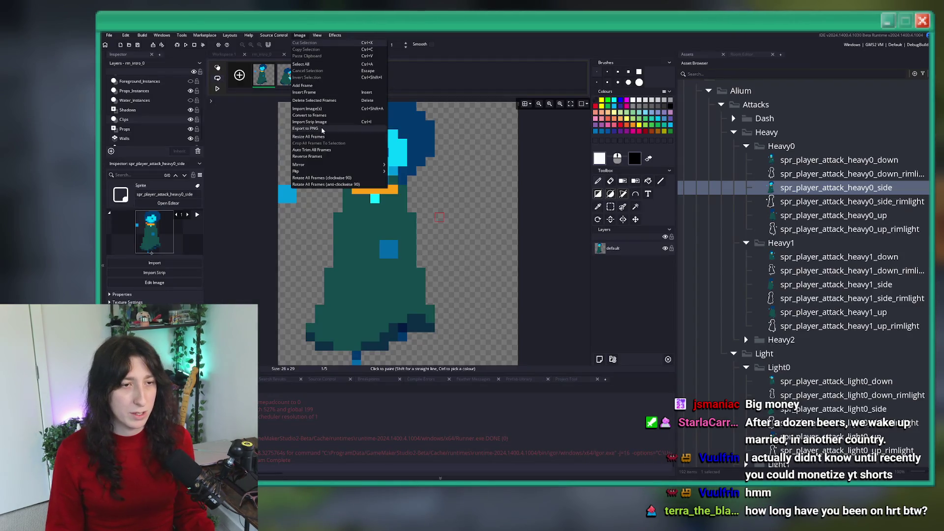
{"action": "left_click", "coordinate": [323, 130]}
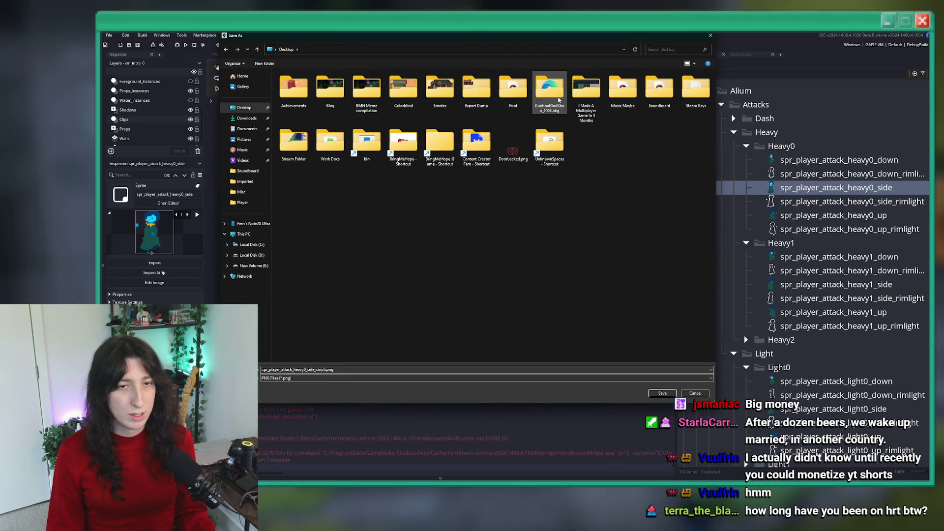
Save spr_player_attack_heavy0_side_strip5.png into a new Desktop folder, Temp Export, then open heavy1_side.
{"action": "right_click", "coordinate": [505, 174]}
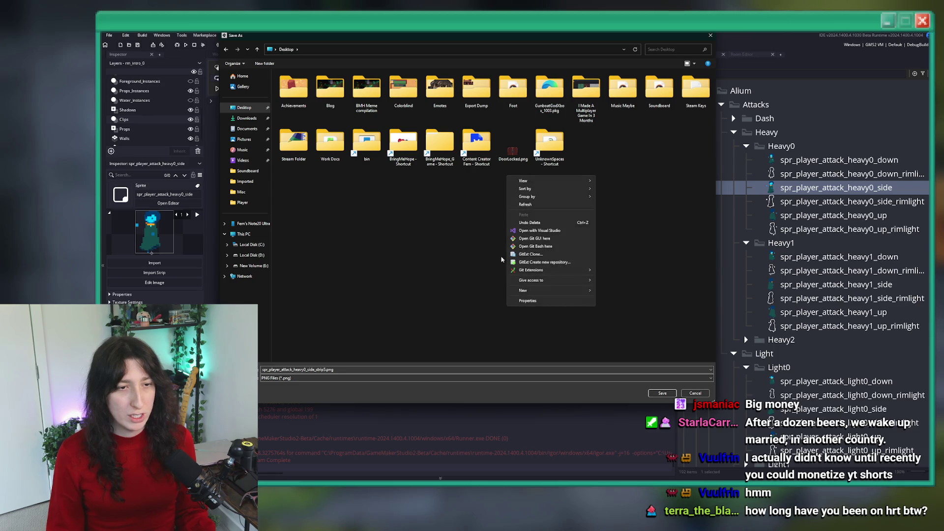
{"action": "right_click", "coordinate": [473, 244]}
{"action": "mouse_move", "coordinate": [499, 364]}
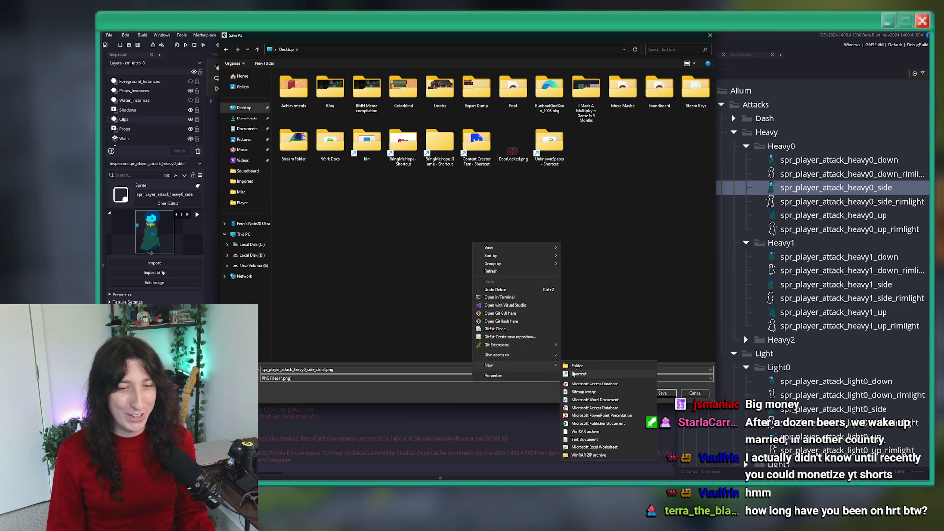
{"action": "left_click", "coordinate": [581, 366]}
{"action": "type", "text": "Temp Export"}
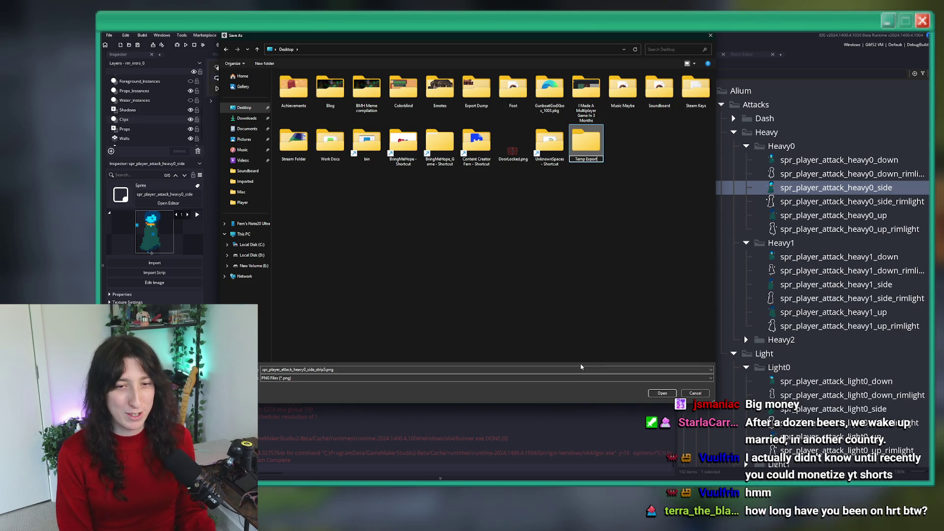
{"action": "double_click", "coordinate": [585, 147]}
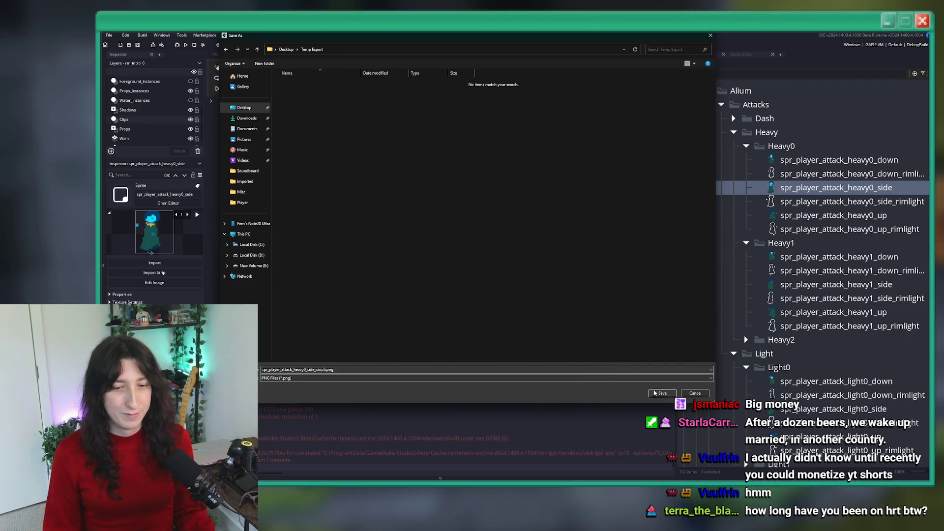
{"action": "left_click", "coordinate": [662, 392]}
{"action": "double_click", "coordinate": [816, 284]}
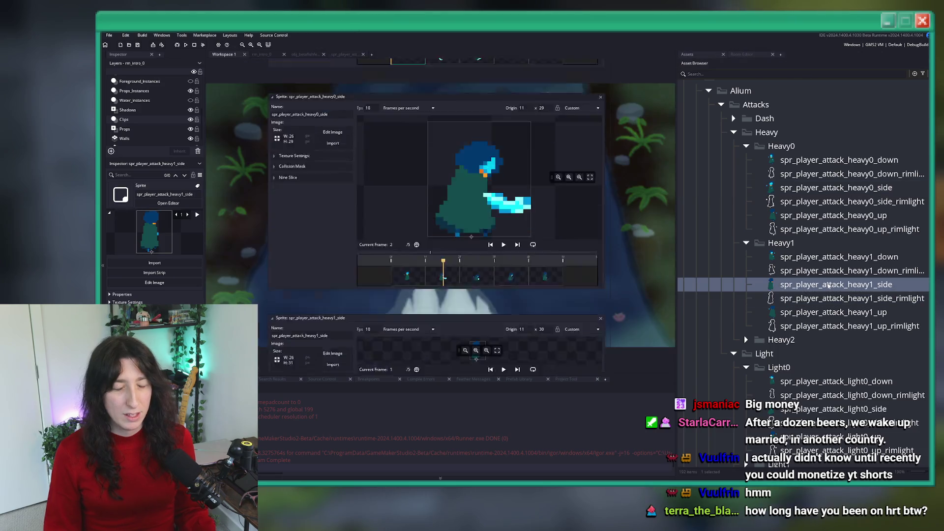
Export the heavy1_side sprite frames as a PNG strip into Temp Export.
{"action": "left_click", "coordinate": [337, 155]}
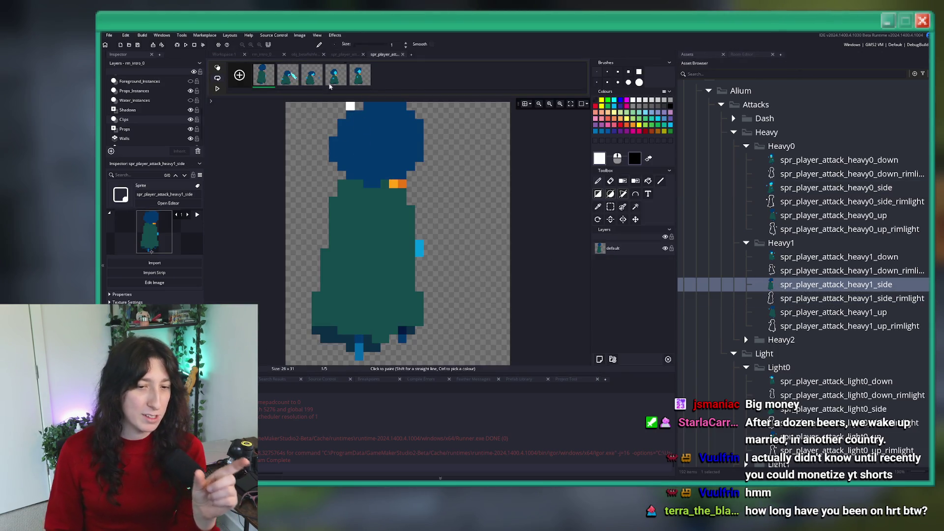
{"action": "left_click", "coordinate": [299, 35]}
{"action": "left_click", "coordinate": [315, 129]}
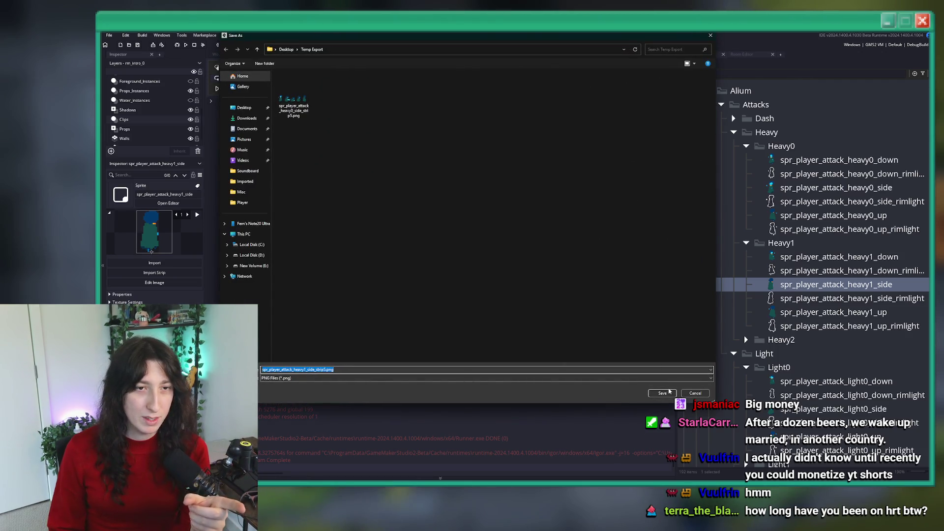
{"action": "left_click", "coordinate": [662, 393]}
{"action": "left_click", "coordinate": [435, 83]}
Open spr_player_attack_heavy2_right and export its frames as a PNG strip.
{"action": "scroll", "coordinate": [857, 370], "scroll_direction": "down", "scroll_amount": 2}
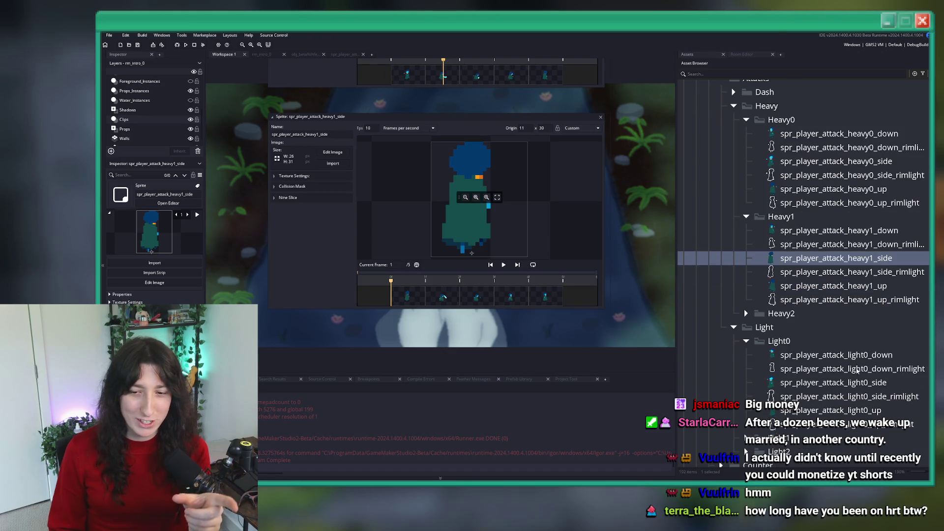
{"action": "left_click", "coordinate": [745, 313]}
{"action": "double_click", "coordinate": [833, 382]}
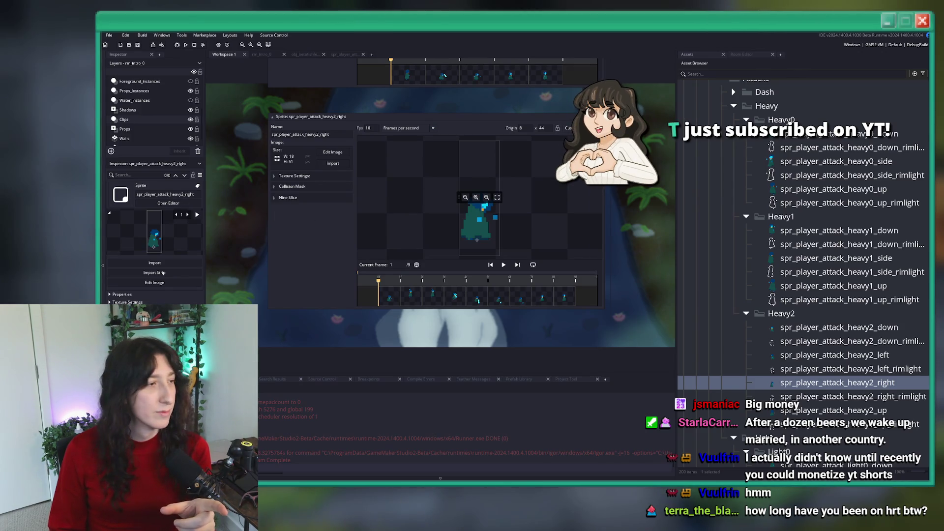
{"action": "left_click", "coordinate": [333, 152]}
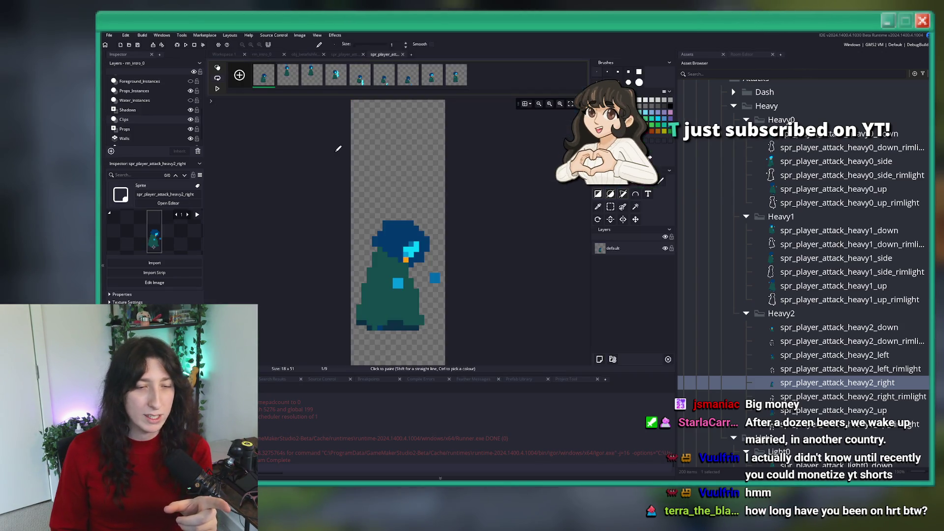
{"action": "left_click", "coordinate": [299, 35]}
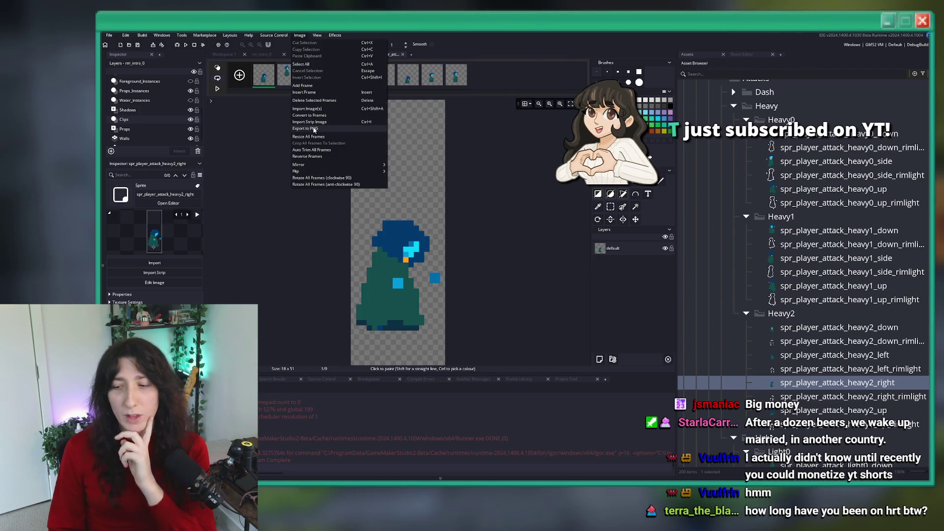
{"action": "left_click", "coordinate": [314, 130]}
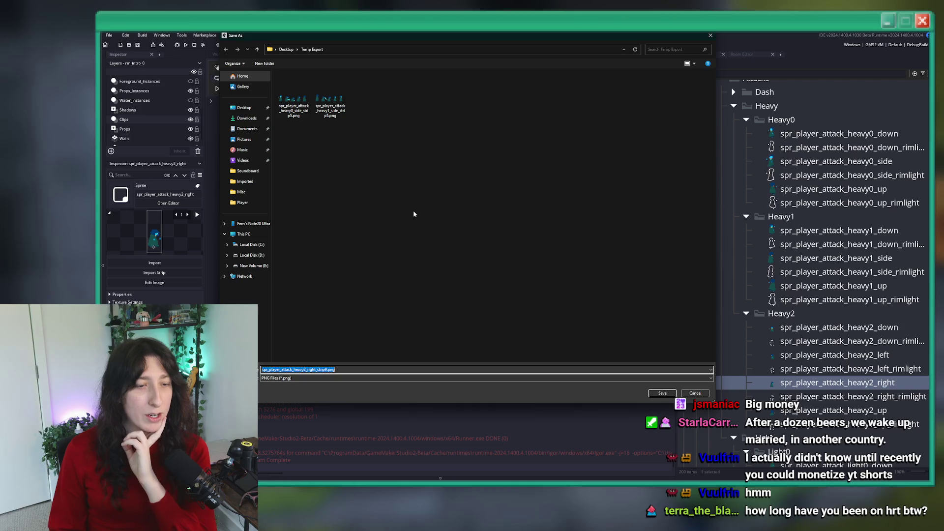
{"action": "key", "text": "Return"}
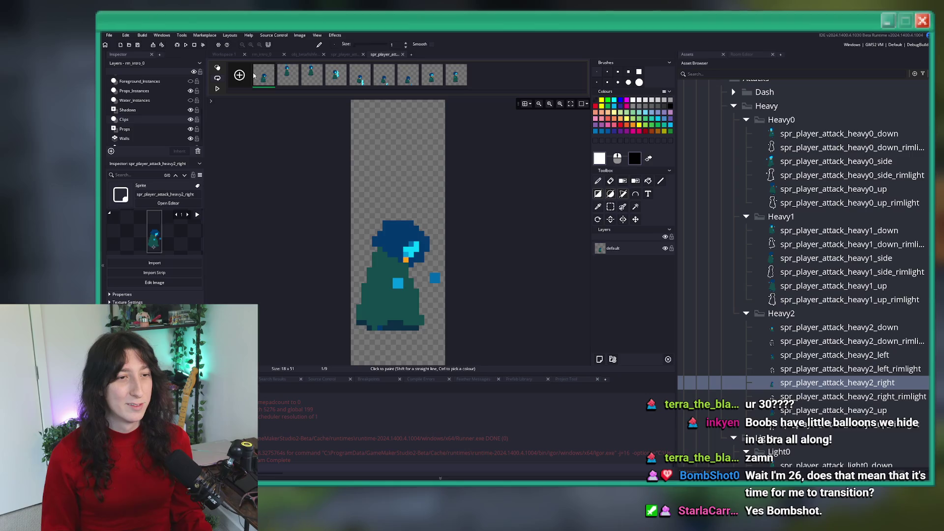
Preview the heavy2_right animation, cancel a second PNG export, and switch to Aseprite.
{"action": "left_click", "coordinate": [219, 88]}
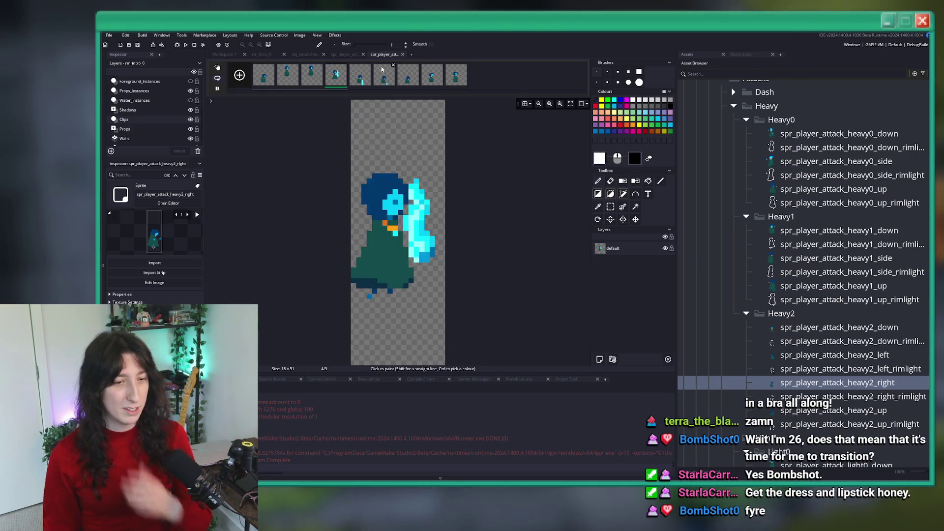
{"action": "left_click", "coordinate": [299, 35]}
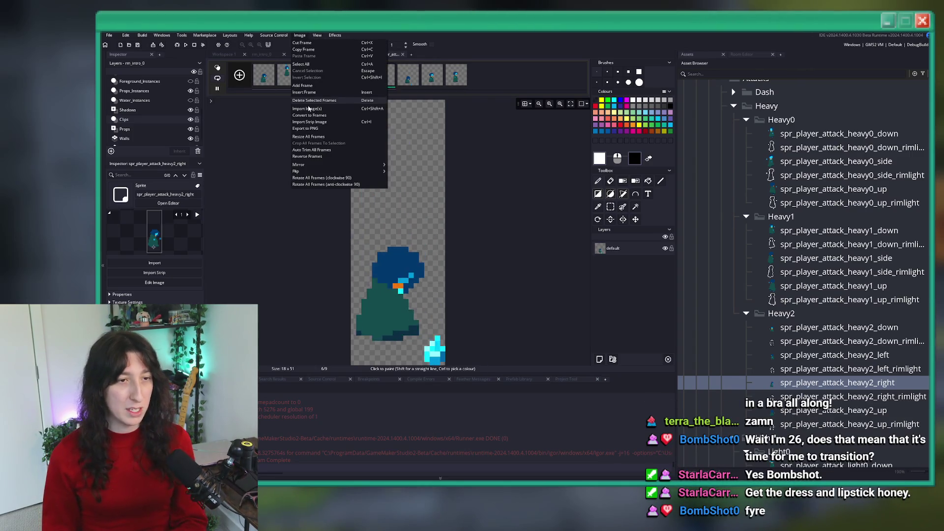
{"action": "left_click", "coordinate": [308, 129]}
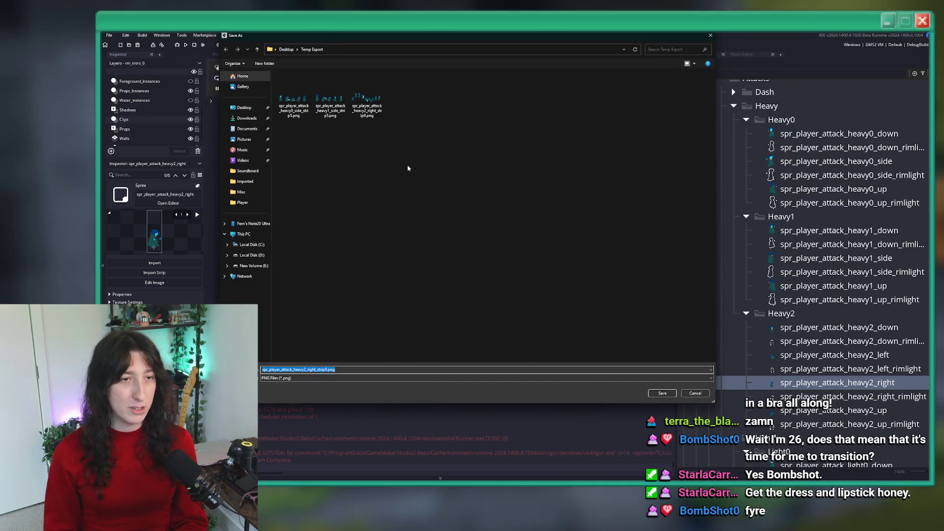
{"action": "key", "text": "Escape"}
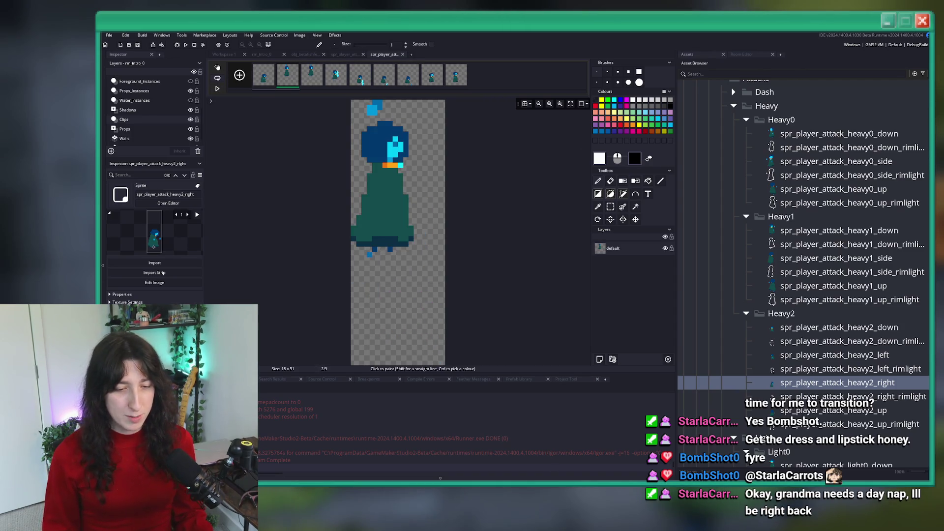
{"action": "key", "text": "alt+Tab"}
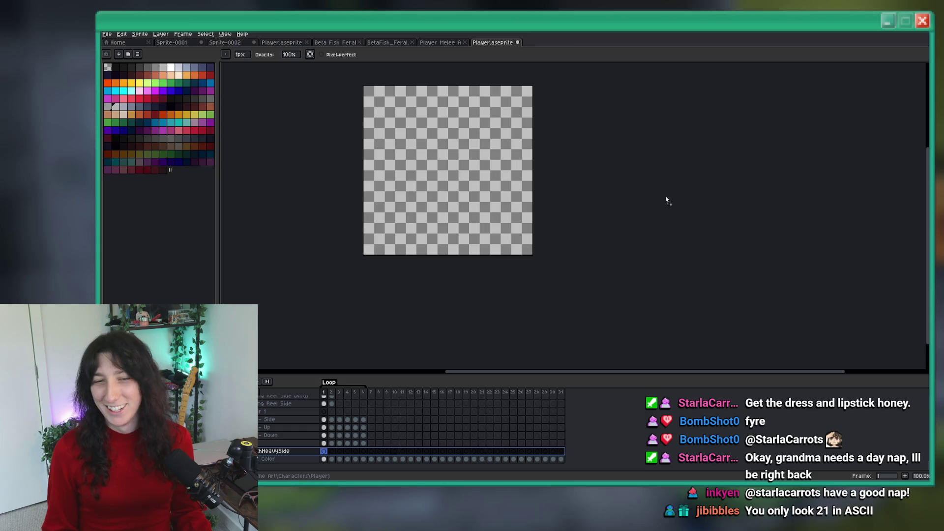
Drop the exported PNGs into Aseprite and pick the side strip from Temp Export for sprite-sheet import.
{"action": "left_click_drag", "start_coordinate": [666, 200], "coordinate": [585, 190]}
{"action": "left_click", "coordinate": [565, 42]}
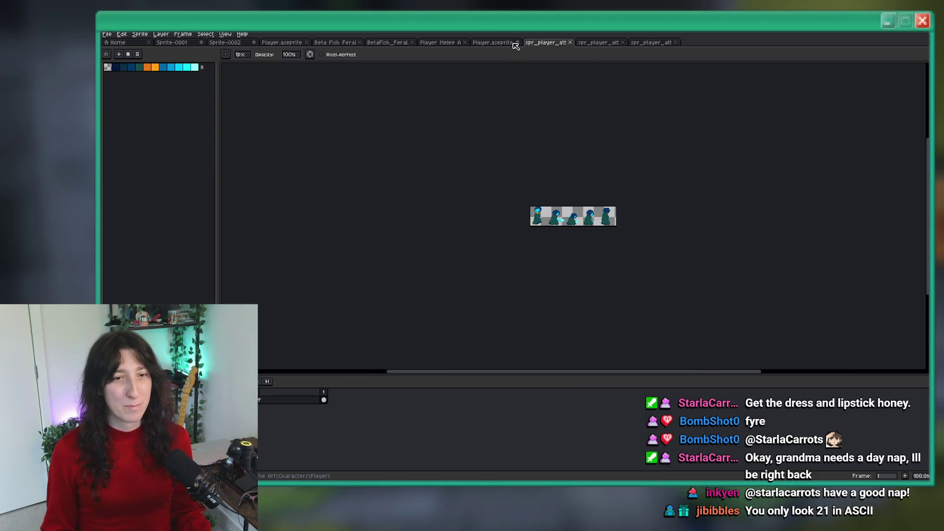
{"action": "scroll", "coordinate": [582, 188], "scroll_direction": "up", "scroll_amount": 2}
{"action": "left_click", "coordinate": [107, 34]}
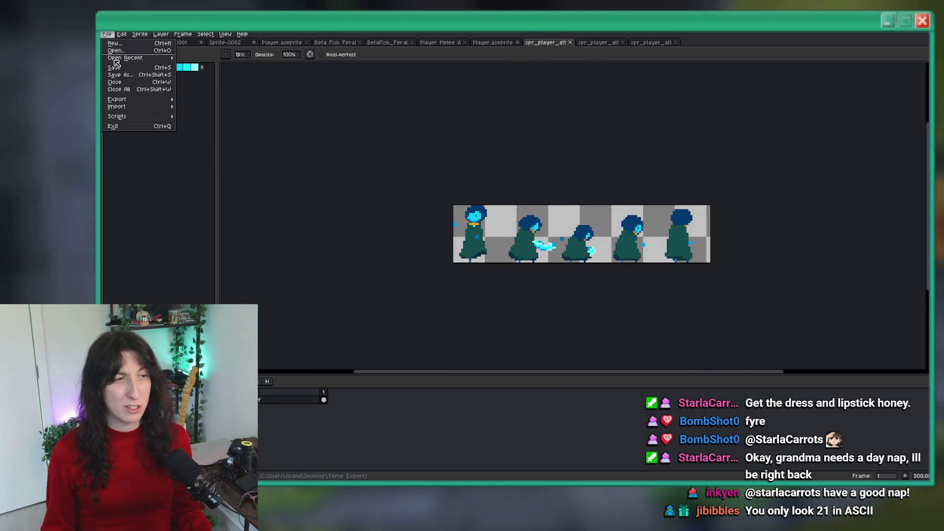
{"action": "mouse_move", "coordinate": [164, 108]}
{"action": "left_click", "coordinate": [193, 107]}
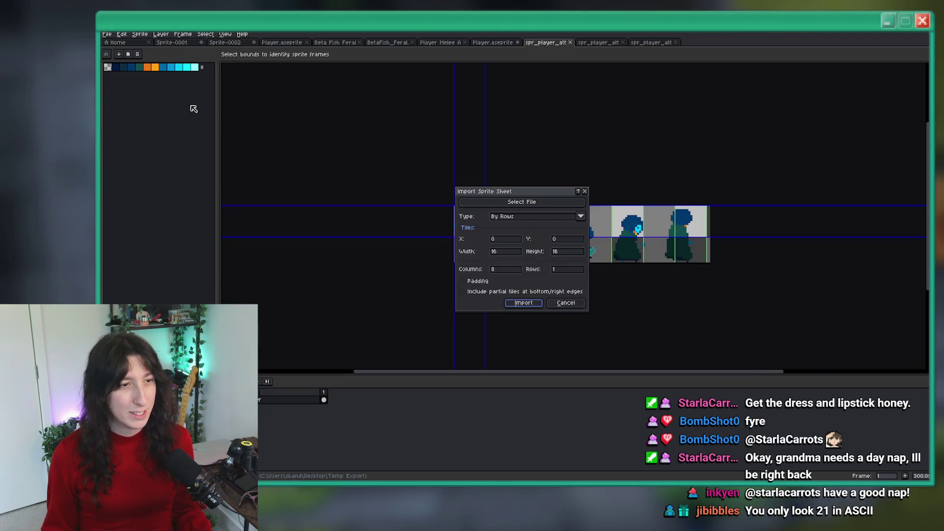
{"action": "left_click", "coordinate": [480, 203]}
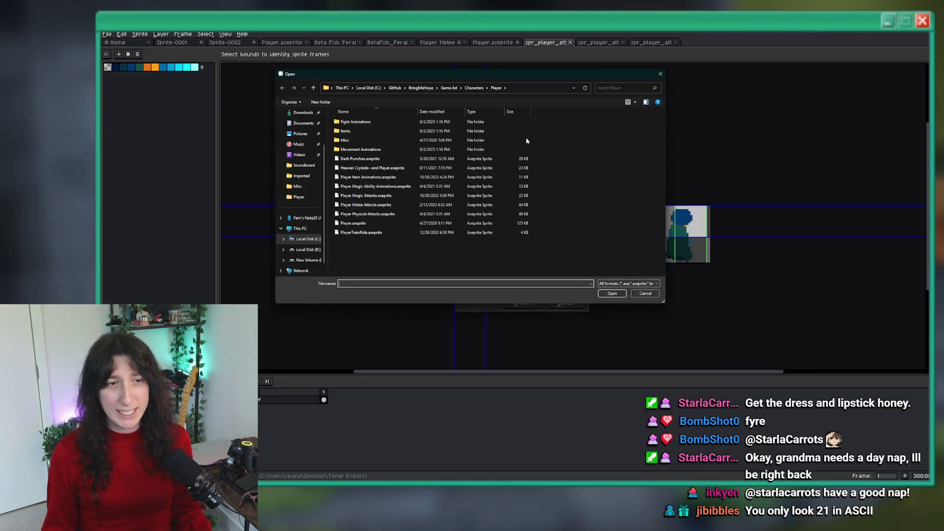
{"action": "left_click", "coordinate": [761, 151]}
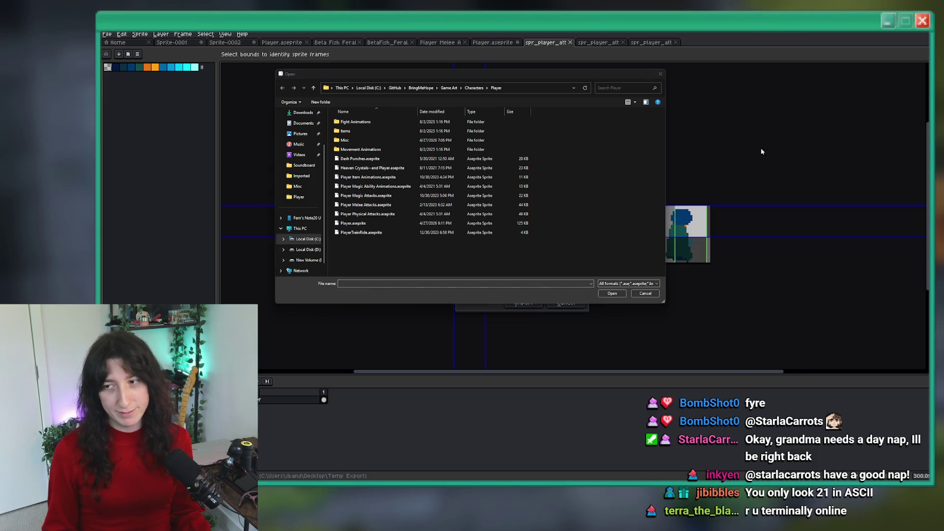
{"action": "left_click", "coordinate": [550, 89]}
{"action": "left_click", "coordinate": [543, 99]}
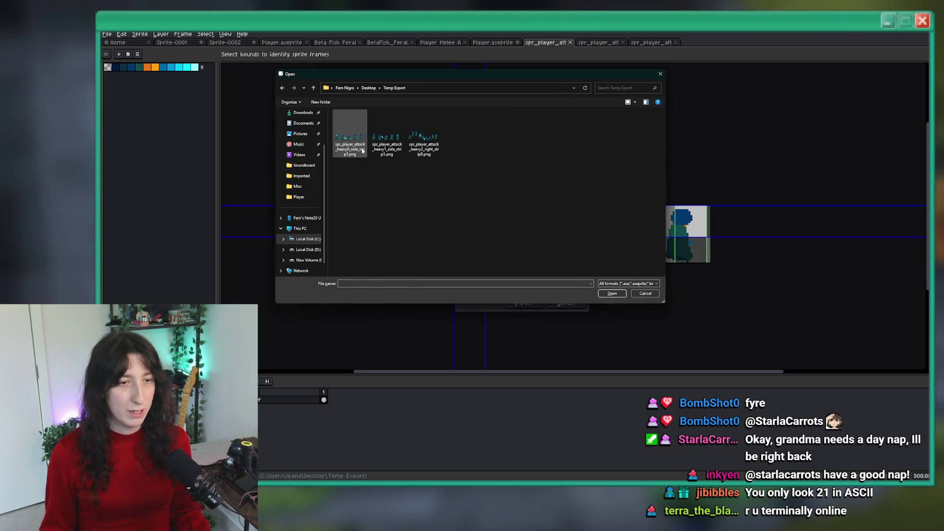
{"action": "double_click", "coordinate": [365, 151]}
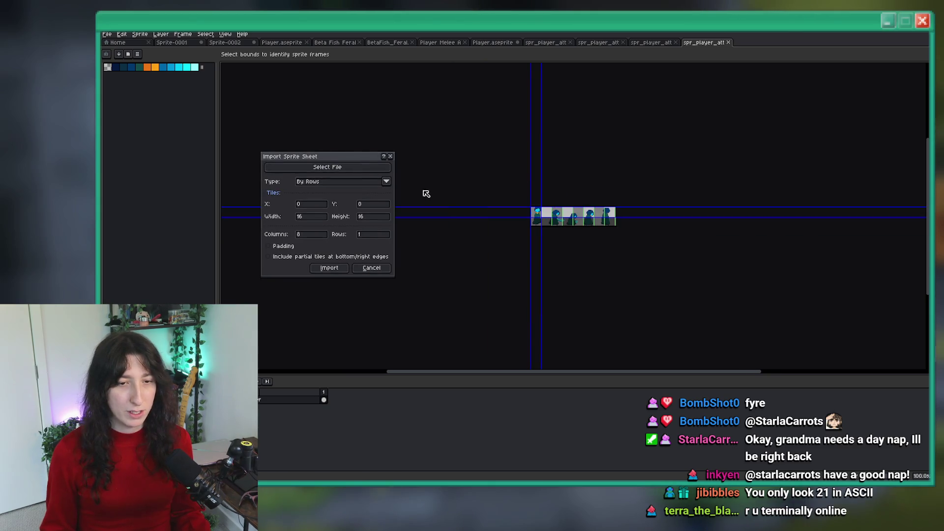
Import the sheet By Rows as five 26×29 frames in 5 columns.
{"action": "left_click", "coordinate": [384, 186]}
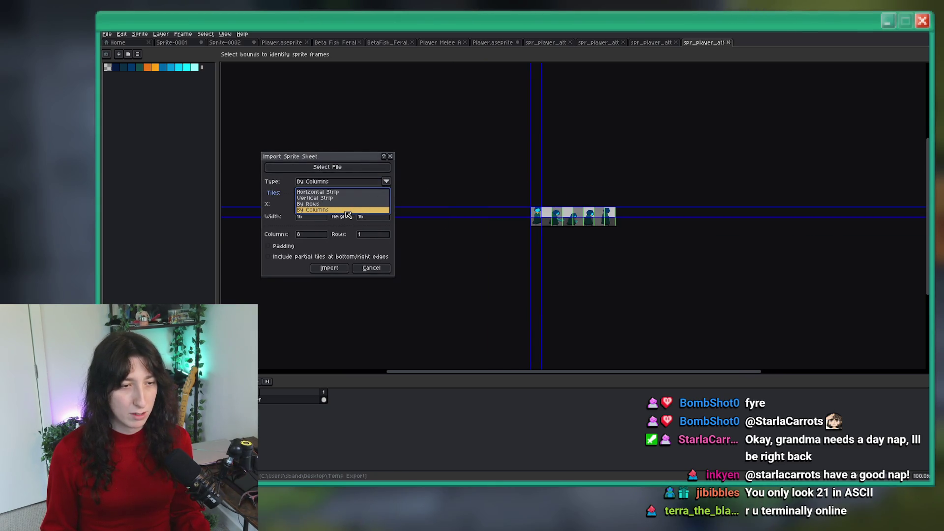
{"action": "left_click", "coordinate": [324, 204]}
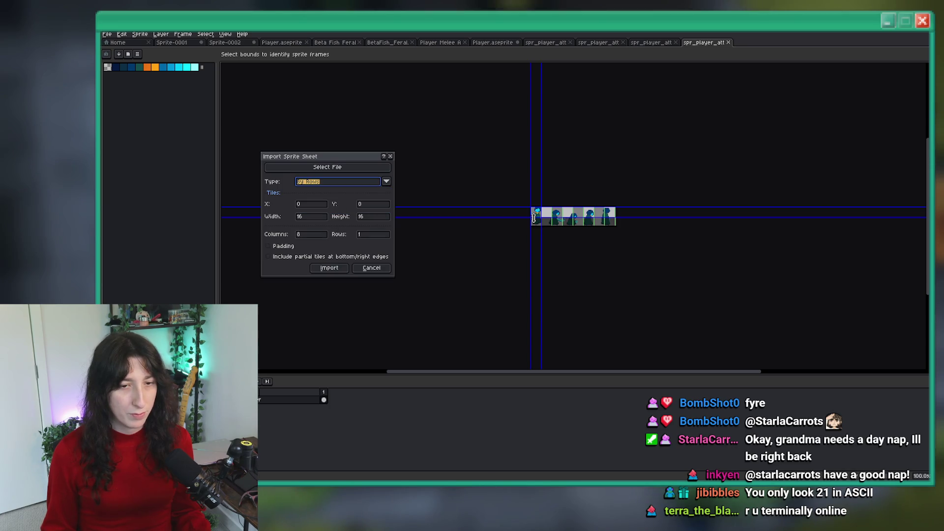
{"action": "left_click_drag", "start_coordinate": [534, 217], "coordinate": [534, 224]}
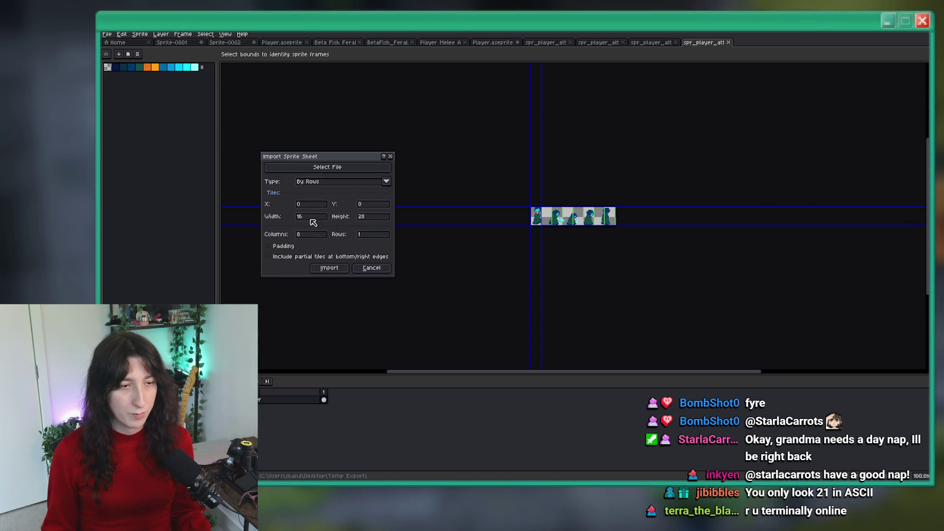
{"action": "left_click", "coordinate": [311, 234]}
{"action": "type", "text": "5"}
{"action": "scroll", "coordinate": [561, 236], "scroll_direction": "up", "scroll_amount": 3}
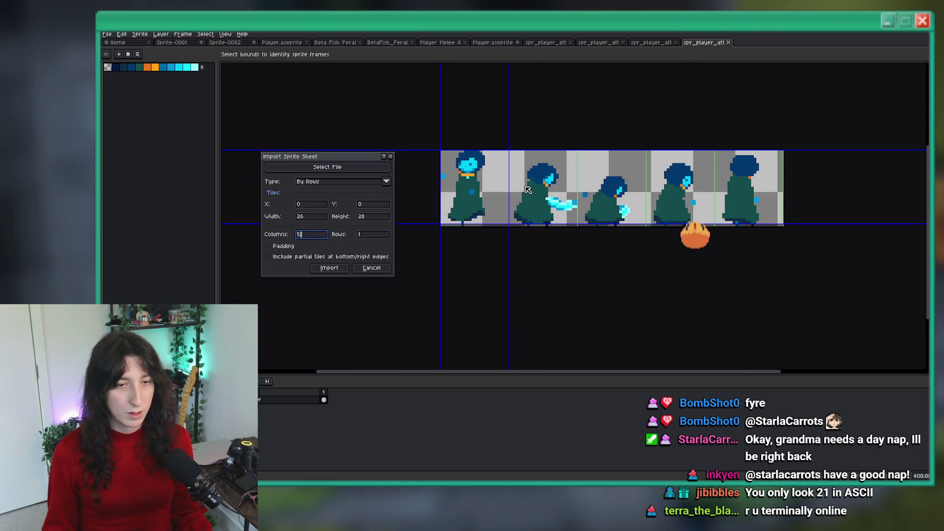
{"action": "left_click_drag", "start_coordinate": [495, 223], "coordinate": [495, 227]}
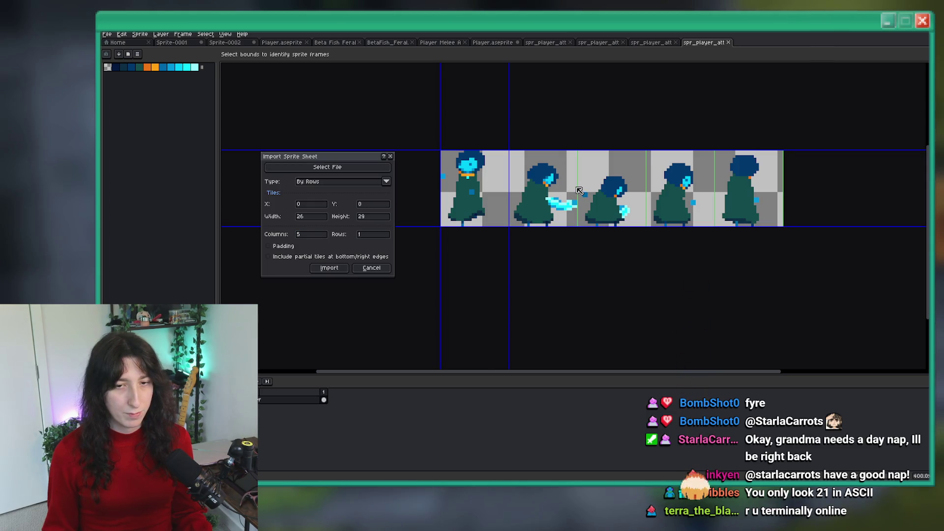
{"action": "left_click", "coordinate": [336, 268]}
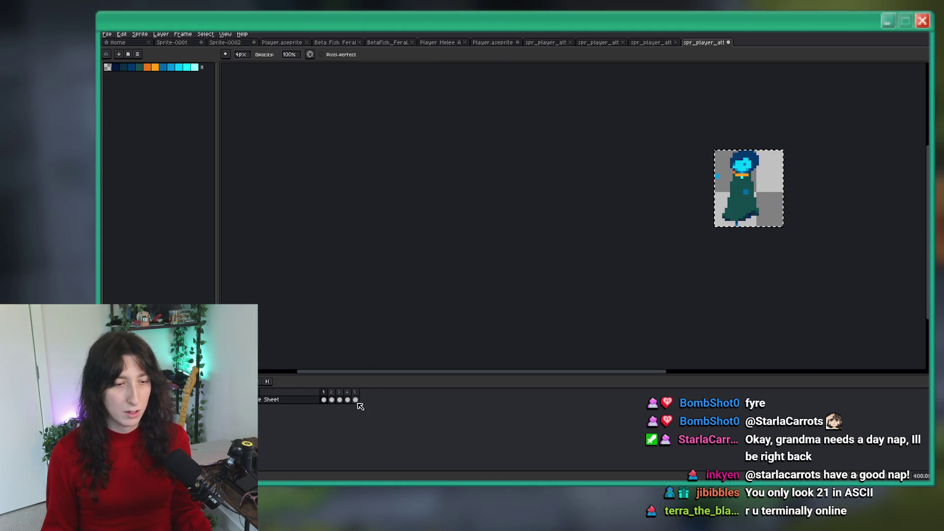
Paste the five copied frames into Player.aseprite's HeavySide layer and close the strip tabs without saving.
{"action": "key", "text": "ctrl+c"}
{"action": "left_click", "coordinate": [676, 42]}
{"action": "left_click", "coordinate": [623, 42]}
{"action": "left_click", "coordinate": [570, 43]}
{"action": "left_click", "coordinate": [492, 42]}
{"action": "left_click", "coordinate": [324, 451]}
{"action": "key", "text": "ctrl+v"}
{"action": "scroll", "coordinate": [378, 346], "scroll_direction": "up", "scroll_amount": 3}
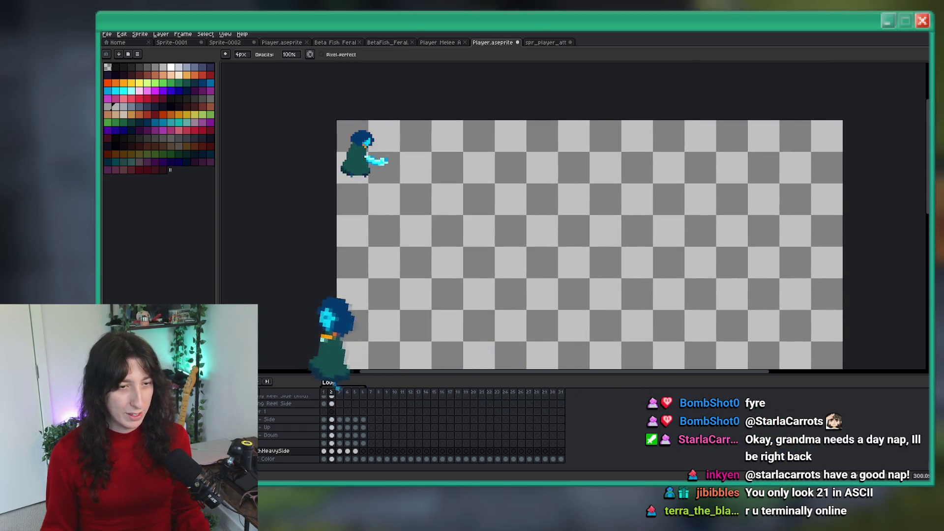
{"action": "left_click", "coordinate": [545, 43]}
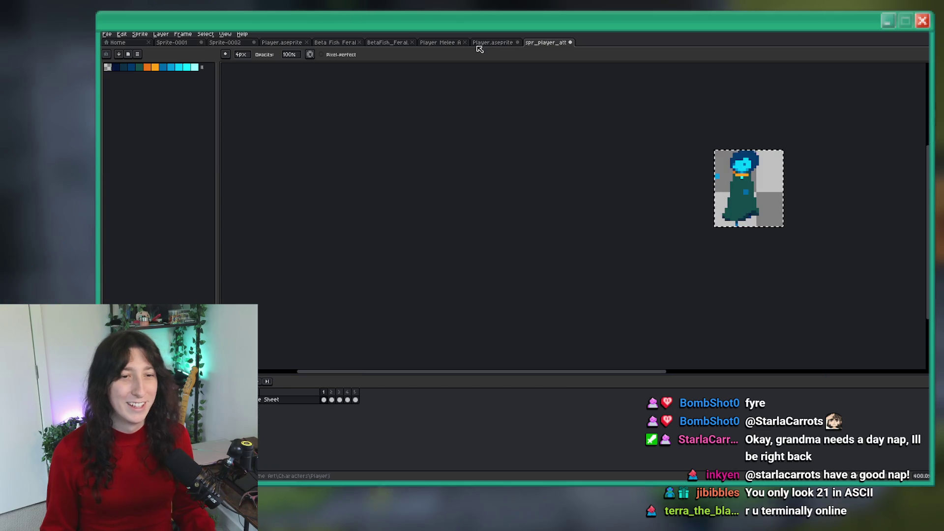
{"action": "middle_click", "coordinate": [549, 47]}
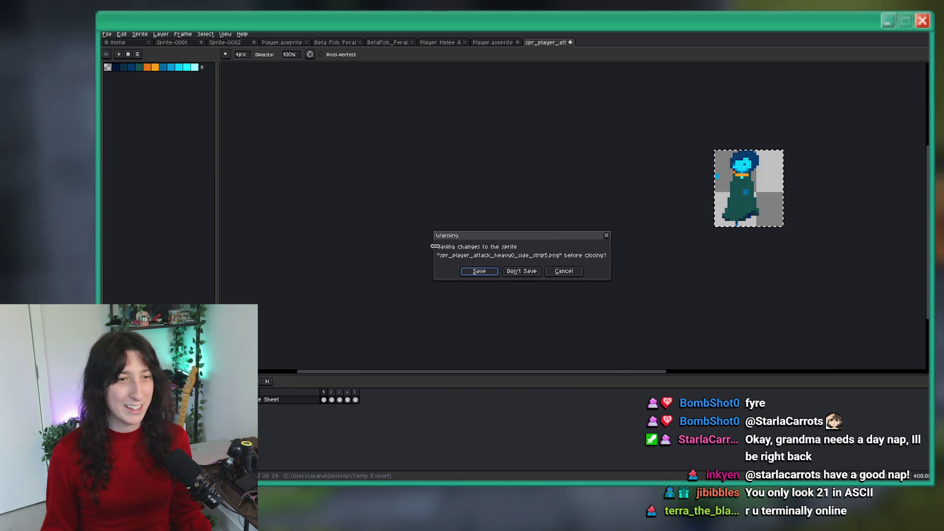
{"action": "left_click", "coordinate": [521, 274]}
Re-import the heavy attack strip as a sprite sheet with frames enlarged to 26×31.
{"action": "left_click", "coordinate": [107, 34]}
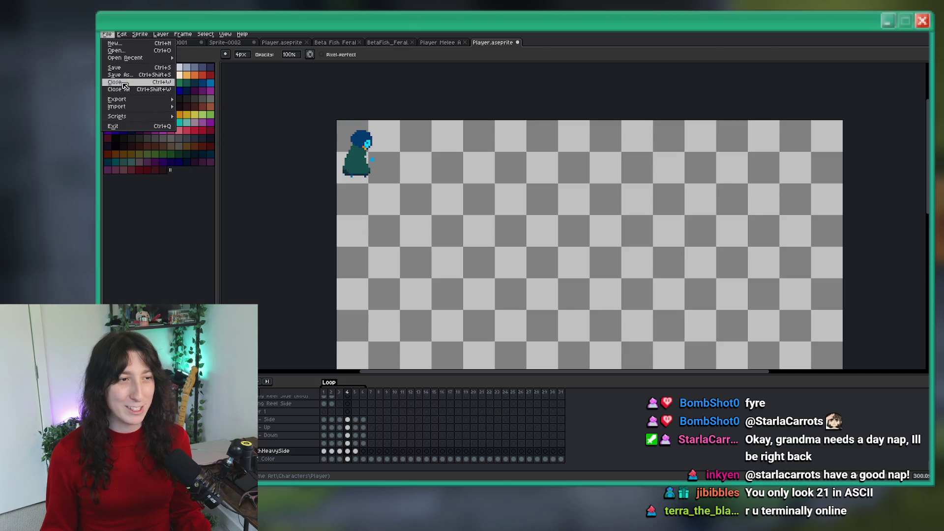
{"action": "mouse_move", "coordinate": [149, 108]}
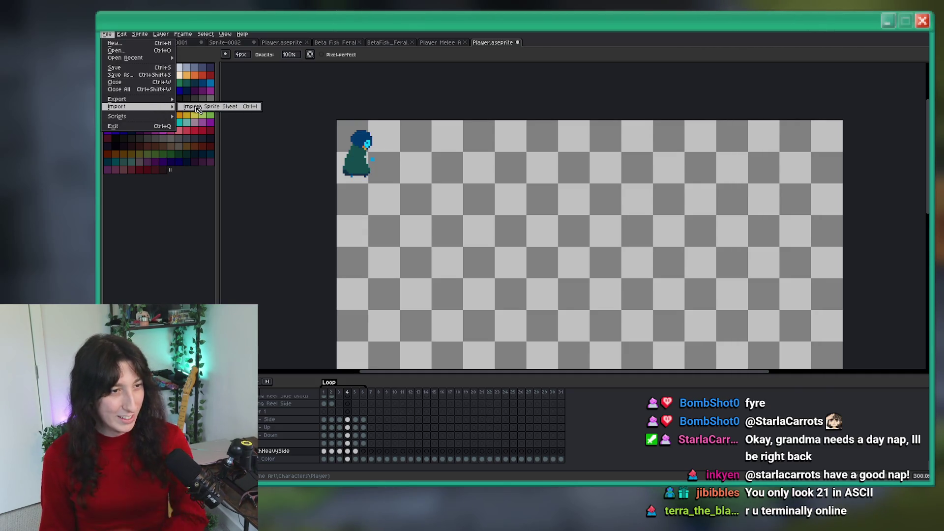
{"action": "left_click", "coordinate": [211, 107]}
{"action": "left_click", "coordinate": [364, 173]}
{"action": "double_click", "coordinate": [385, 139]}
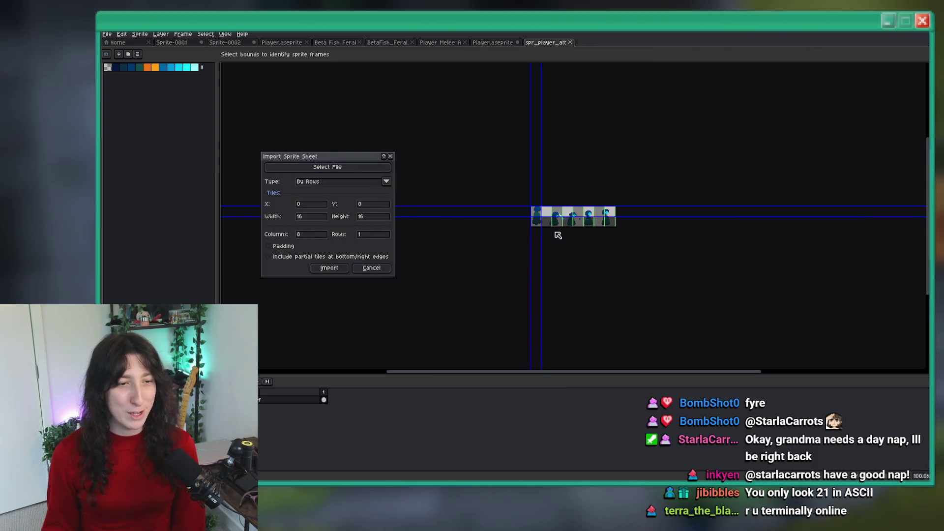
{"action": "scroll", "coordinate": [550, 223], "scroll_direction": "up", "scroll_amount": 3}
{"action": "left_click_drag", "start_coordinate": [508, 204], "coordinate": [502, 242]}
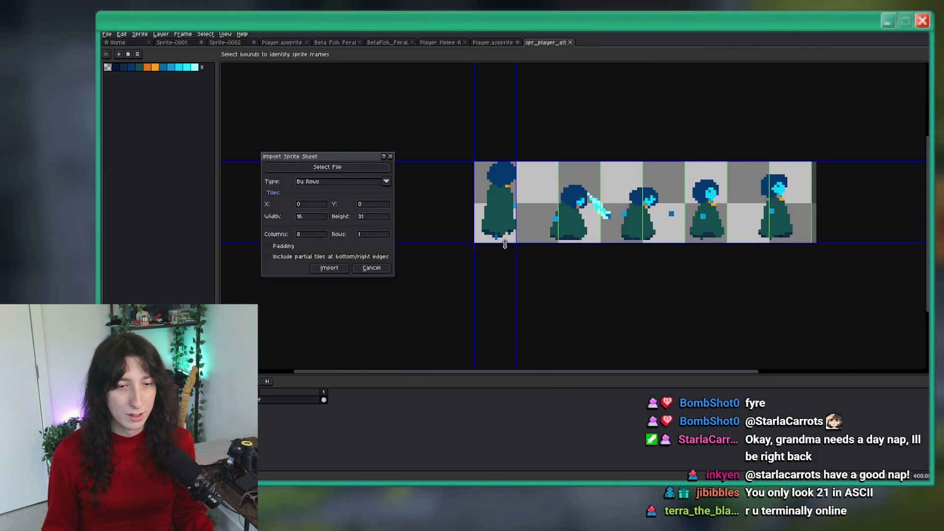
{"action": "left_click_drag", "start_coordinate": [515, 207], "coordinate": [542, 204]}
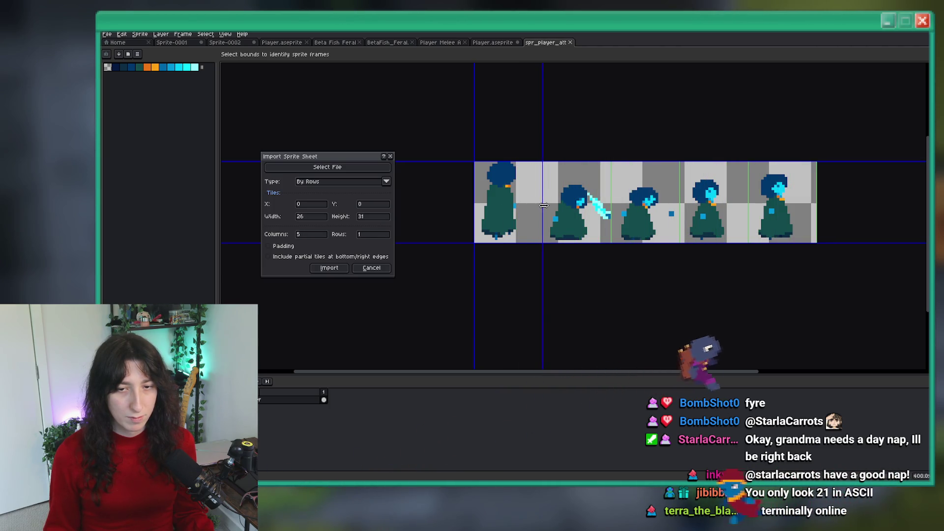
{"action": "left_click", "coordinate": [333, 267]}
Select the five imported frames, check frame 6 in Player.aseprite, then close the strip unsaved.
{"action": "left_click", "coordinate": [354, 400]}
{"action": "left_click_drag", "start_coordinate": [354, 399], "coordinate": [323, 399]}
{"action": "key", "text": "v"}
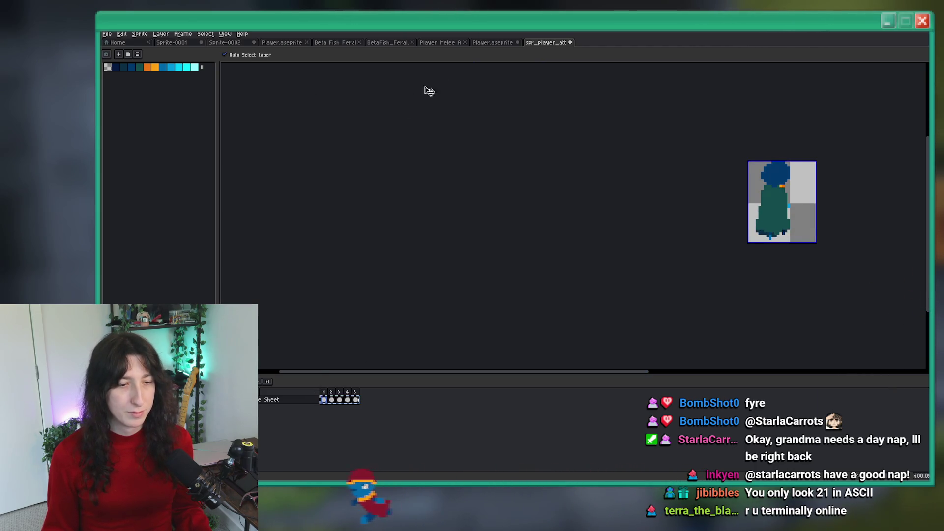
{"action": "left_click", "coordinate": [493, 43]}
{"action": "left_click", "coordinate": [363, 451]}
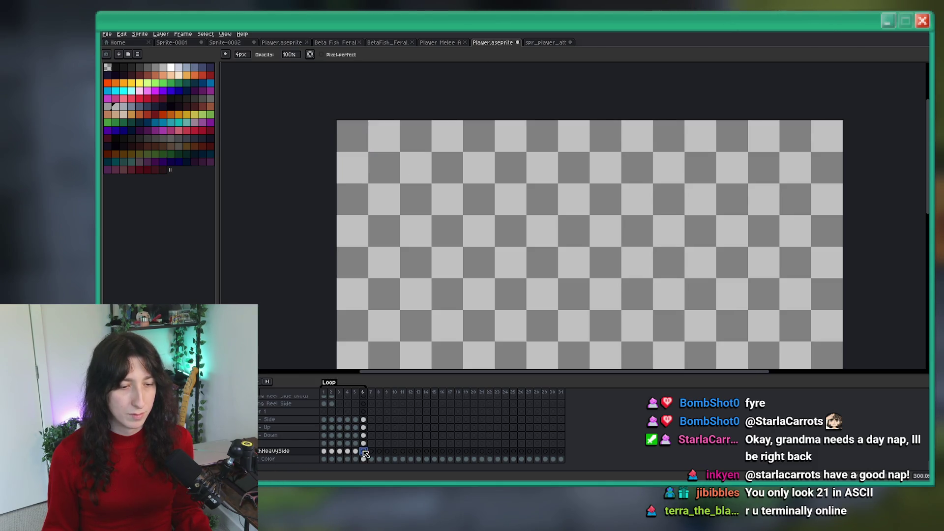
{"action": "left_click", "coordinate": [564, 43]}
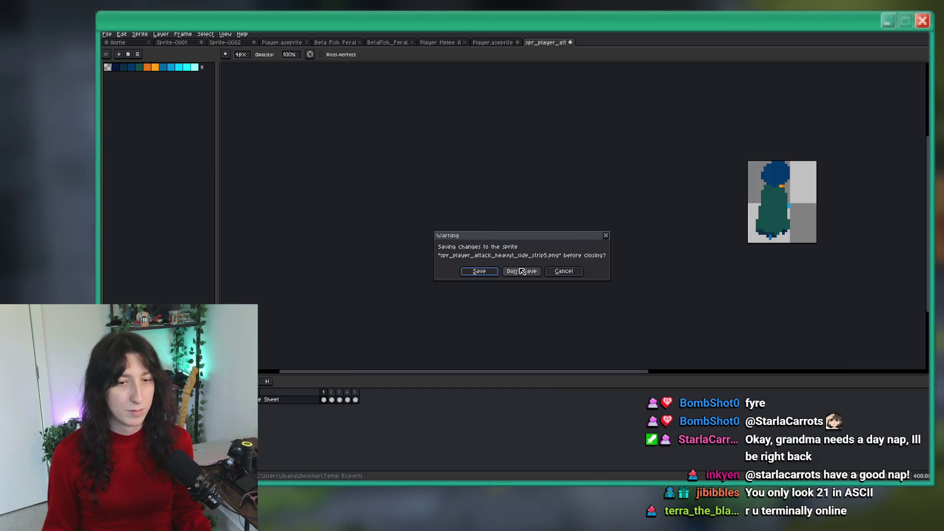
{"action": "left_click", "coordinate": [522, 271]}
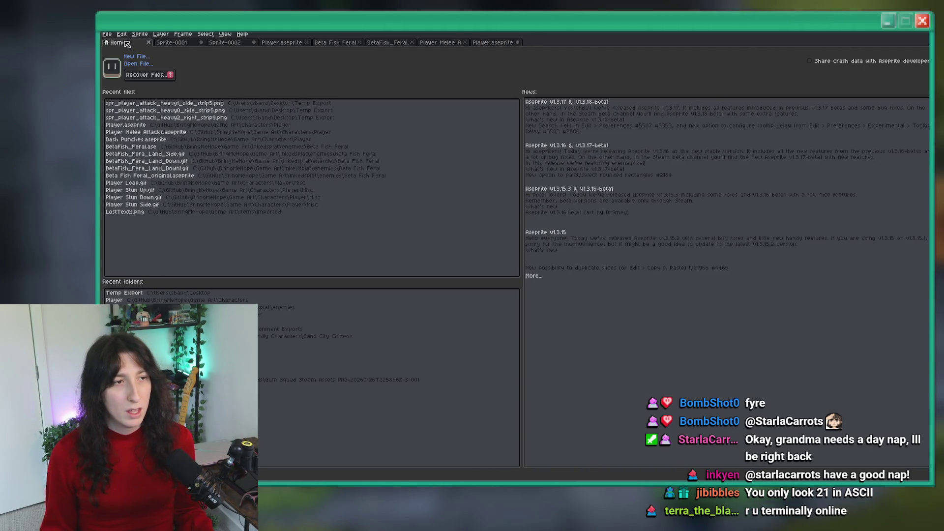
Import the heavy attack sheet image with frame bounds dragged to 18 wide by 51 tall.
{"action": "left_click", "coordinate": [107, 34]}
{"action": "mouse_move", "coordinate": [118, 106]}
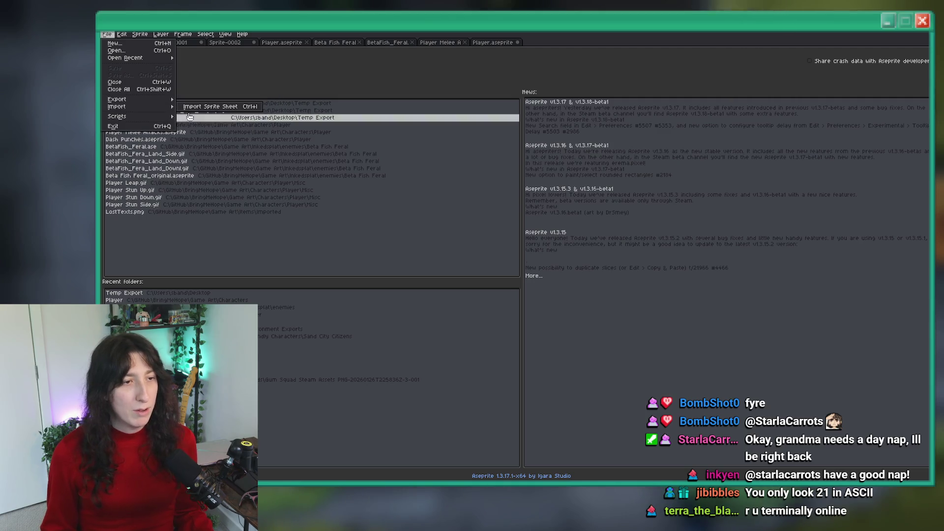
{"action": "left_click", "coordinate": [201, 106]}
{"action": "left_click", "coordinate": [335, 167]}
{"action": "double_click", "coordinate": [422, 133]}
{"action": "scroll", "coordinate": [499, 259], "scroll_direction": "up", "scroll_amount": 4}
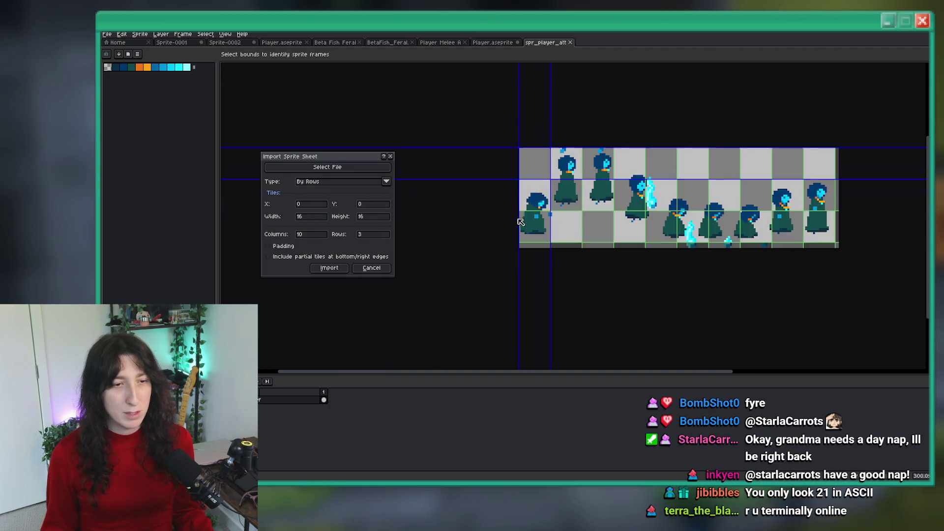
{"action": "left_click_drag", "start_coordinate": [539, 157], "coordinate": [538, 271]}
{"action": "scroll", "coordinate": [538, 271], "scroll_direction": "down", "scroll_amount": 2}
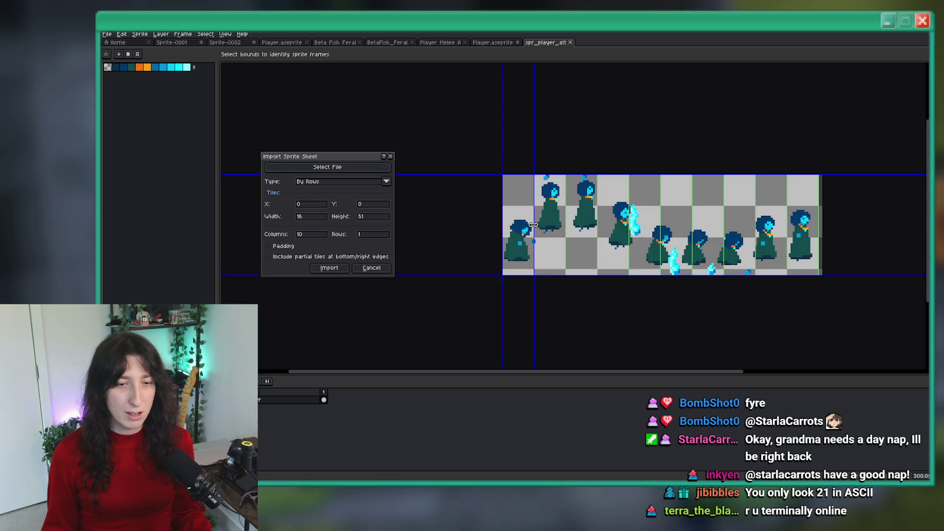
{"action": "left_click_drag", "start_coordinate": [533, 224], "coordinate": [556, 228]}
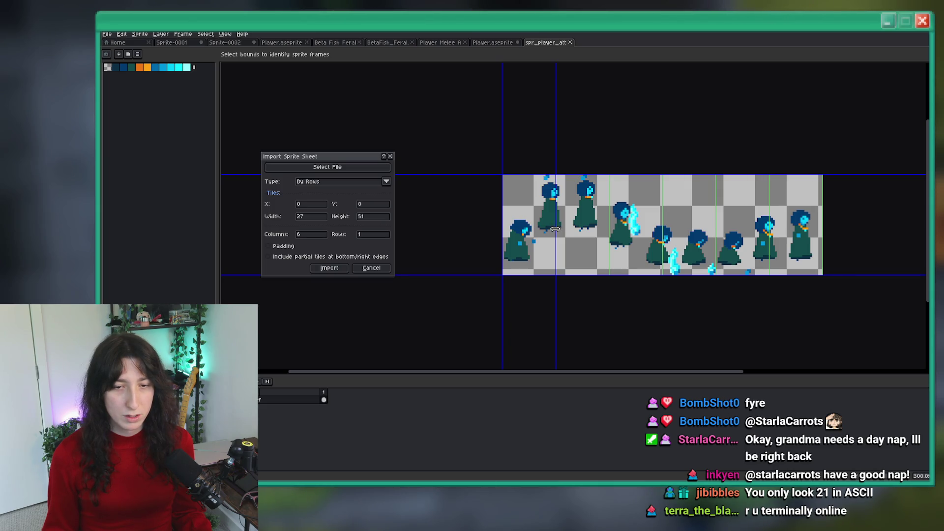
{"action": "left_click_drag", "start_coordinate": [555, 228], "coordinate": [538, 227]}
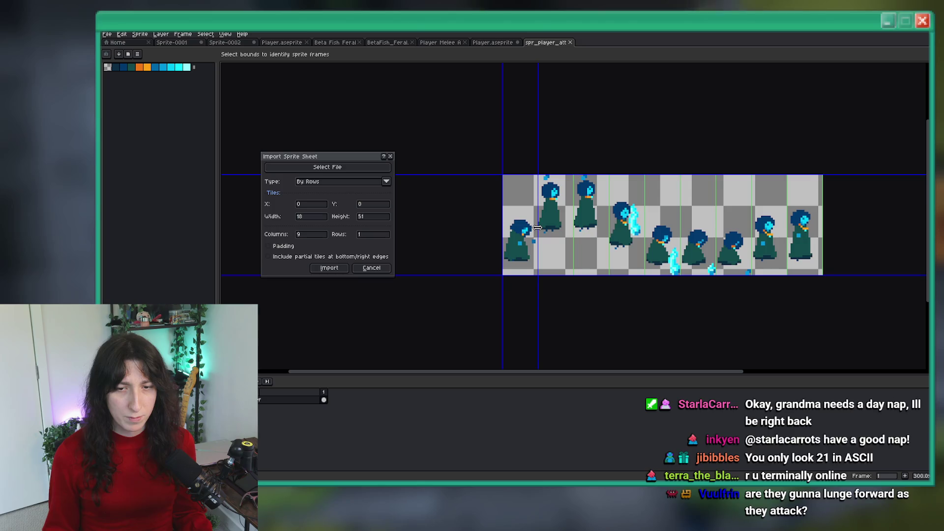
{"action": "left_click", "coordinate": [329, 268]}
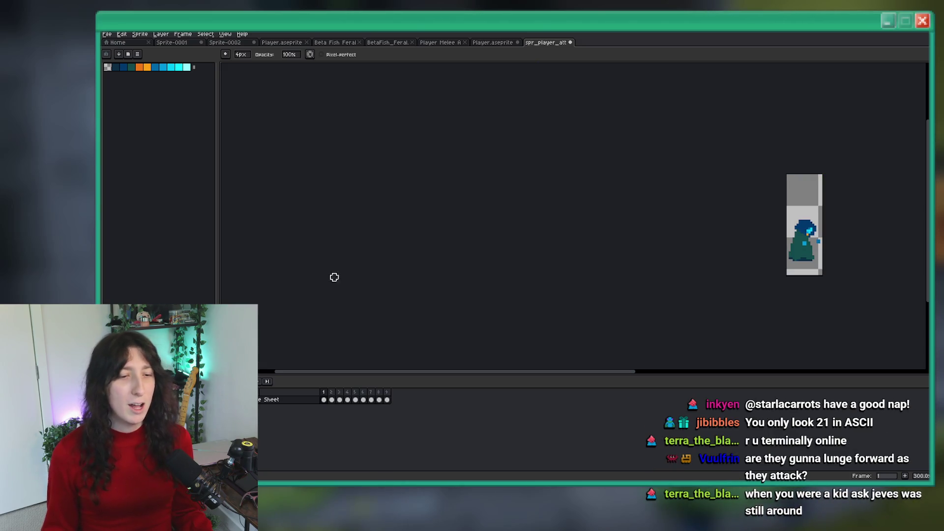
Return to Player.aseprite, select frame 11 on the punch layer, and play the animation.
{"action": "left_click", "coordinate": [506, 44]}
{"action": "key", "text": "b"}
{"action": "left_click", "coordinate": [402, 451]}
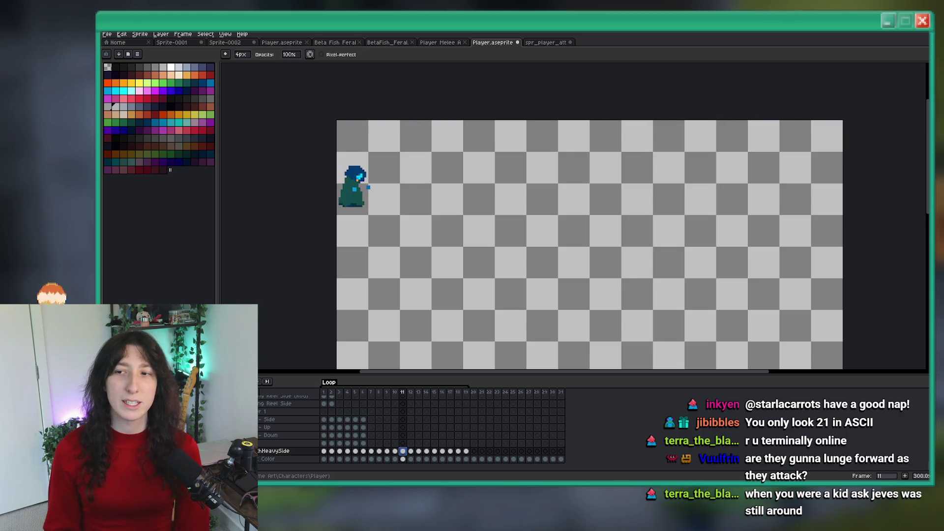
{"action": "key", "text": "Return"}
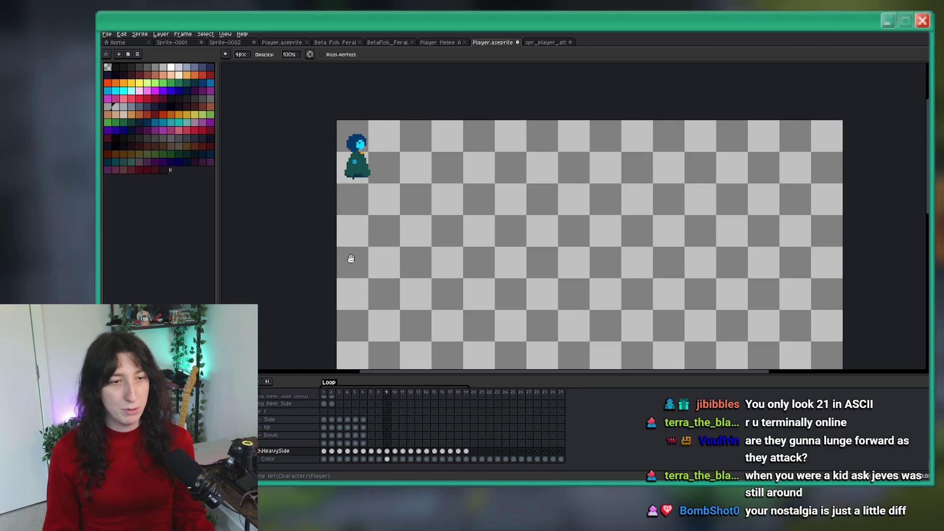
Select the character across the punch frames and drag it from the top-left to the canvas centre.
{"action": "left_click_drag", "start_coordinate": [466, 450], "coordinate": [398, 454]}
{"action": "left_click", "coordinate": [323, 451]}
{"action": "key", "text": "m"}
{"action": "left_click_drag", "start_coordinate": [439, 207], "coordinate": [336, 119]}
{"action": "left_click", "coordinate": [326, 452]}
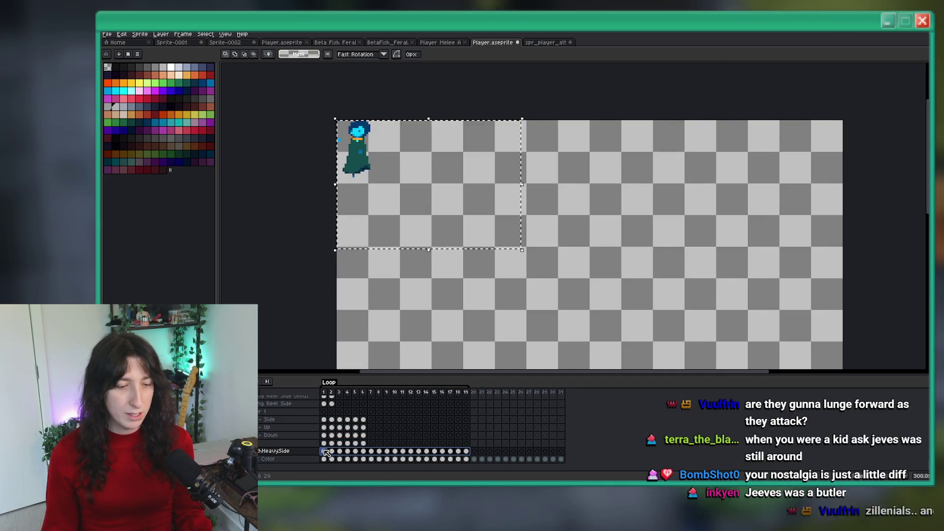
{"action": "mouse_move", "coordinate": [410, 179]}
{"action": "left_mouse_down"}
{"action": "mouse_move", "coordinate": [448, 226]}
{"action": "mouse_move", "coordinate": [524, 266]}
{"action": "mouse_move", "coordinate": [588, 275]}
{"action": "mouse_move", "coordinate": [564, 270]}
{"action": "left_mouse_up"}
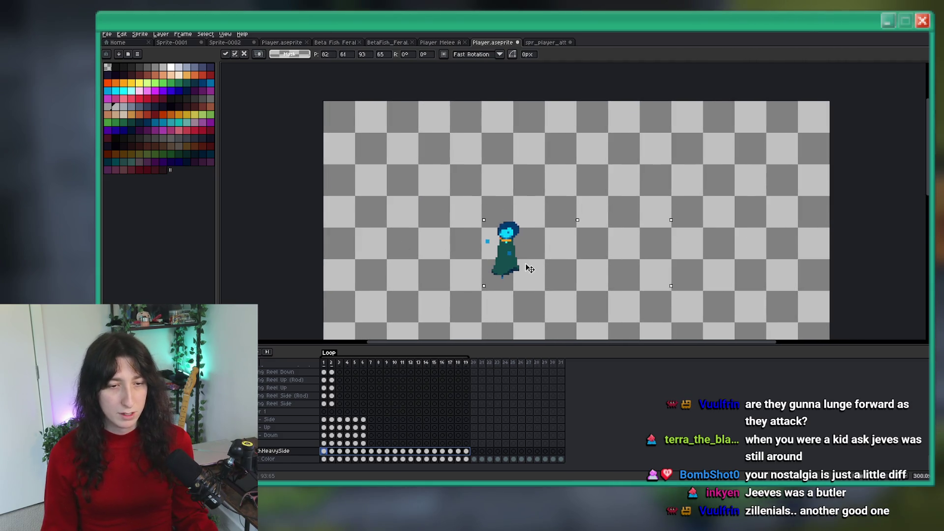
{"action": "key", "text": "Return"}
{"action": "key", "text": "Return"}
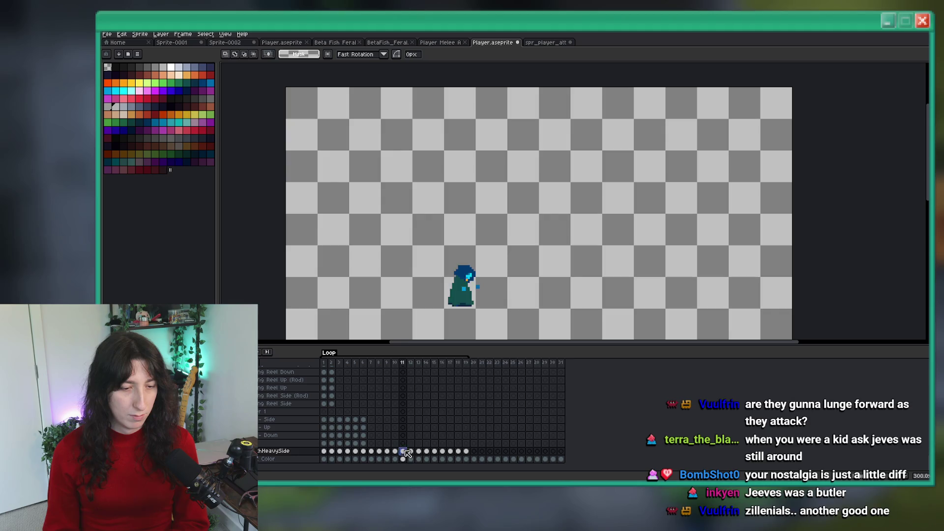
Raise the character about 50 pixels in frames 11–19, deselect, and play to check alignment.
{"action": "left_click_drag", "start_coordinate": [563, 204], "coordinate": [416, 335]}
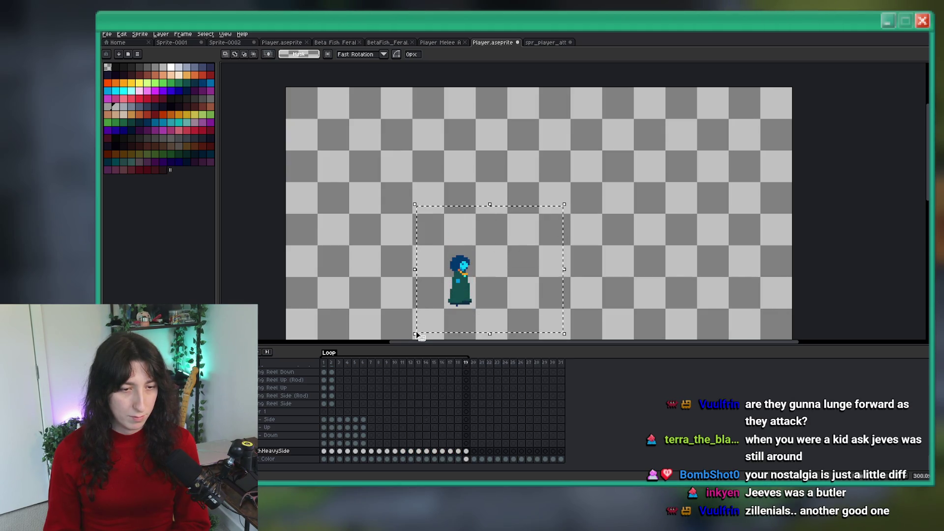
{"action": "left_click_drag", "start_coordinate": [402, 451], "coordinate": [466, 450]}
{"action": "left_click_drag", "start_coordinate": [486, 301], "coordinate": [489, 276]}
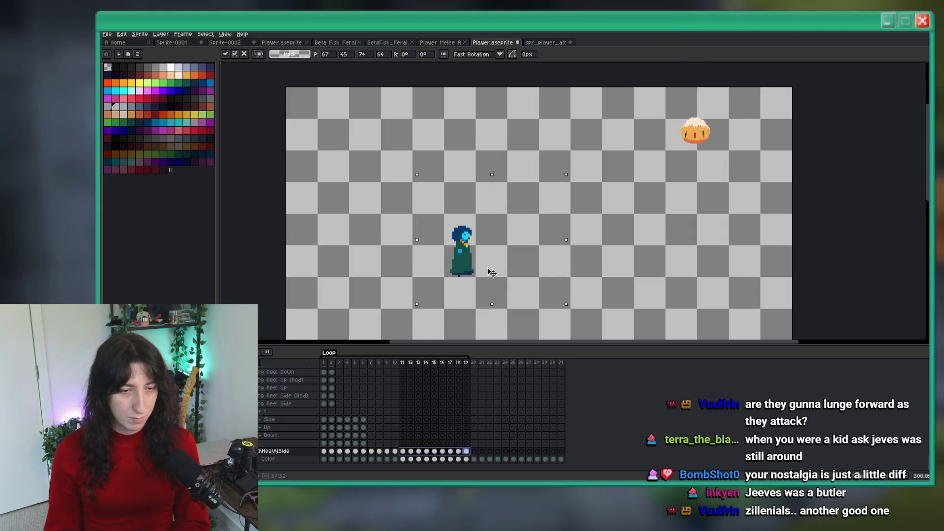
{"action": "left_click", "coordinate": [372, 245]}
{"action": "key", "text": "Return"}
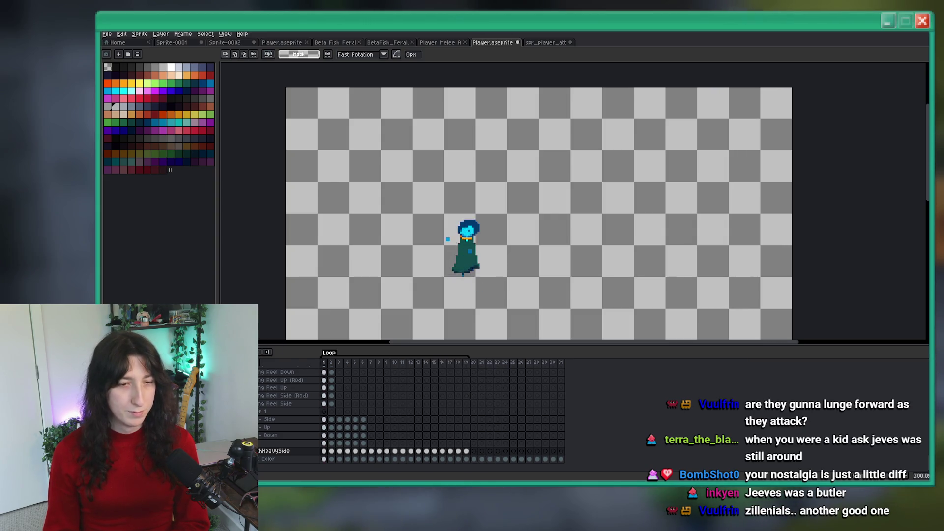
{"action": "mouse_move", "coordinate": [398, 324]}
{"action": "left_mouse_down"}
{"action": "mouse_move", "coordinate": [476, 255]}
{"action": "mouse_move", "coordinate": [480, 148]}
{"action": "left_mouse_up"}
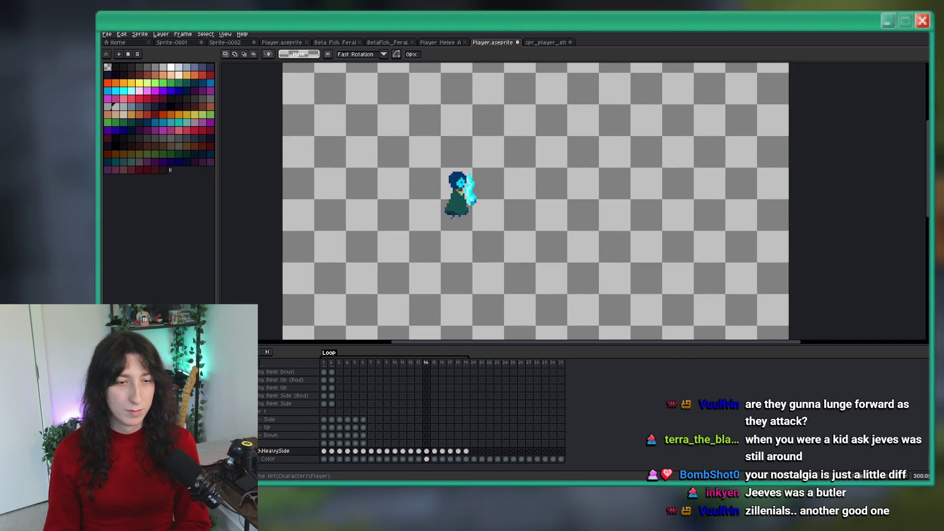
{"action": "scroll", "coordinate": [399, 285], "scroll_direction": "down", "scroll_amount": 1}
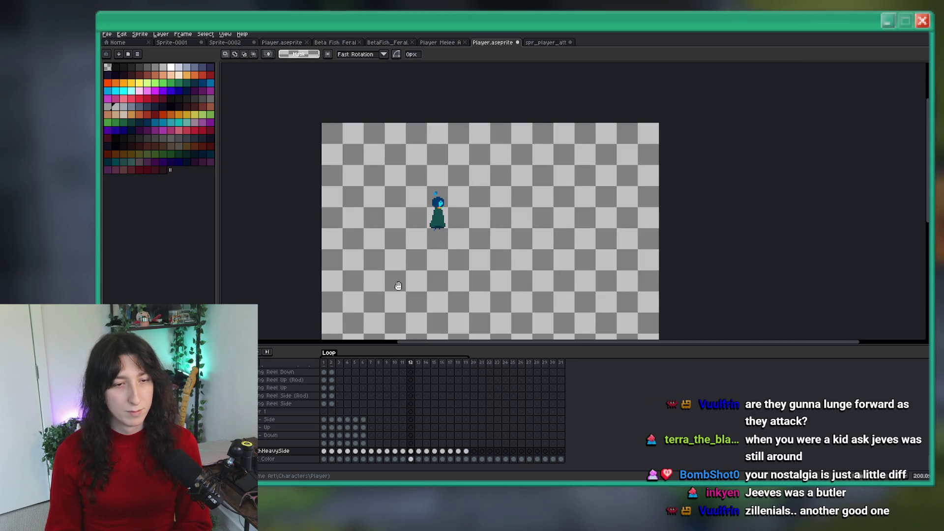
Replay the heavy punch animation and stop on the first punch frame.
{"action": "scroll", "coordinate": [401, 281], "scroll_direction": "up", "scroll_amount": 1}
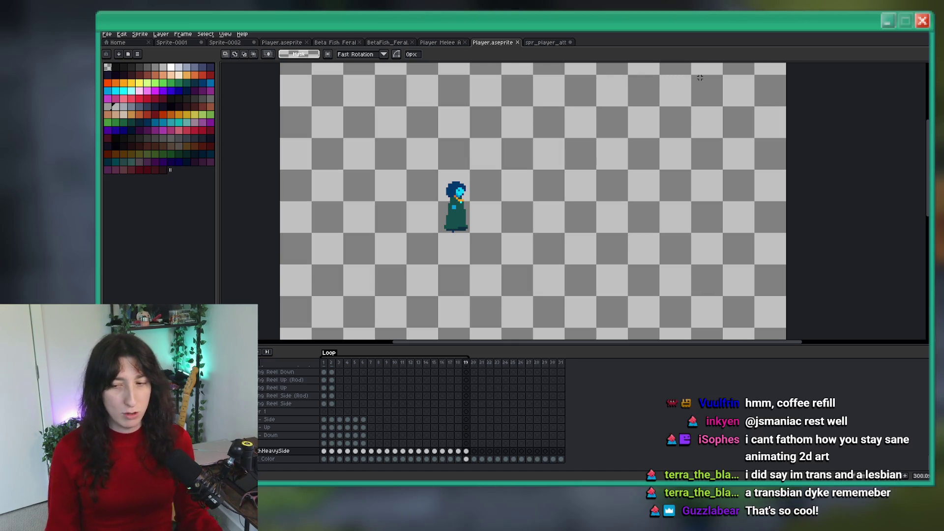
{"action": "key", "text": "Return"}
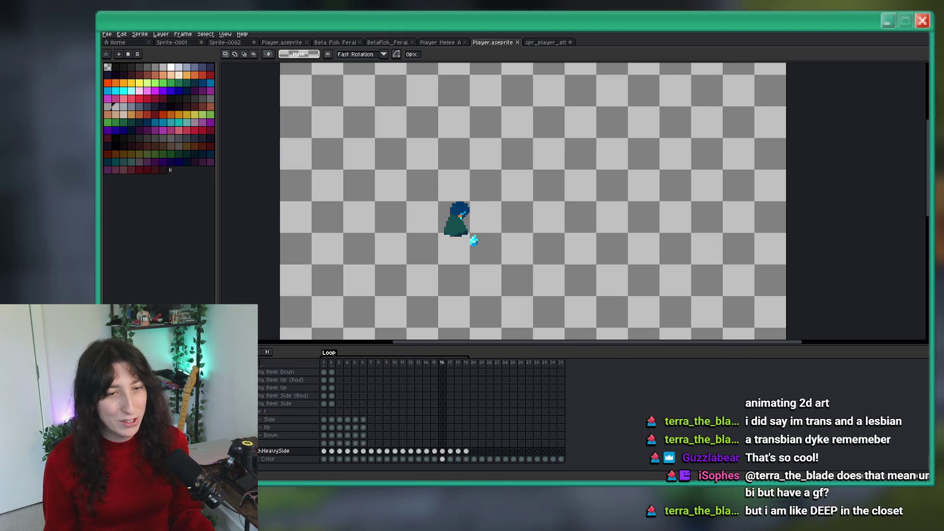
{"action": "left_click", "coordinate": [324, 450]}
Undo the collar erase and paint dark teal pixels beside the collar.
{"action": "scroll", "coordinate": [388, 256], "scroll_direction": "up", "scroll_amount": 3}
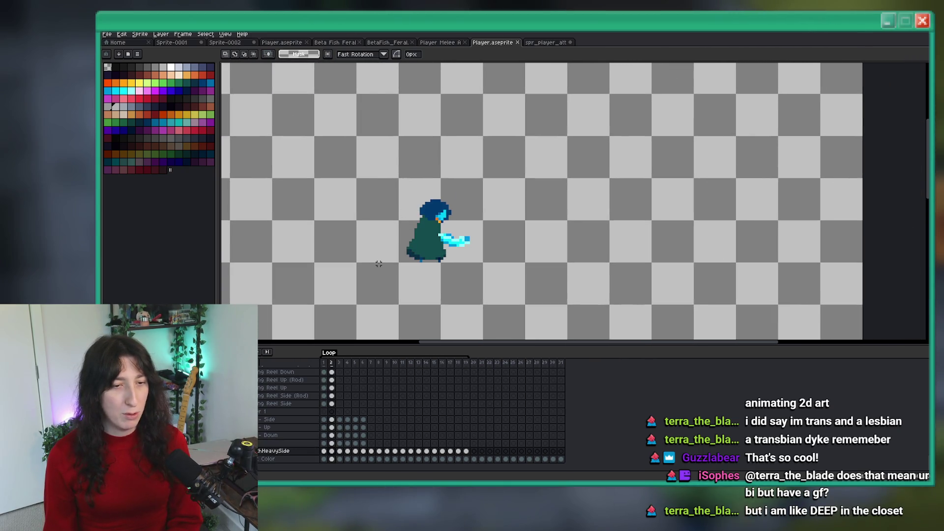
{"action": "key", "text": "i"}
{"action": "scroll", "coordinate": [490, 208], "scroll_direction": "up", "scroll_amount": 8}
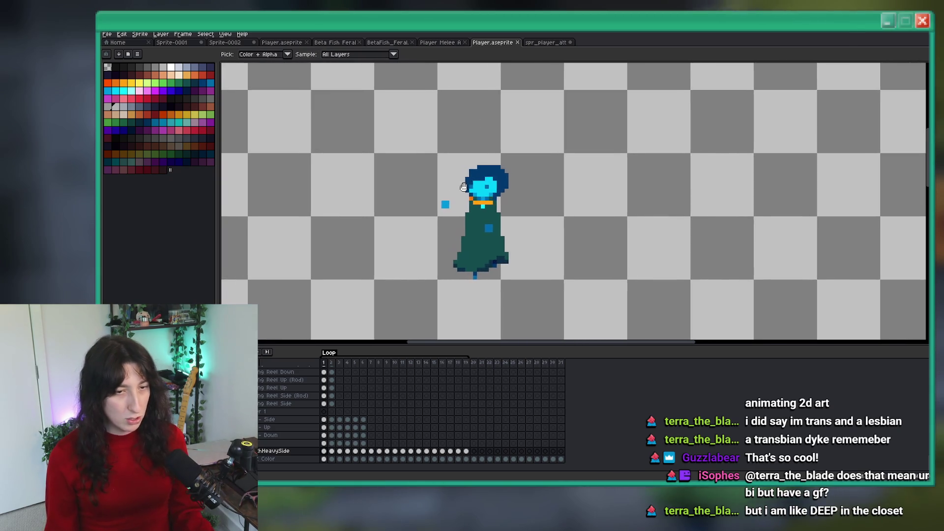
{"action": "key", "text": "b"}
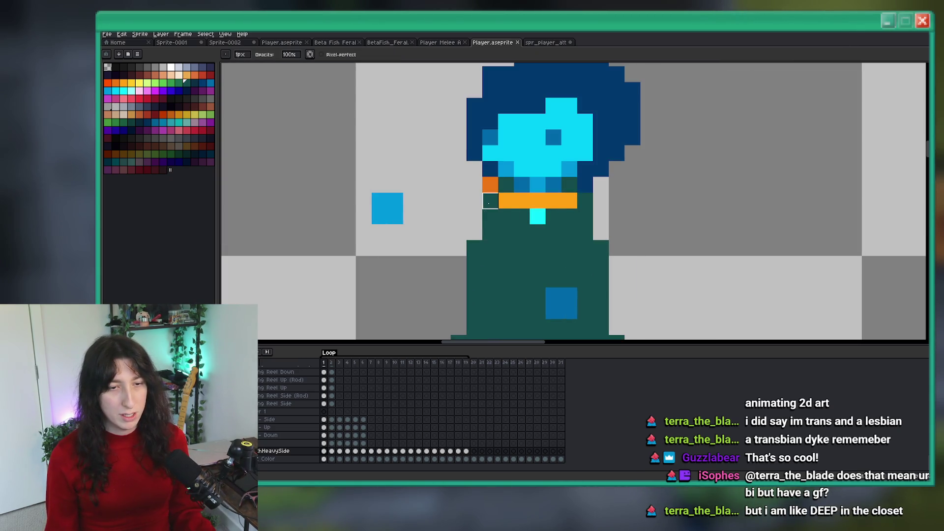
{"action": "key", "text": "ctrl+z"}
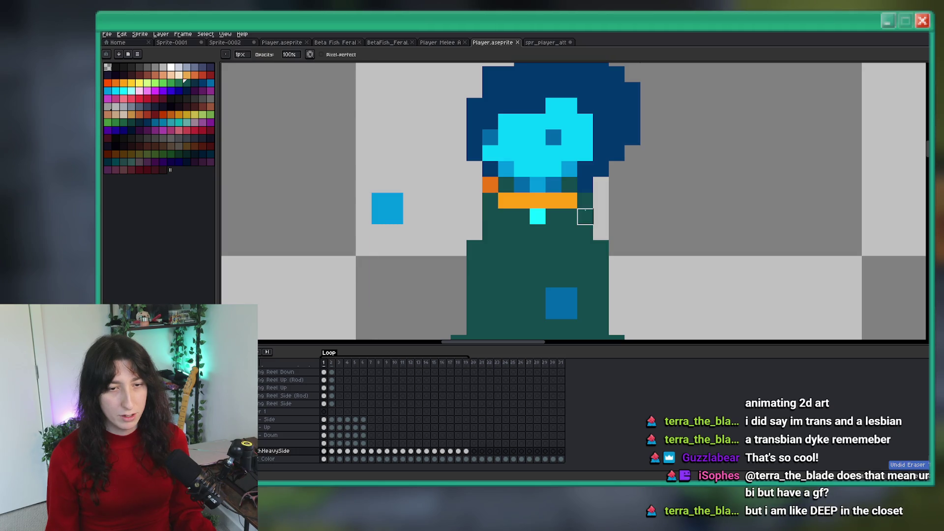
{"action": "scroll", "coordinate": [585, 201], "scroll_direction": "down", "scroll_amount": 8}
{"action": "scroll", "coordinate": [607, 231], "scroll_direction": "up", "scroll_amount": 5}
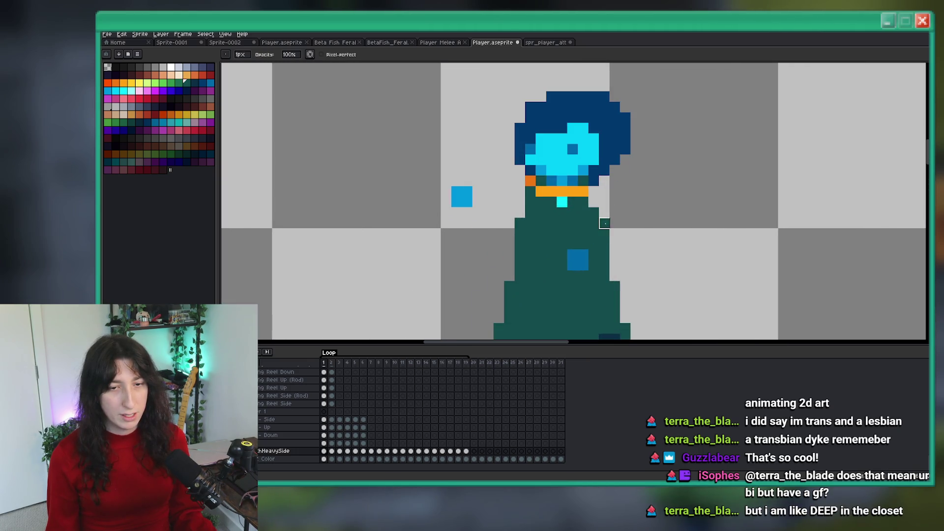
{"action": "scroll", "coordinate": [604, 233], "scroll_direction": "down", "scroll_amount": 3}
{"action": "scroll", "coordinate": [562, 219], "scroll_direction": "up", "scroll_amount": 2}
{"action": "key", "text": "e"}
{"action": "scroll", "coordinate": [555, 246], "scroll_direction": "up", "scroll_amount": 1}
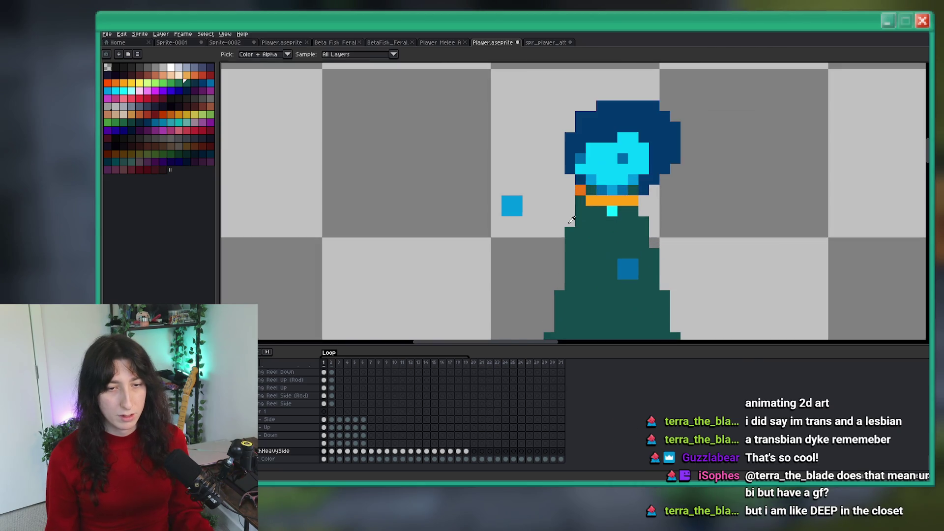
{"action": "left_click_drag", "start_coordinate": [555, 253], "coordinate": [559, 290]}
{"action": "scroll", "coordinate": [540, 246], "scroll_direction": "down", "scroll_amount": 4}
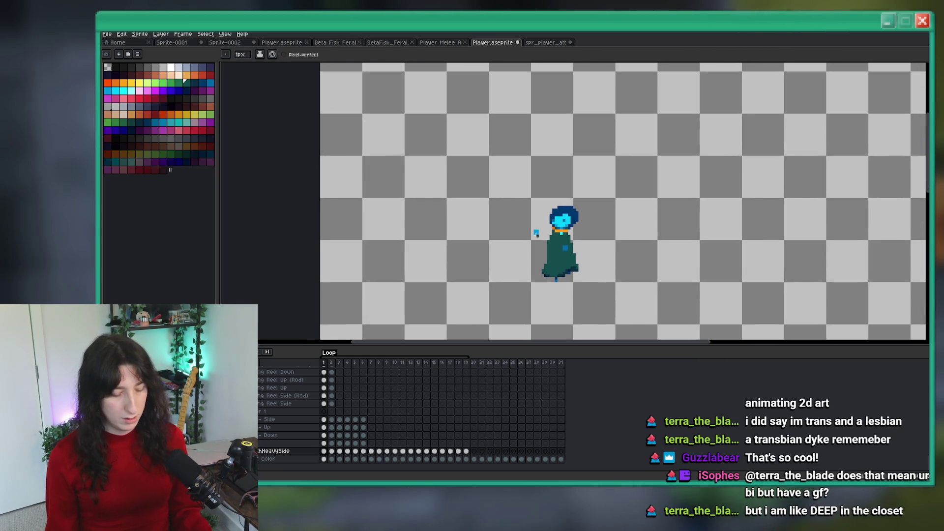
Preview the poses, then try a cyan stroke beside the eye and undo it.
{"action": "key", "text": "m"}
{"action": "key", "text": "Return"}
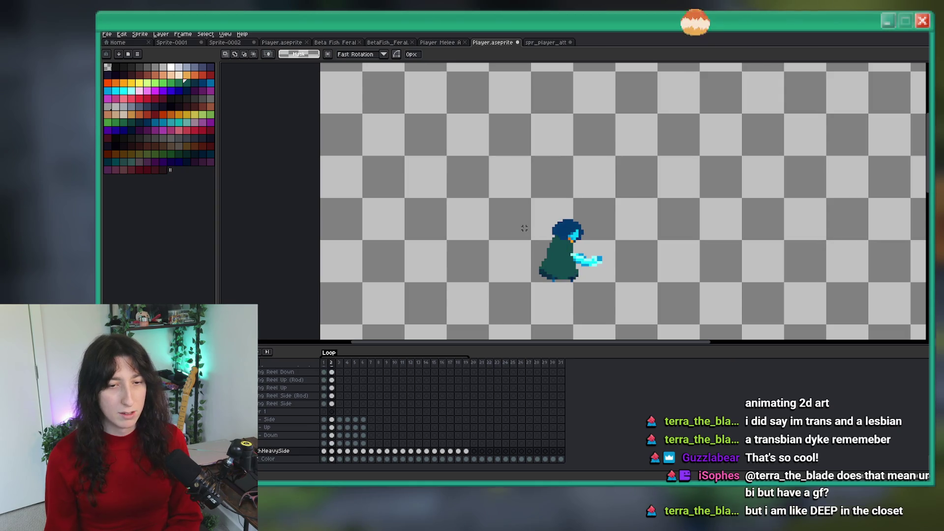
{"action": "scroll", "coordinate": [524, 228], "scroll_direction": "up", "scroll_amount": 1}
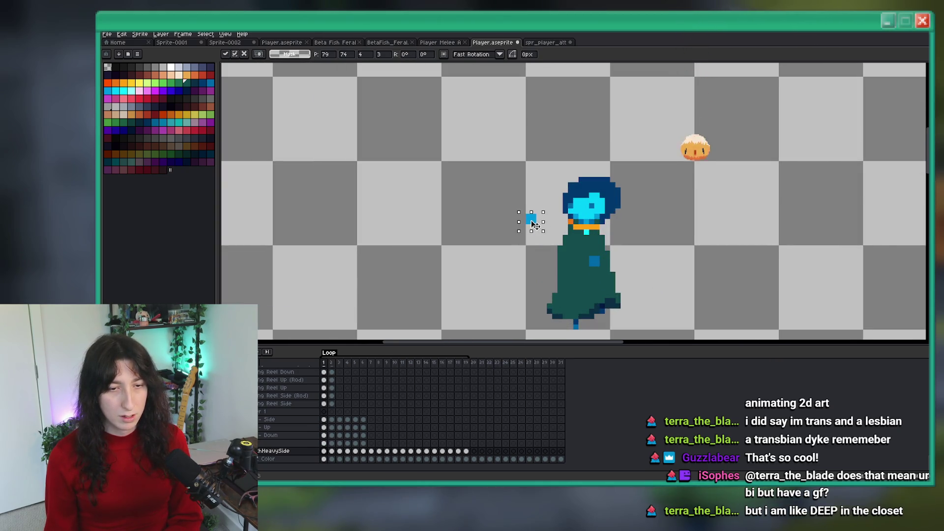
{"action": "scroll", "coordinate": [585, 253], "scroll_direction": "up", "scroll_amount": 1}
{"action": "key", "text": "i"}
{"action": "scroll", "coordinate": [540, 178], "scroll_direction": "up", "scroll_amount": 1}
{"action": "key", "text": "b"}
{"action": "left_click_drag", "start_coordinate": [511, 183], "coordinate": [490, 182]}
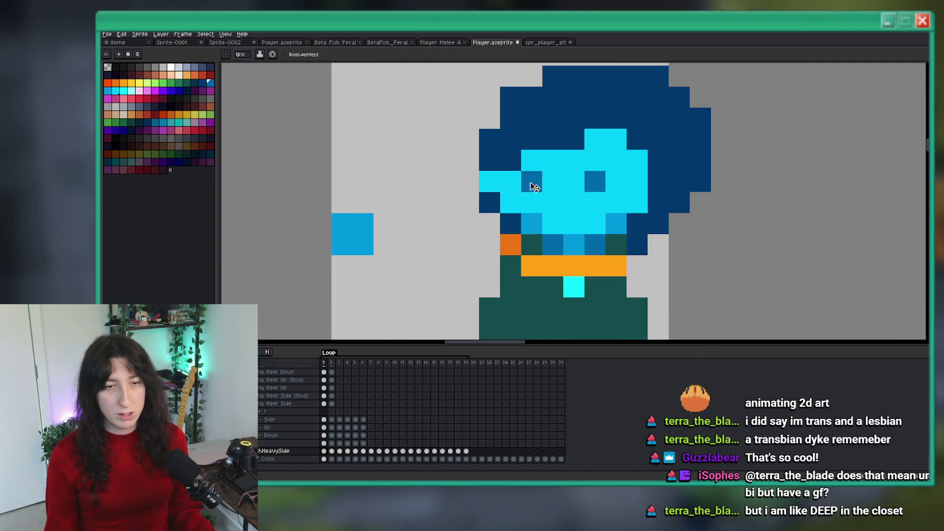
{"action": "key", "text": "ctrl+z"}
{"action": "key", "text": "ctrl+z"}
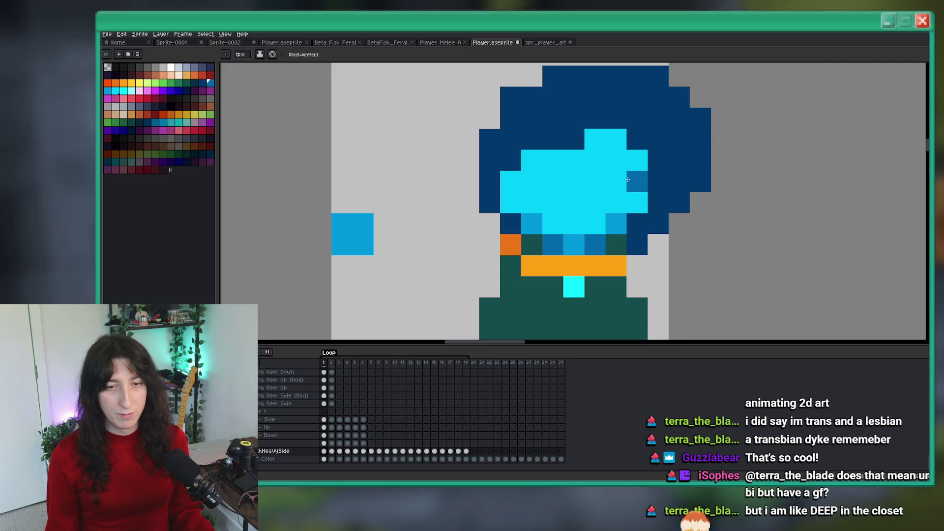
{"action": "scroll", "coordinate": [552, 192], "scroll_direction": "down", "scroll_amount": 8}
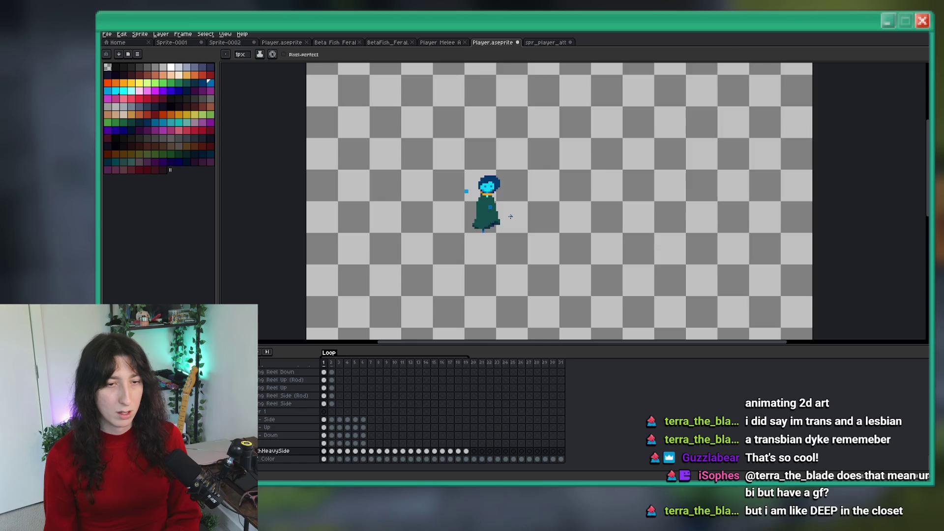
On frame 2, repaint the glowing hand darker blue, extend the arm across the body, and erase the light cyan hand rows.
{"action": "key", "text": "Right"}
{"action": "scroll", "coordinate": [505, 214], "scroll_direction": "up", "scroll_amount": 2}
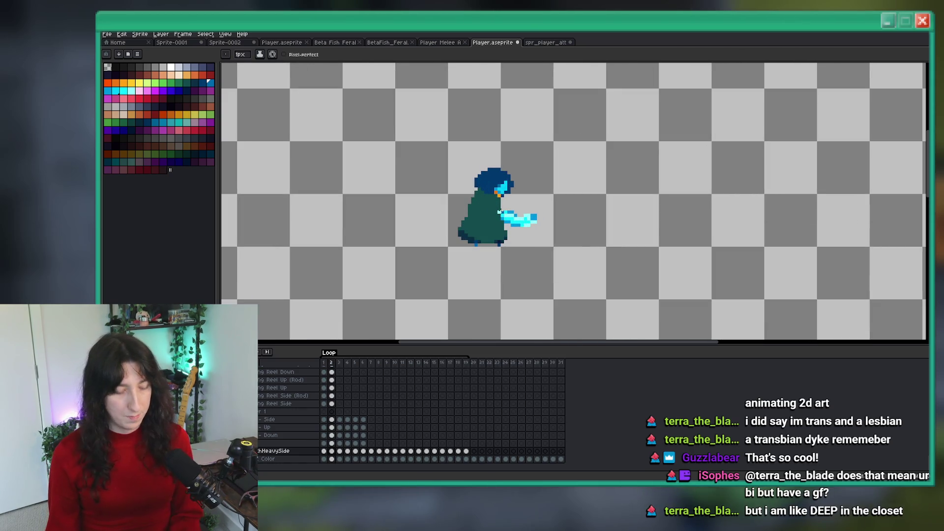
{"action": "scroll", "coordinate": [512, 211], "scroll_direction": "up", "scroll_amount": 5}
{"action": "left_click", "coordinate": [585, 234]}
{"action": "left_click_drag", "start_coordinate": [584, 234], "coordinate": [445, 213]}
{"action": "left_click_drag", "start_coordinate": [556, 239], "coordinate": [518, 235]}
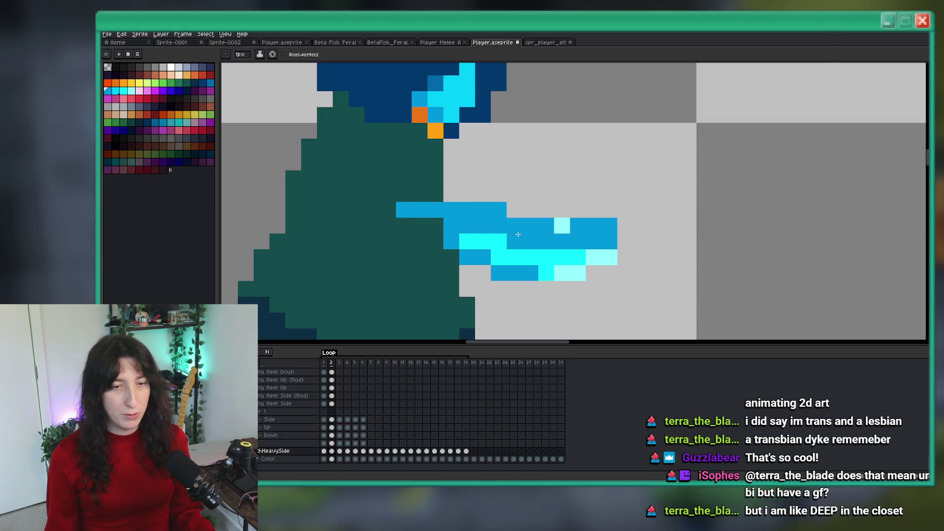
{"action": "left_click_drag", "start_coordinate": [456, 228], "coordinate": [417, 226]}
{"action": "key", "text": "e"}
{"action": "mouse_move", "coordinate": [602, 257]}
{"action": "left_mouse_down"}
{"action": "mouse_move", "coordinate": [530, 257]}
{"action": "mouse_move", "coordinate": [530, 273]}
{"action": "left_mouse_up"}
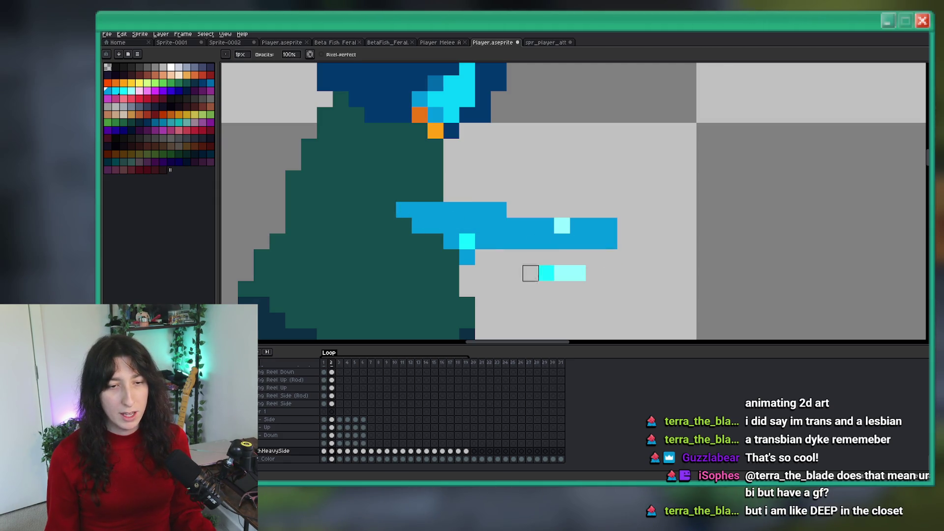
{"action": "key", "text": "b"}
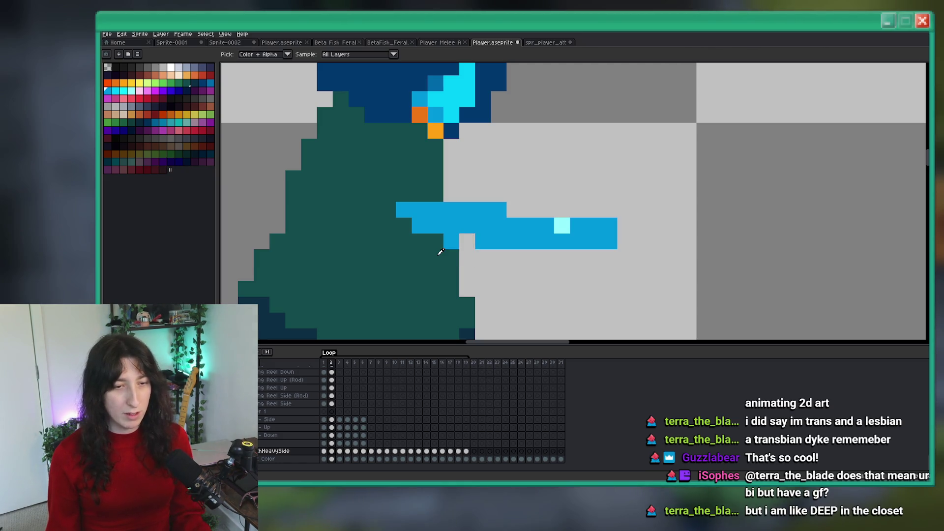
{"action": "left_click_drag", "start_coordinate": [396, 211], "coordinate": [368, 193]}
Add light cyan highlight pixels along the frame 2 arm.
{"action": "scroll", "coordinate": [431, 244], "scroll_direction": "down", "scroll_amount": 5}
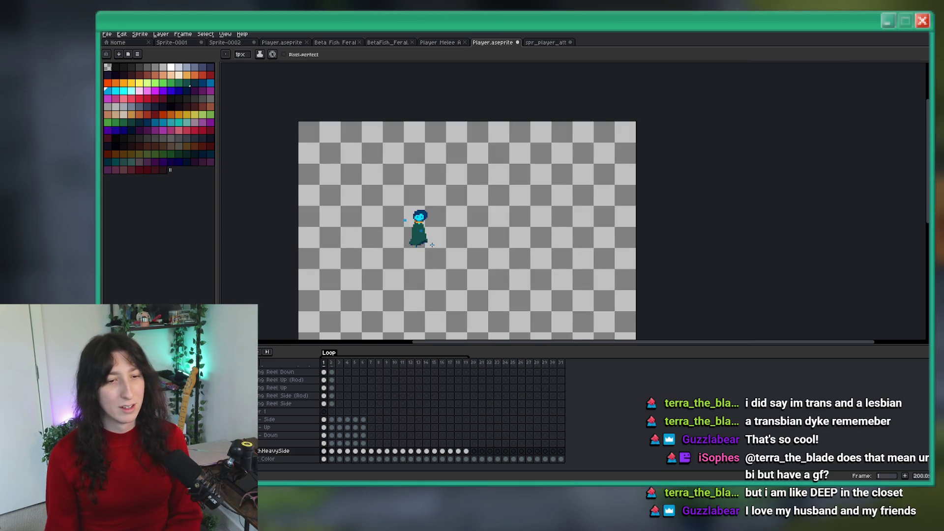
{"action": "scroll", "coordinate": [431, 245], "scroll_direction": "up", "scroll_amount": 8}
{"action": "scroll", "coordinate": [349, 230], "scroll_direction": "down", "scroll_amount": 6}
{"action": "scroll", "coordinate": [349, 230], "scroll_direction": "down", "scroll_amount": 3}
{"action": "scroll", "coordinate": [480, 221], "scroll_direction": "up", "scroll_amount": 5}
{"action": "scroll", "coordinate": [511, 220], "scroll_direction": "down", "scroll_amount": 4}
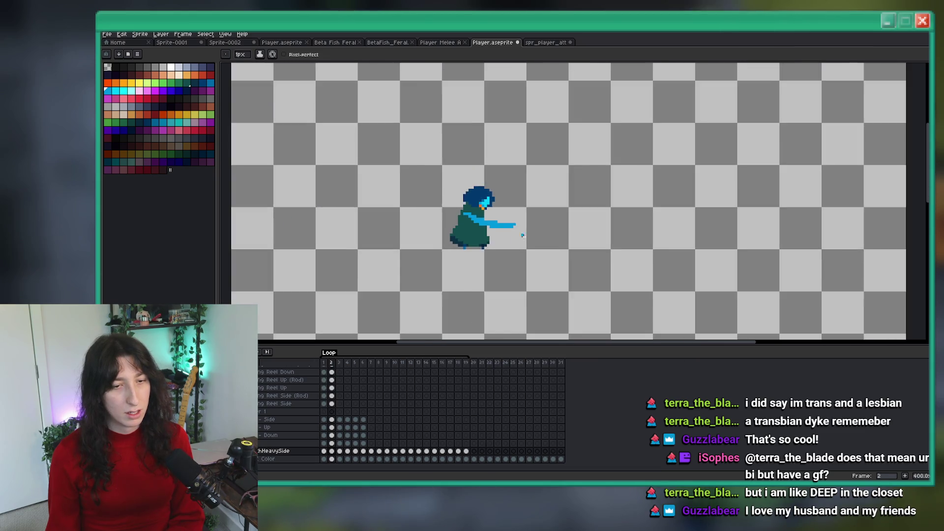
{"action": "scroll", "coordinate": [531, 244], "scroll_direction": "down", "scroll_amount": 2}
{"action": "scroll", "coordinate": [519, 231], "scroll_direction": "up", "scroll_amount": 5}
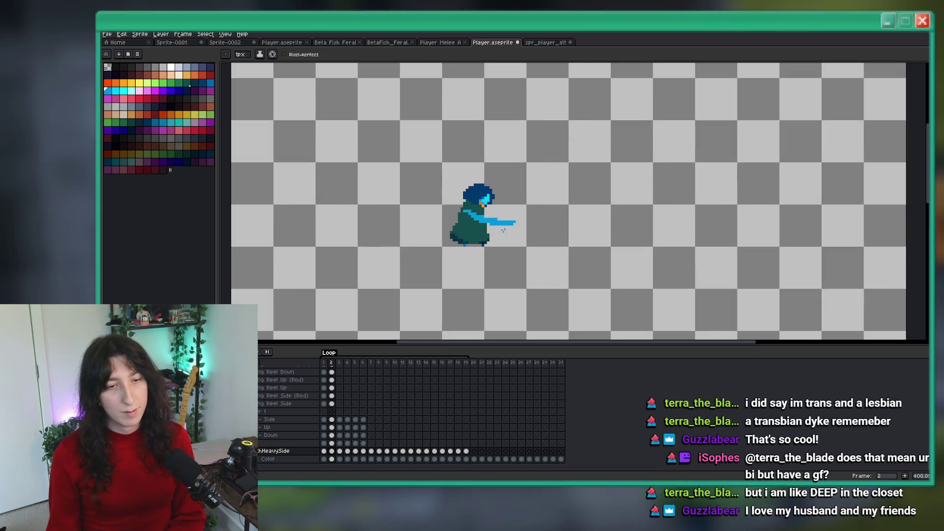
{"action": "left_click", "coordinate": [126, 92]}
{"action": "scroll", "coordinate": [544, 253], "scroll_direction": "up", "scroll_amount": 5}
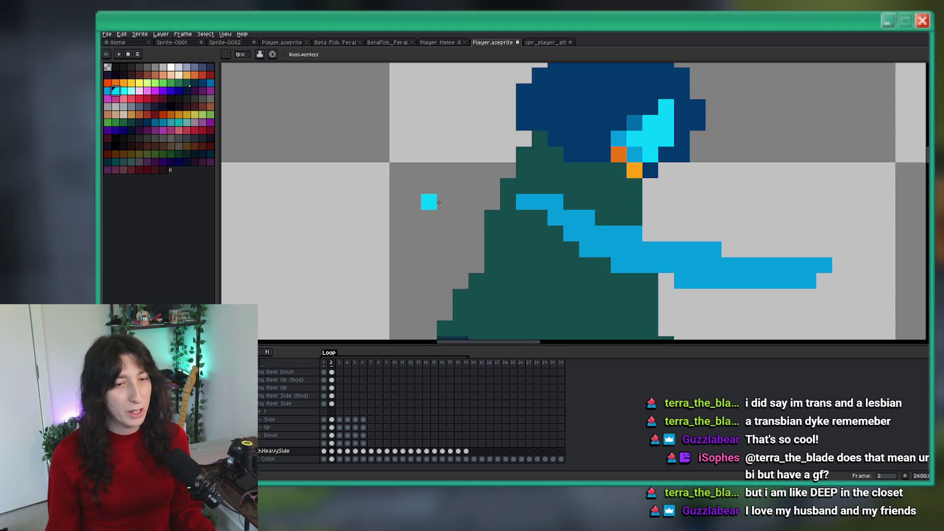
{"action": "left_click_drag", "start_coordinate": [669, 273], "coordinate": [513, 240]}
{"action": "left_click", "coordinate": [605, 274]}
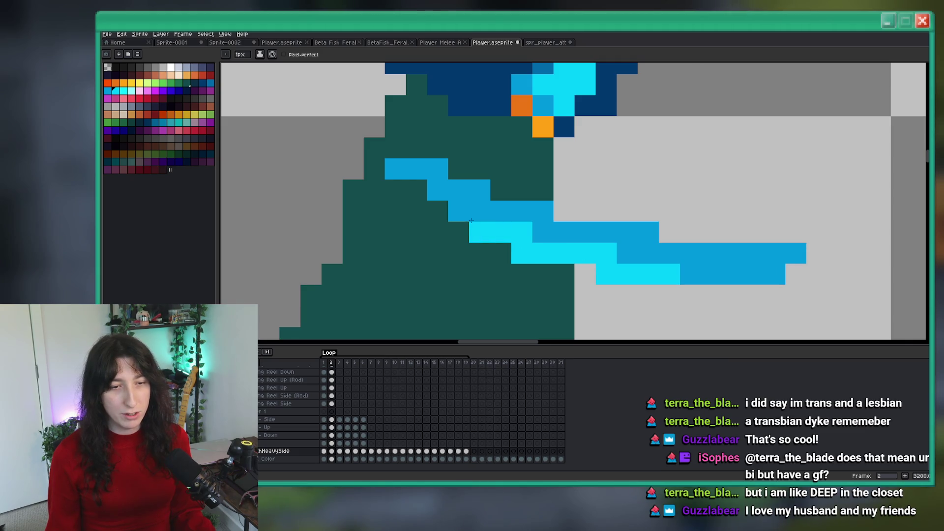
{"action": "scroll", "coordinate": [470, 221], "scroll_direction": "down", "scroll_amount": 8}
Erase the cyan hand pixels on frame 3 and play the punch from the first frame.
{"action": "key", "text": "Right"}
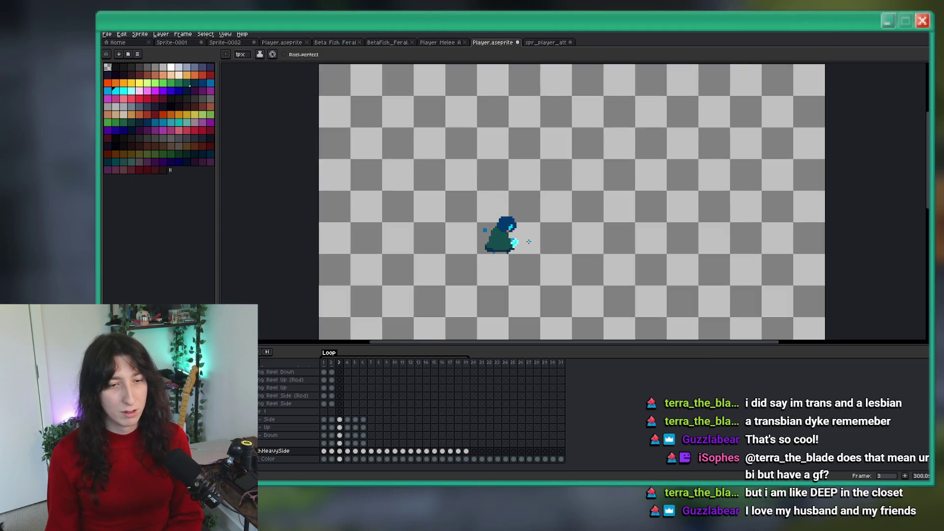
{"action": "scroll", "coordinate": [526, 237], "scroll_direction": "up", "scroll_amount": 8}
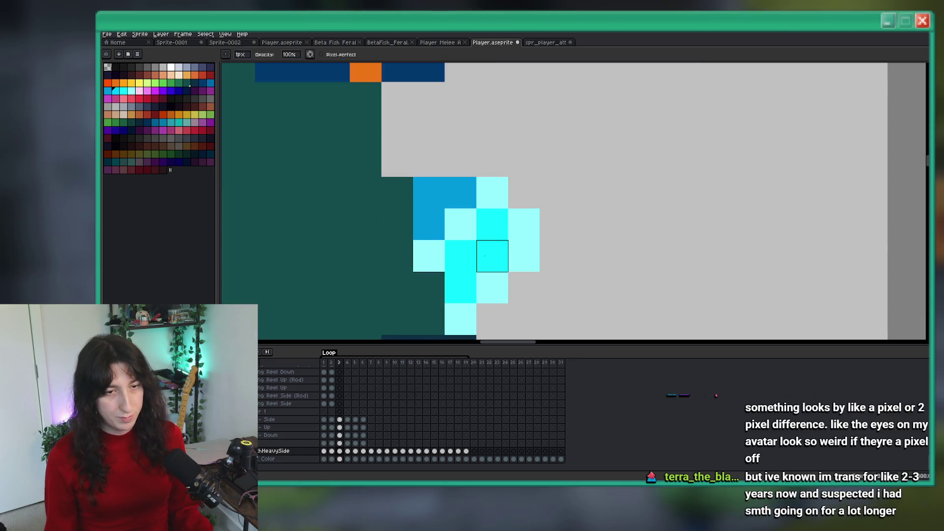
{"action": "mouse_move", "coordinate": [460, 255]}
{"action": "left_mouse_down"}
{"action": "mouse_move", "coordinate": [461, 224]}
{"action": "mouse_move", "coordinate": [491, 253]}
{"action": "mouse_move", "coordinate": [459, 287]}
{"action": "mouse_move", "coordinate": [523, 241]}
{"action": "left_mouse_up"}
{"action": "scroll", "coordinate": [519, 230], "scroll_direction": "down", "scroll_amount": 4}
{"action": "scroll", "coordinate": [519, 229], "scroll_direction": "down", "scroll_amount": 1}
{"action": "key", "text": "Home"}
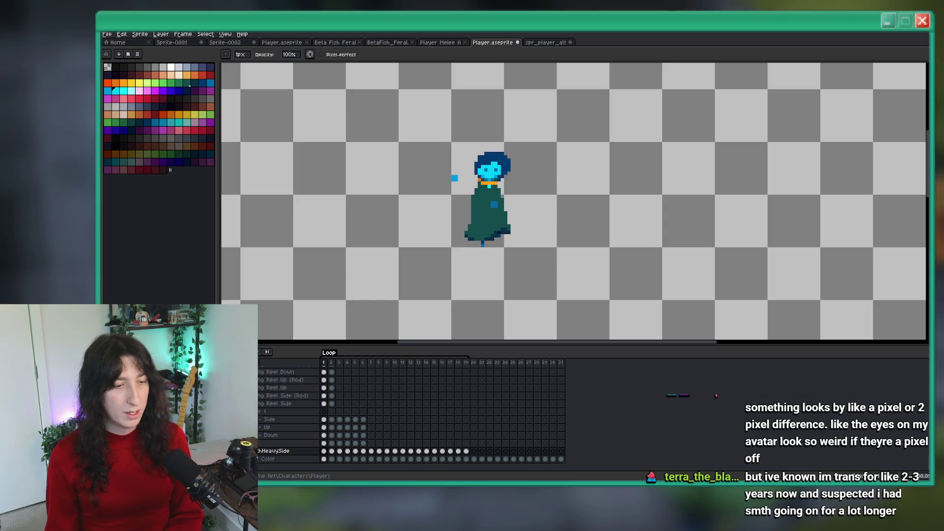
{"action": "key", "text": "Return"}
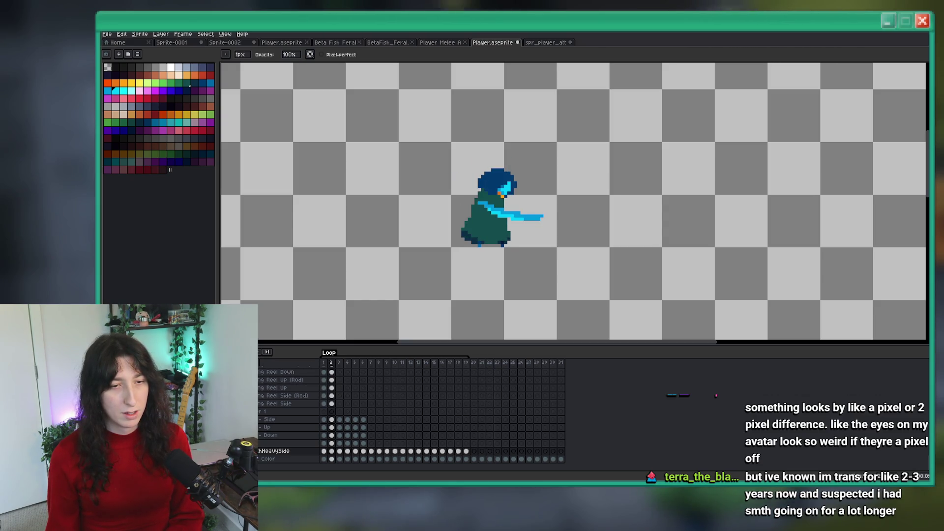
Draw light-blue and bright-cyan arm pixels on frame 3.
{"action": "key", "text": "e"}
{"action": "scroll", "coordinate": [463, 225], "scroll_direction": "up", "scroll_amount": 2}
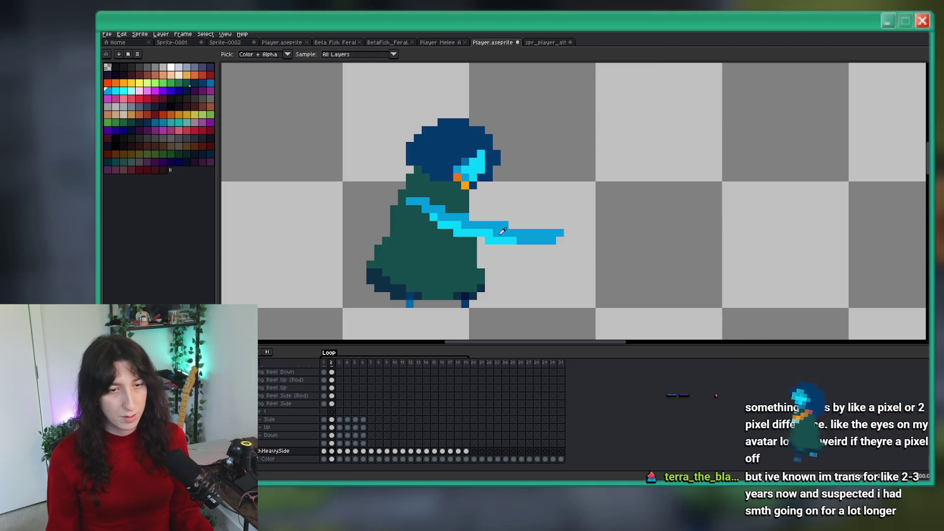
{"action": "key", "text": "Right"}
{"action": "scroll", "coordinate": [501, 232], "scroll_direction": "up", "scroll_amount": 1}
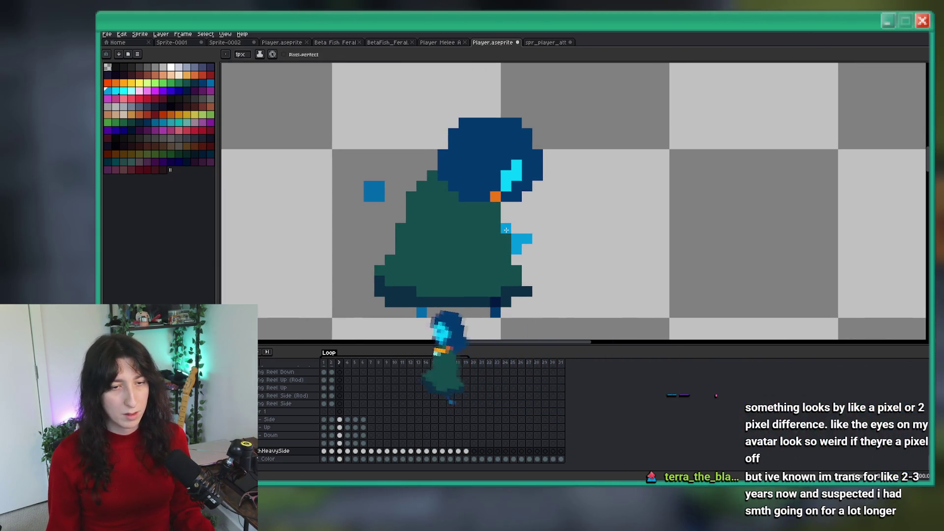
{"action": "key", "text": "Left"}
{"action": "key", "text": "Right"}
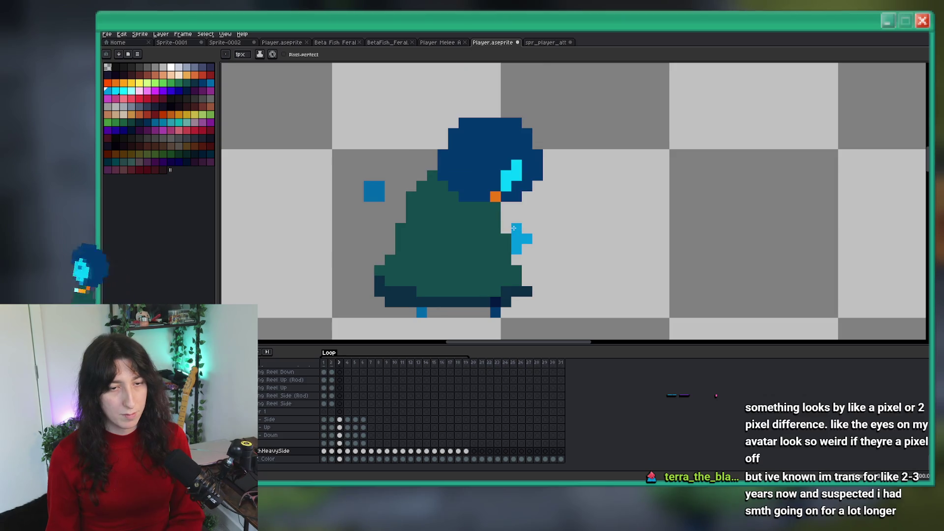
{"action": "left_click_drag", "start_coordinate": [485, 229], "coordinate": [495, 239]}
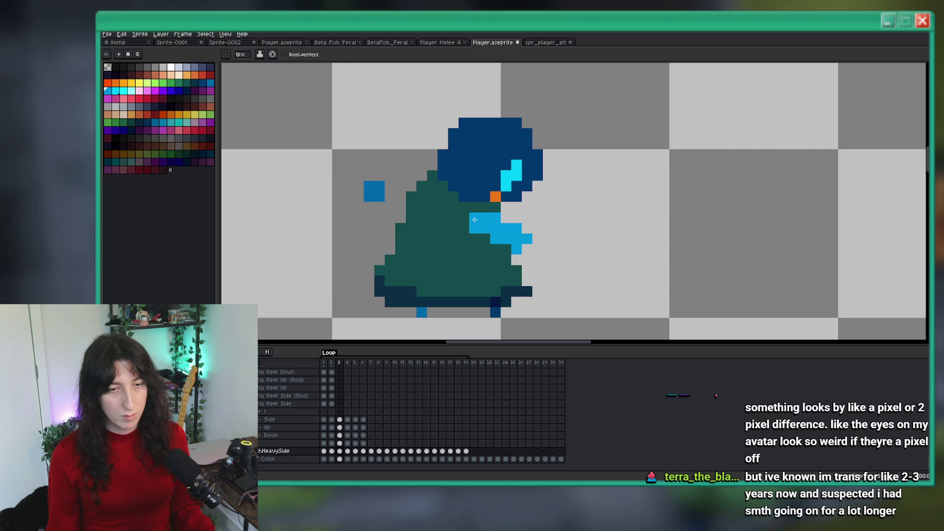
{"action": "scroll", "coordinate": [473, 218], "scroll_direction": "down", "scroll_amount": 5}
{"action": "scroll", "coordinate": [482, 218], "scroll_direction": "up", "scroll_amount": 4}
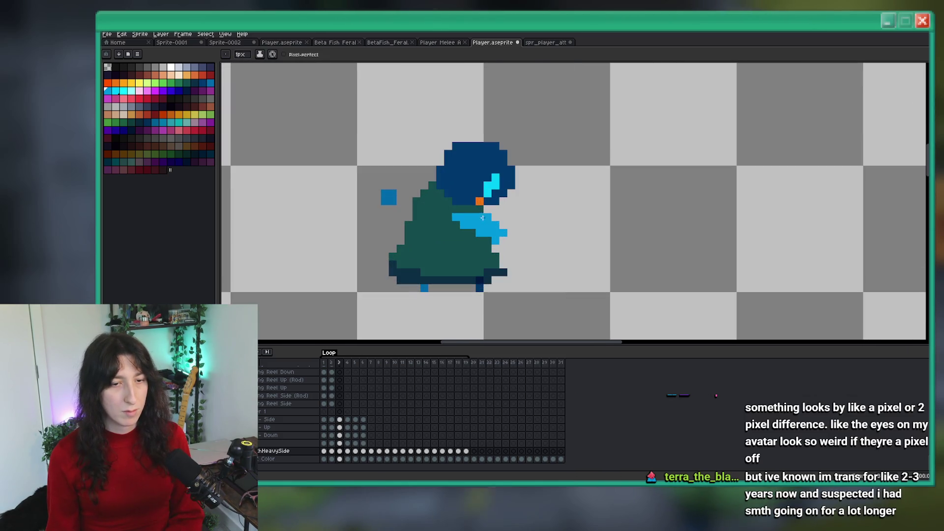
{"action": "scroll", "coordinate": [480, 217], "scroll_direction": "up", "scroll_amount": 3}
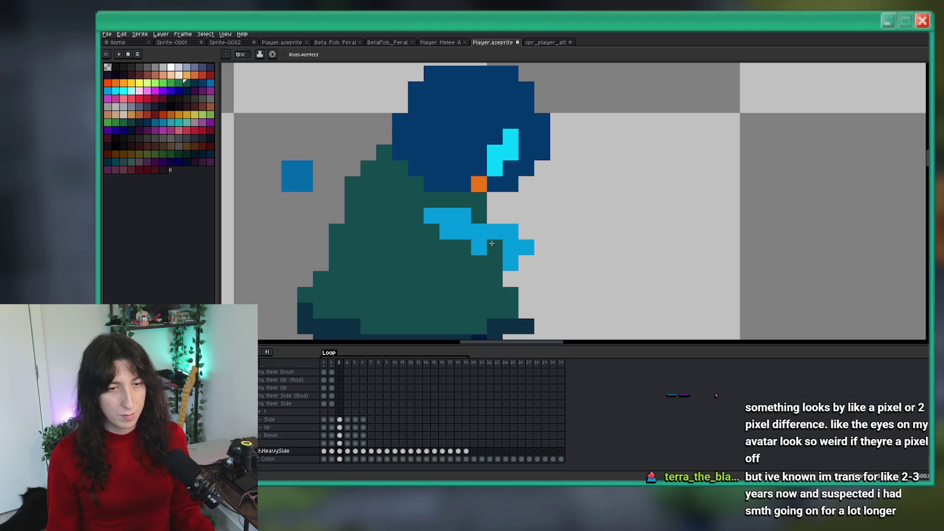
{"action": "left_click_drag", "start_coordinate": [491, 243], "coordinate": [459, 235]}
{"action": "scroll", "coordinate": [449, 231], "scroll_direction": "down", "scroll_amount": 5}
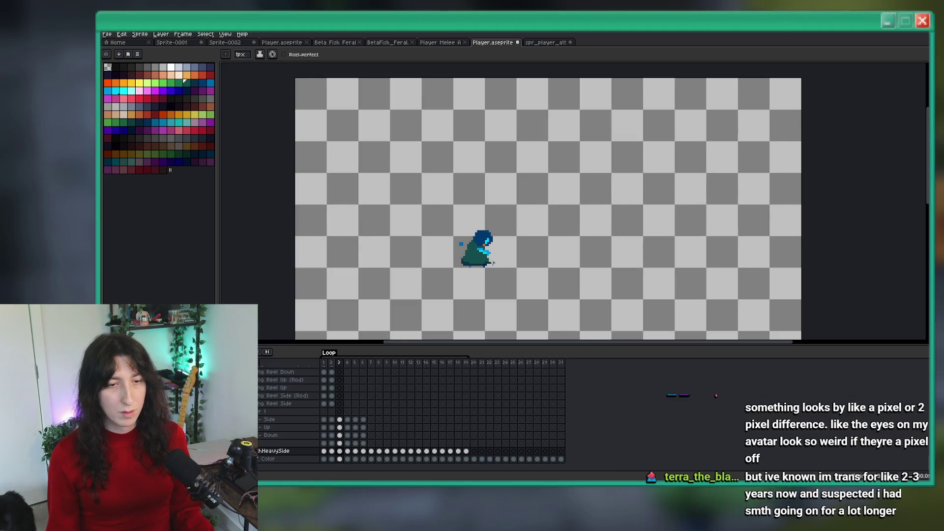
Reposition the cyan fist pixels on the extended-arm frame 2, then preview the punch.
{"action": "key", "text": "Left"}
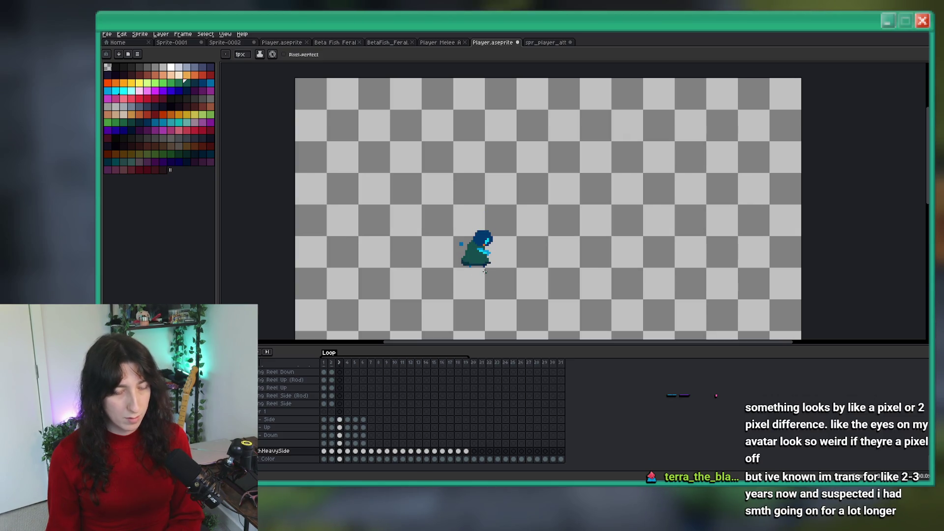
{"action": "key", "text": "m"}
{"action": "scroll", "coordinate": [479, 253], "scroll_direction": "up", "scroll_amount": 4}
{"action": "left_click", "coordinate": [482, 239]}
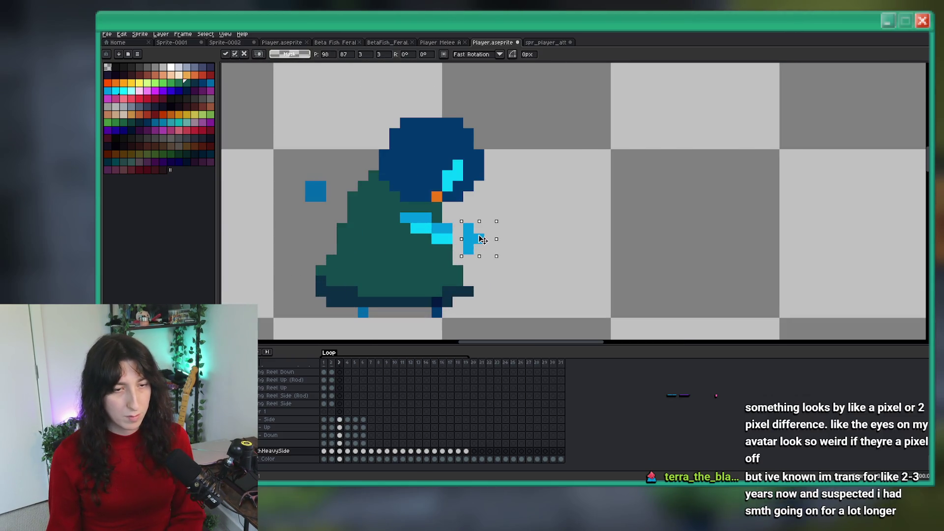
{"action": "key", "text": "ctrl+d"}
{"action": "scroll", "coordinate": [525, 246], "scroll_direction": "up", "scroll_amount": 2}
{"action": "key", "text": "b"}
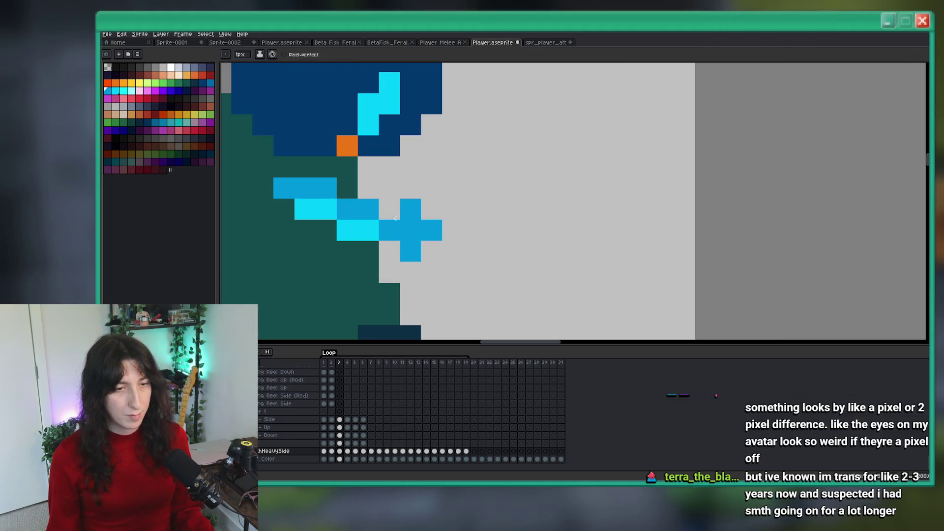
{"action": "scroll", "coordinate": [433, 231], "scroll_direction": "down", "scroll_amount": 5}
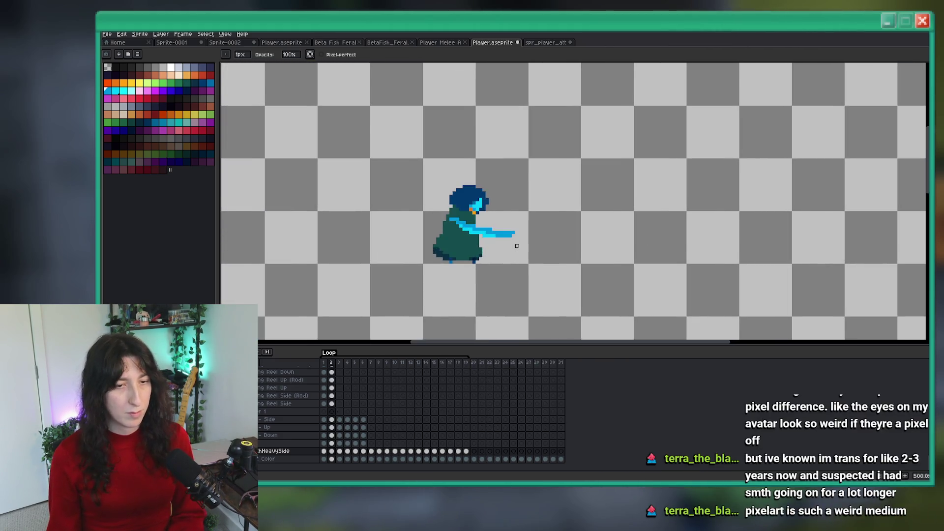
{"action": "key", "text": "Return"}
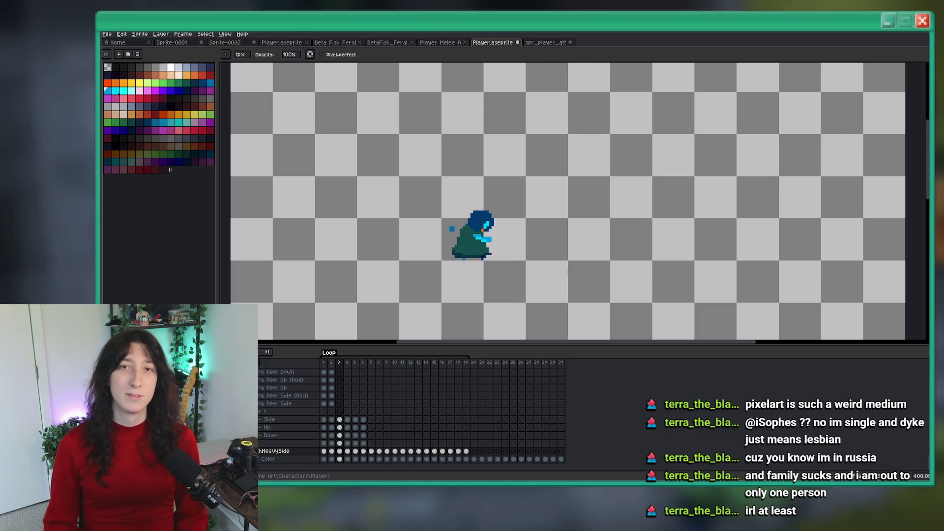
Undo the last few edits and compare the poses of frames 1 and 2.
{"action": "key", "text": "ctrl+z"}
{"action": "key", "text": "ctrl+z"}
{"action": "key", "text": "ctrl+z"}
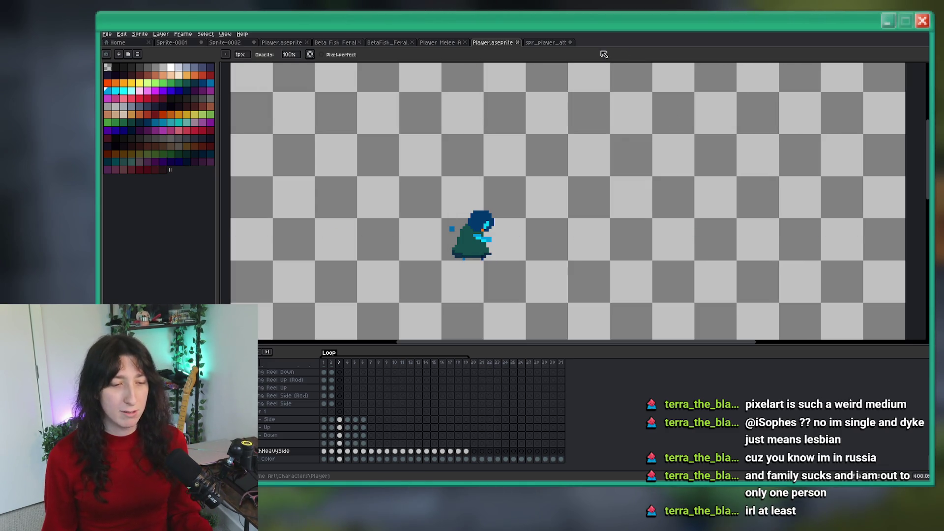
{"action": "key", "text": "ctrl+z"}
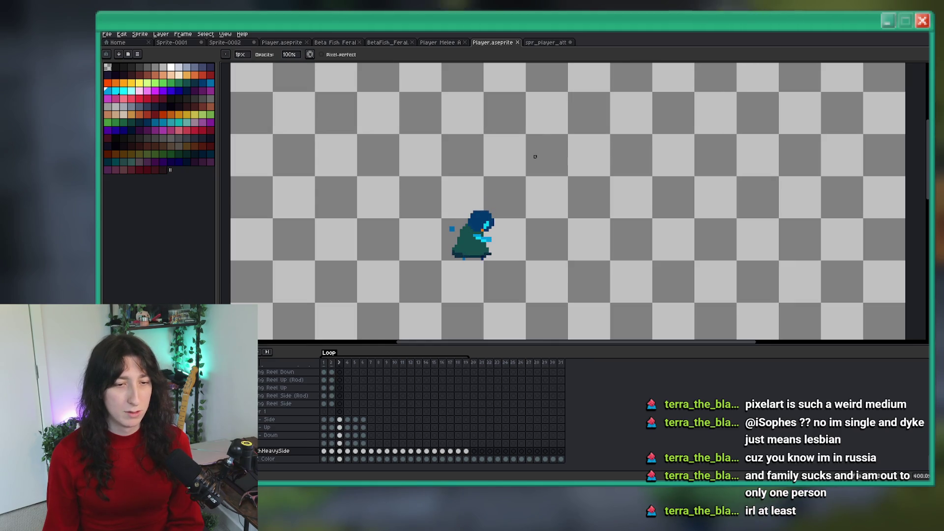
{"action": "key", "text": "m"}
{"action": "key", "text": "ctrl+z"}
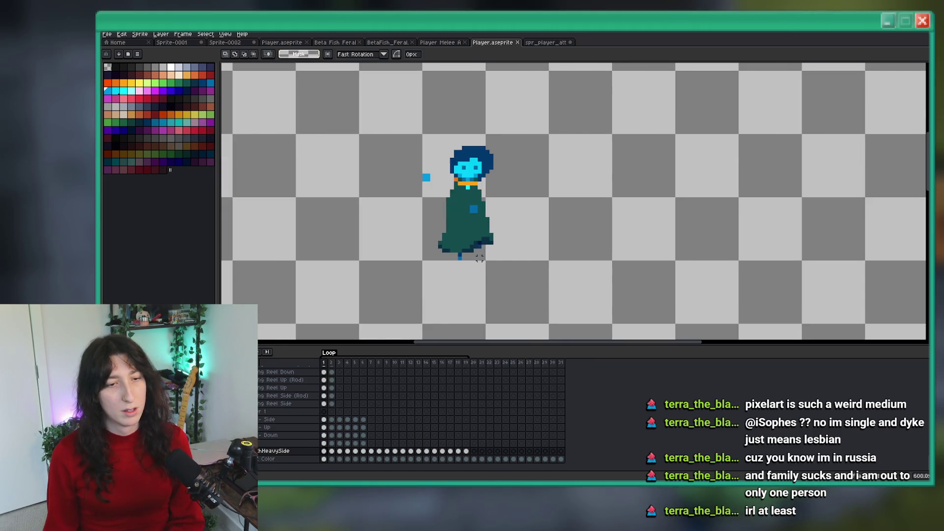
{"action": "key", "text": "Right"}
{"action": "scroll", "coordinate": [439, 254], "scroll_direction": "up", "scroll_amount": 3}
{"action": "scroll", "coordinate": [439, 254], "scroll_direction": "down", "scroll_amount": 2}
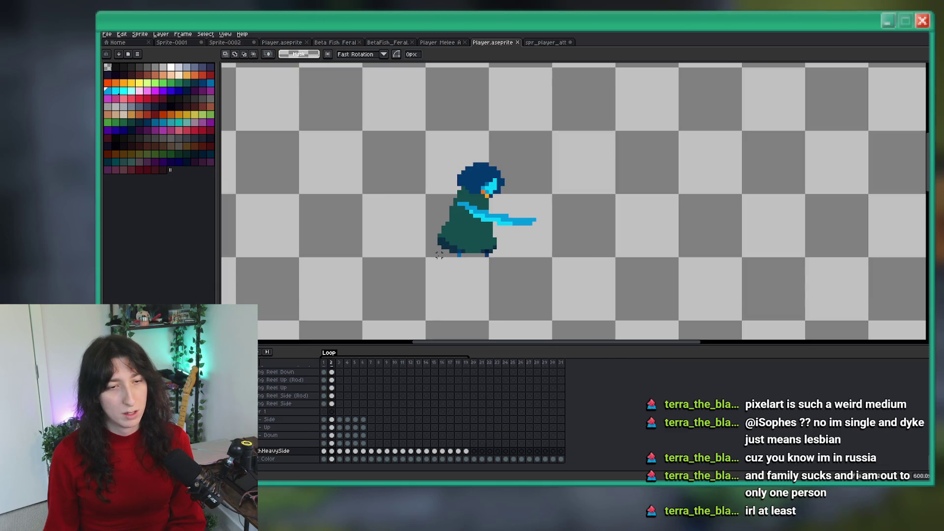
{"action": "key", "text": "Left"}
{"action": "scroll", "coordinate": [472, 258], "scroll_direction": "up", "scroll_amount": 5}
{"action": "scroll", "coordinate": [482, 263], "scroll_direction": "down", "scroll_amount": 3}
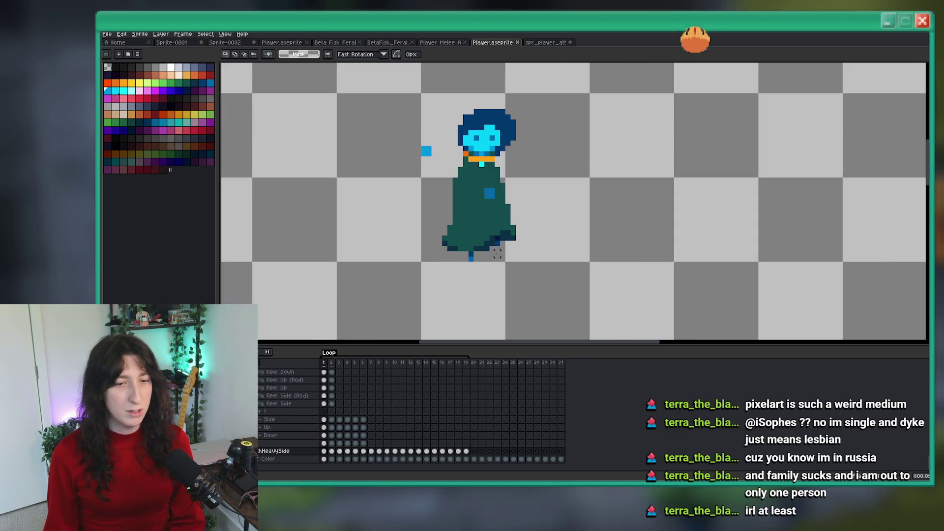
Select the foot pixels on frame 1, then move and commit the foot pixels on frame 2.
{"action": "left_click_drag", "start_coordinate": [522, 247], "coordinate": [483, 213]}
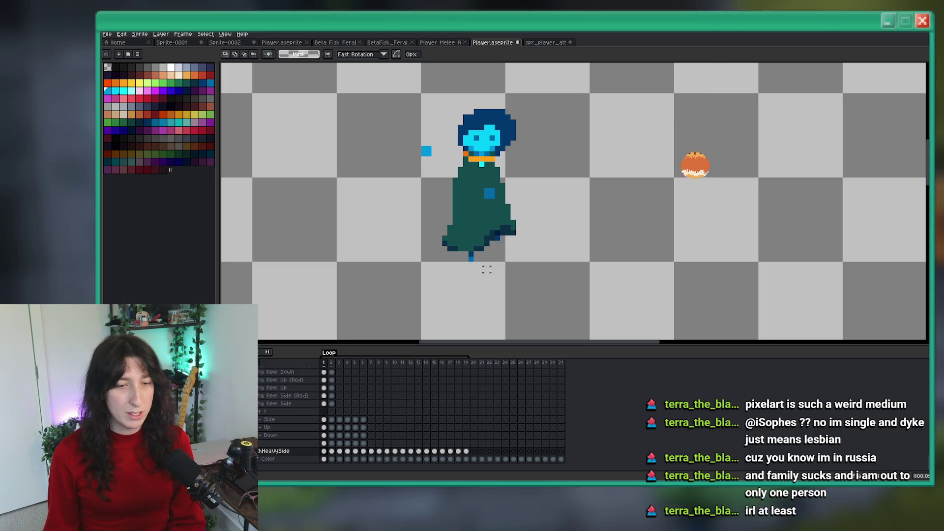
{"action": "left_click_drag", "start_coordinate": [485, 273], "coordinate": [435, 250]}
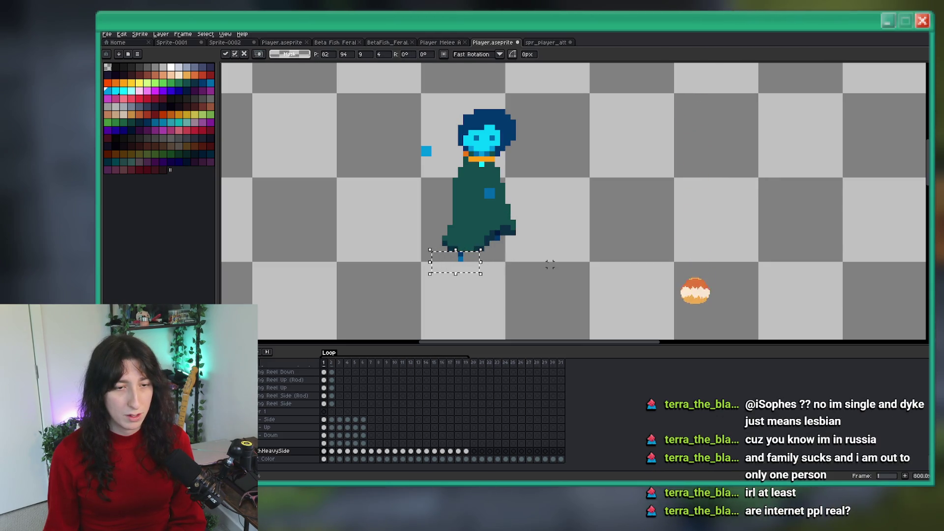
{"action": "key", "text": "ctrl+d"}
{"action": "scroll", "coordinate": [512, 258], "scroll_direction": "down", "scroll_amount": 3}
{"action": "key", "text": "Right"}
{"action": "scroll", "coordinate": [540, 256], "scroll_direction": "up", "scroll_amount": 1}
{"action": "scroll", "coordinate": [539, 256], "scroll_direction": "up", "scroll_amount": 2}
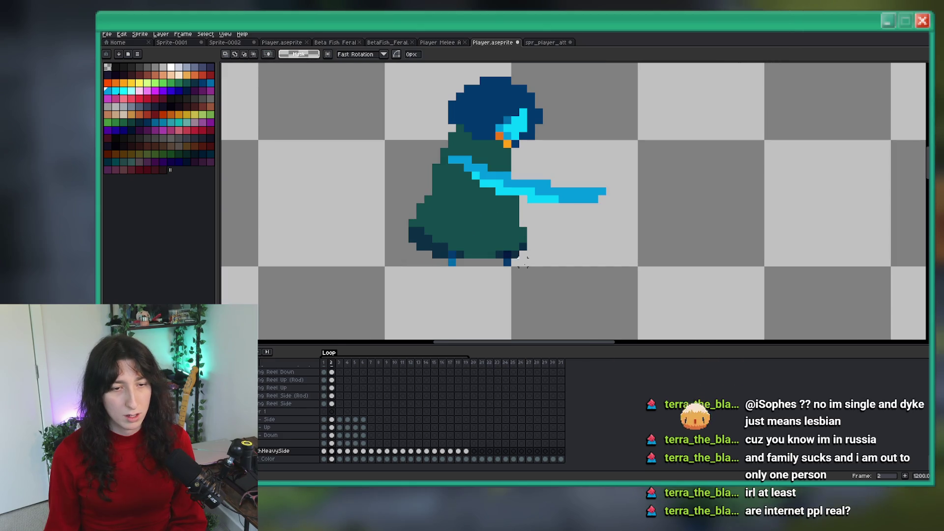
{"action": "left_click_drag", "start_coordinate": [506, 267], "coordinate": [586, 262]}
{"action": "key", "text": "Return"}
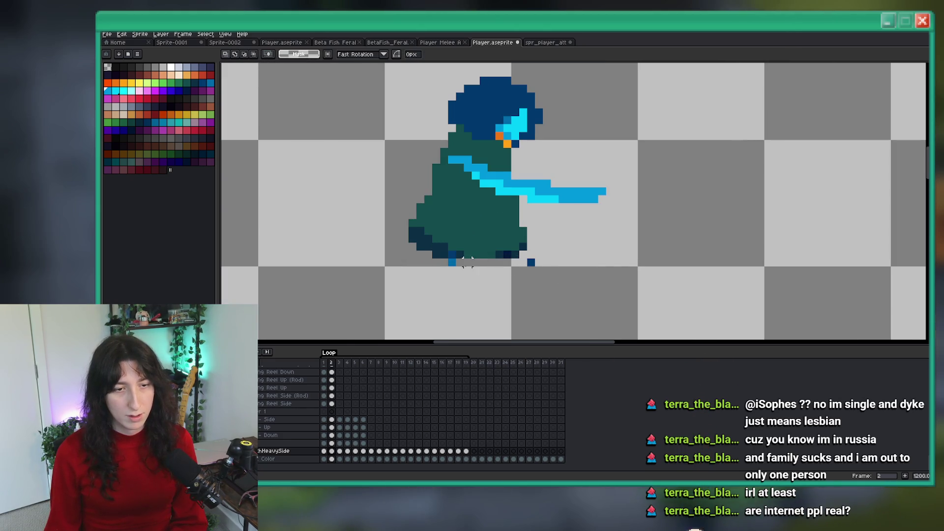
{"action": "left_click", "coordinate": [433, 263]}
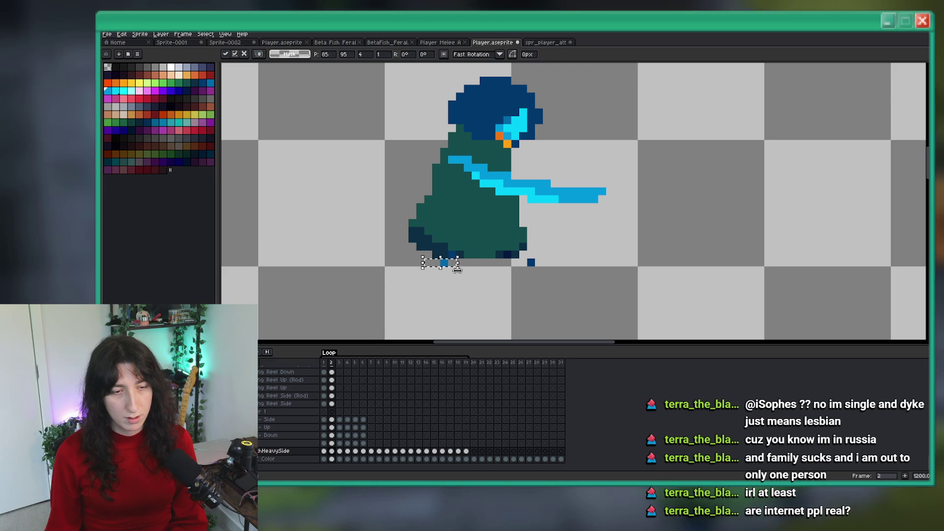
Shift the head and upper body to the right on frame 2.
{"action": "mouse_move", "coordinate": [585, 64]}
{"action": "left_mouse_down"}
{"action": "mouse_move", "coordinate": [445, 177]}
{"action": "mouse_move", "coordinate": [416, 172]}
{"action": "left_mouse_up"}
{"action": "key", "text": "Right"}
{"action": "key", "text": "Right"}
{"action": "key", "text": "Right"}
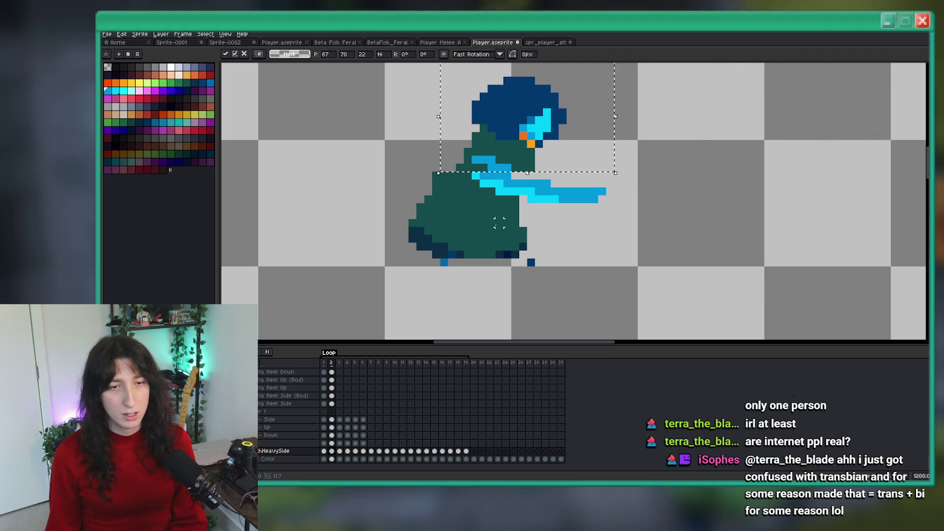
{"action": "left_click", "coordinate": [494, 223]}
Paint dark navy pixels along the cloak's lower left and left edge.
{"action": "key", "text": "b"}
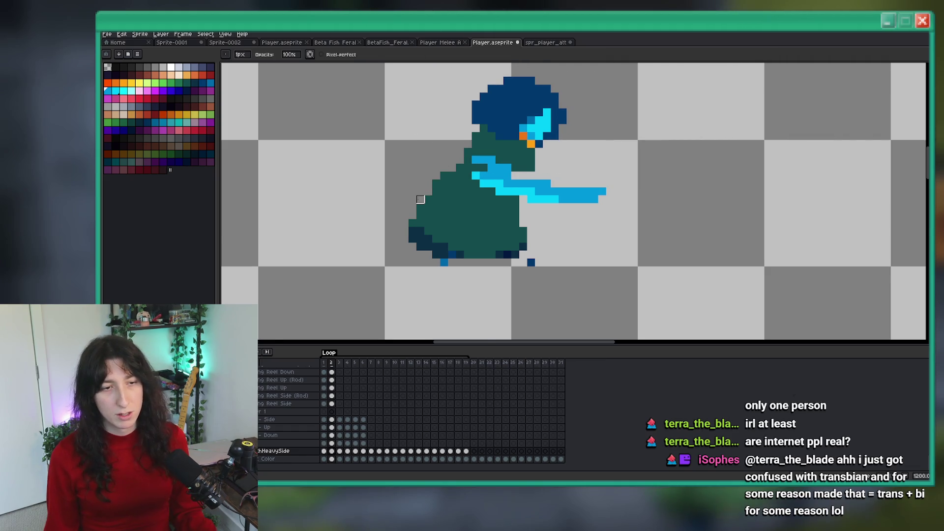
{"action": "scroll", "coordinate": [433, 187], "scroll_direction": "down", "scroll_amount": 8}
{"action": "scroll", "coordinate": [431, 191], "scroll_direction": "up", "scroll_amount": 5}
{"action": "scroll", "coordinate": [431, 191], "scroll_direction": "up", "scroll_amount": 4}
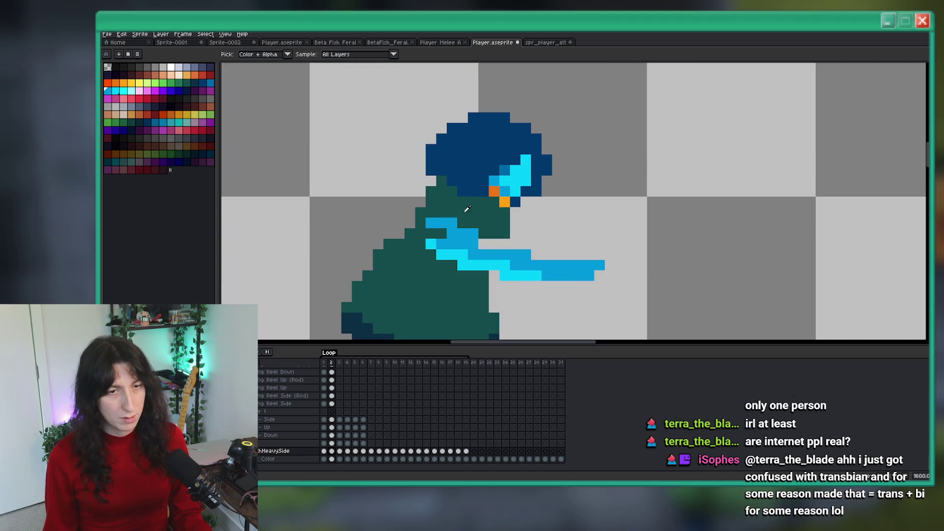
{"action": "key", "text": "e"}
{"action": "scroll", "coordinate": [494, 233], "scroll_direction": "down", "scroll_amount": 7}
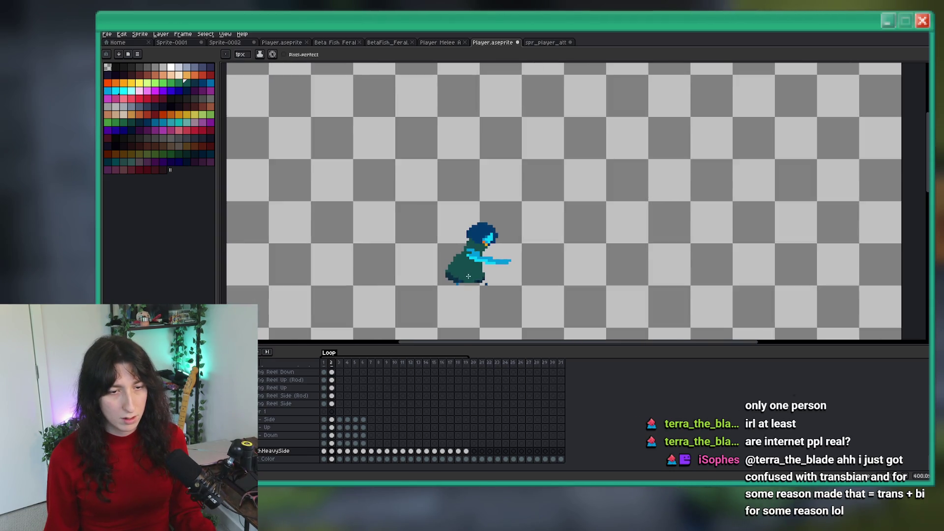
{"action": "scroll", "coordinate": [472, 303], "scroll_direction": "up", "scroll_amount": 11}
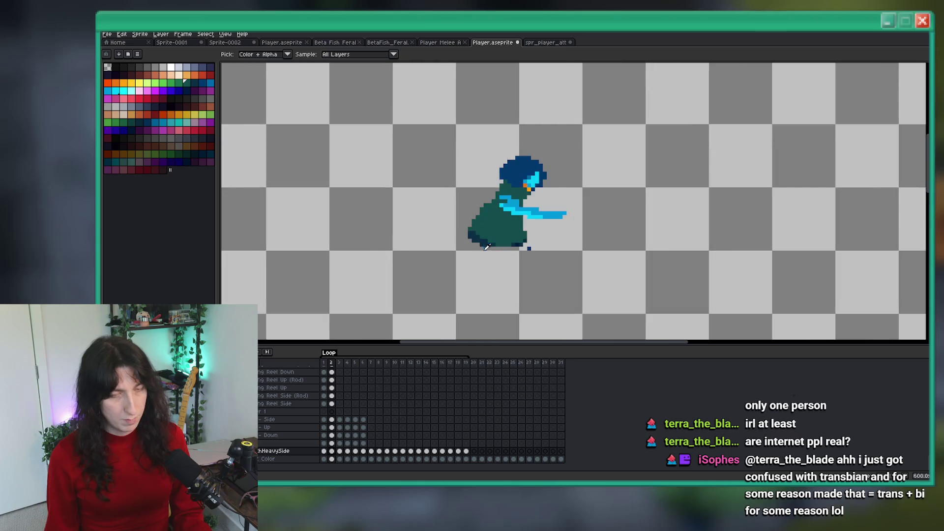
{"action": "left_click_drag", "start_coordinate": [450, 218], "coordinate": [489, 243]}
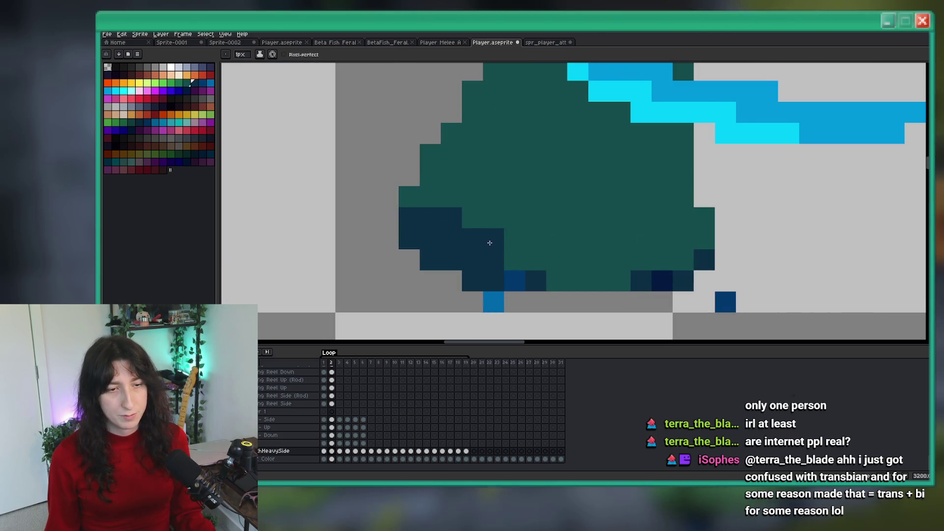
{"action": "left_click", "coordinate": [409, 196]}
{"action": "left_click", "coordinate": [388, 197]}
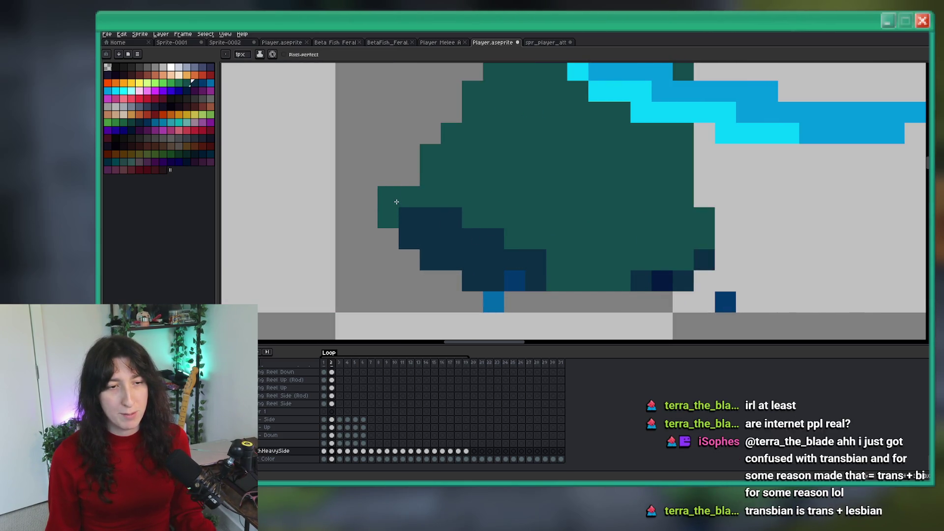
{"action": "left_click", "coordinate": [388, 217]}
{"action": "scroll", "coordinate": [391, 219], "scroll_direction": "down", "scroll_amount": 2}
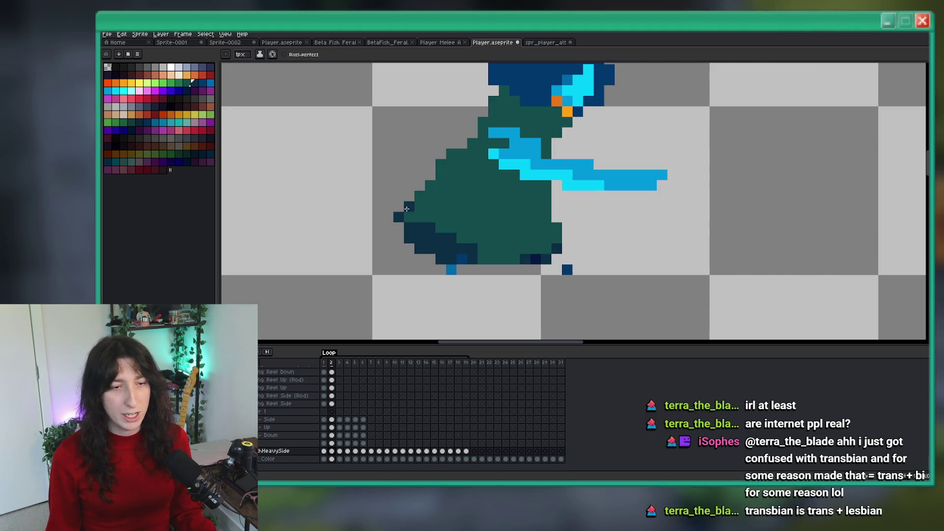
{"action": "scroll", "coordinate": [430, 255], "scroll_direction": "down", "scroll_amount": 3}
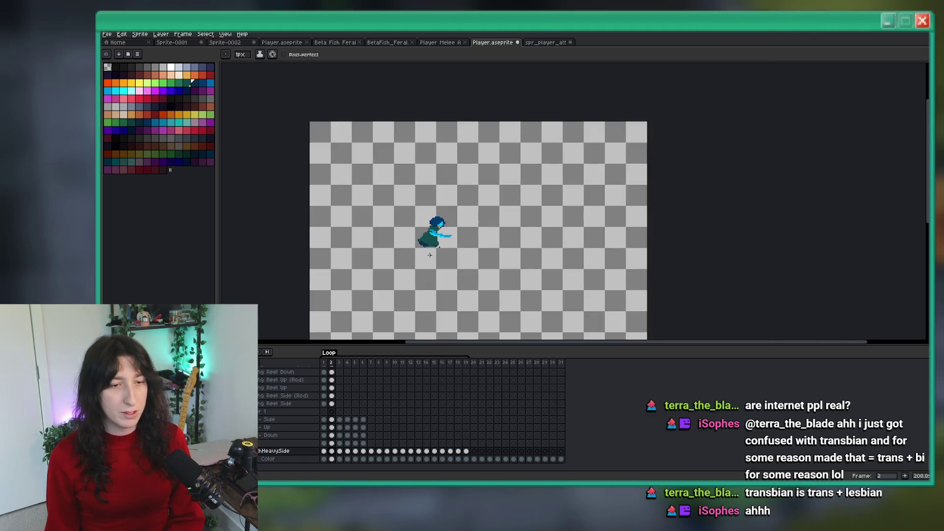
{"action": "scroll", "coordinate": [430, 255], "scroll_direction": "up", "scroll_amount": 8}
Recolour the stray navy pixel on the dress with the sampled dark teal, then advance a frame.
{"action": "key", "text": "alt"}
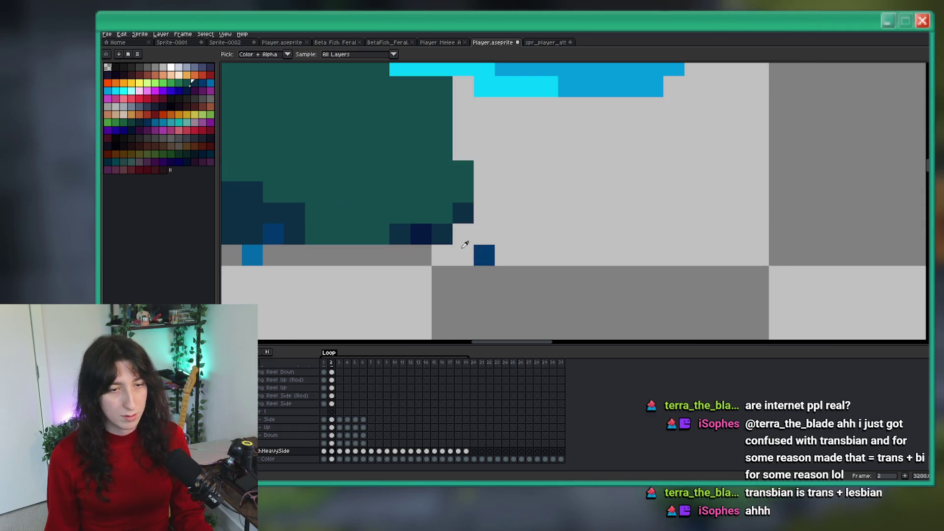
{"action": "left_click", "coordinate": [433, 229], "text": "alt"}
{"action": "left_click", "coordinate": [427, 232]}
{"action": "scroll", "coordinate": [457, 239], "scroll_direction": "down", "scroll_amount": 5}
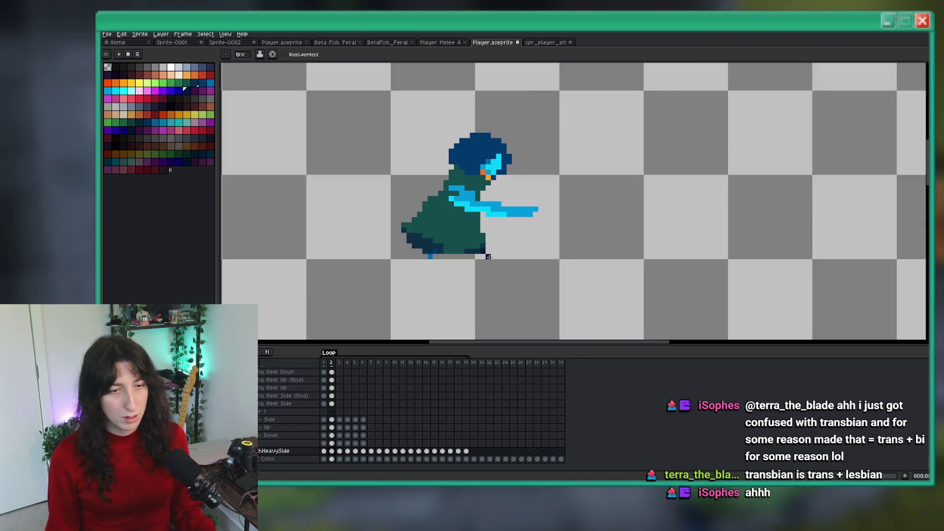
{"action": "scroll", "coordinate": [514, 273], "scroll_direction": "down", "scroll_amount": 1}
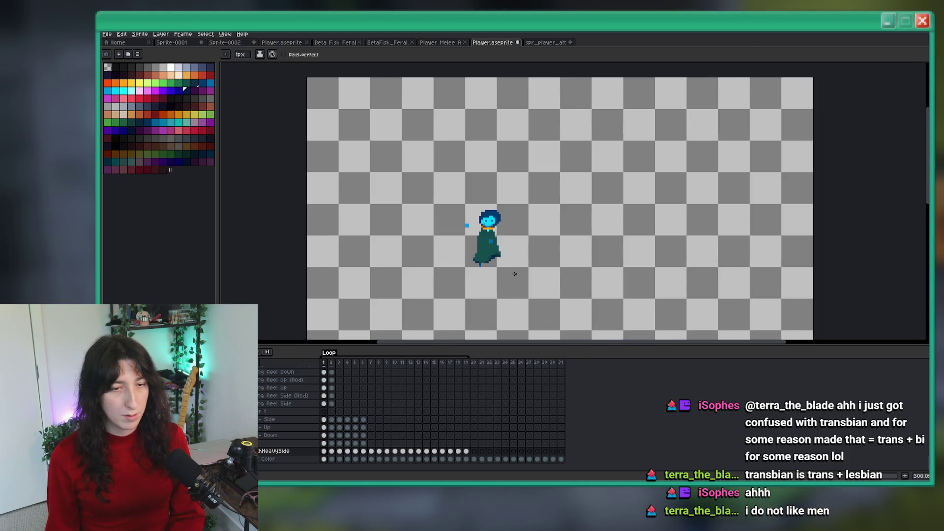
{"action": "scroll", "coordinate": [495, 267], "scroll_direction": "up", "scroll_amount": 7}
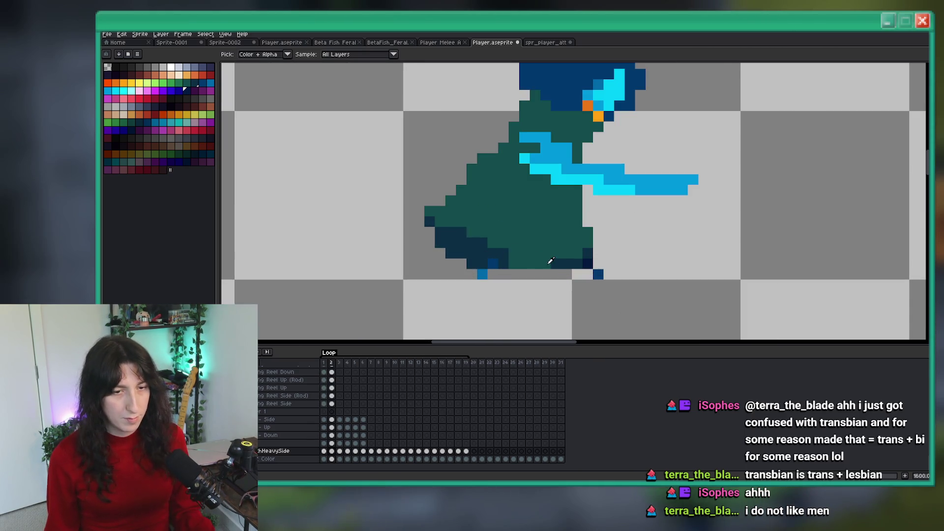
{"action": "scroll", "coordinate": [512, 254], "scroll_direction": "down", "scroll_amount": 7}
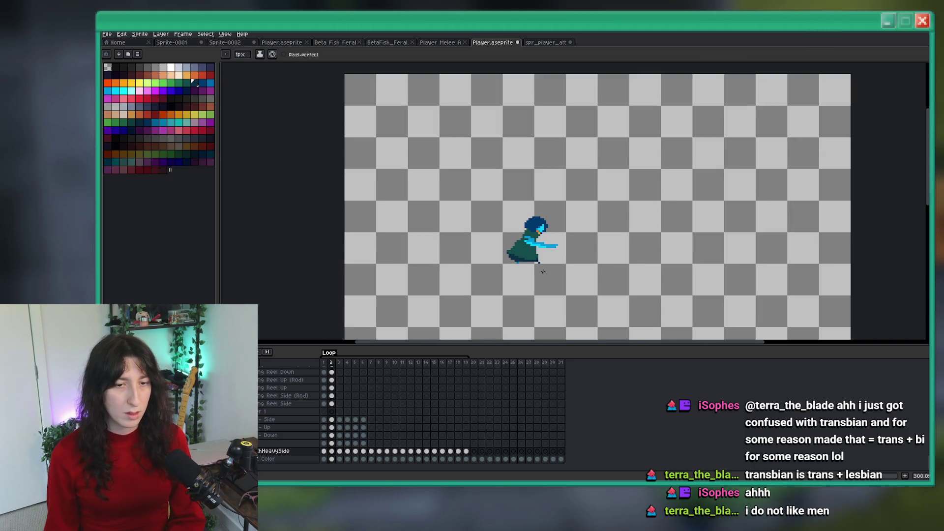
{"action": "scroll", "coordinate": [521, 258], "scroll_direction": "up", "scroll_amount": 4}
{"action": "scroll", "coordinate": [526, 236], "scroll_direction": "up", "scroll_amount": 5}
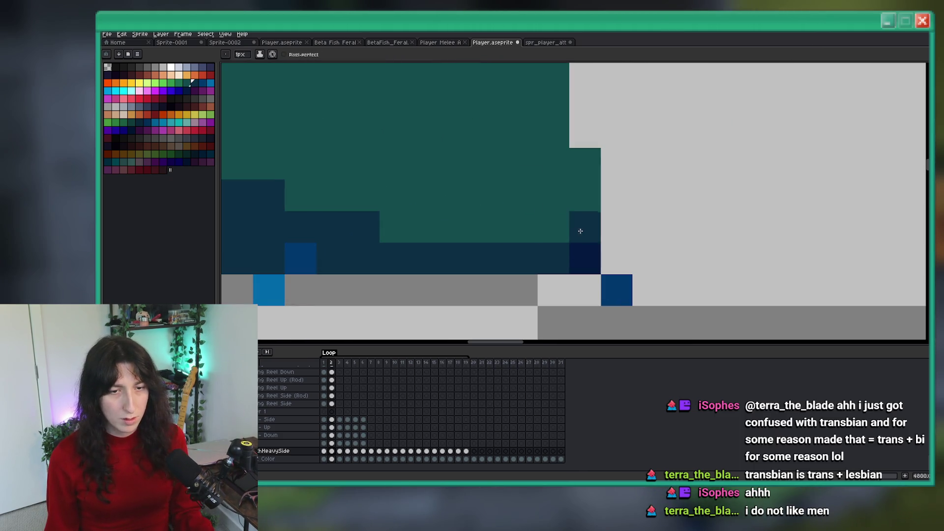
{"action": "scroll", "coordinate": [514, 271], "scroll_direction": "down", "scroll_amount": 7}
{"action": "scroll", "coordinate": [516, 285], "scroll_direction": "down", "scroll_amount": 1}
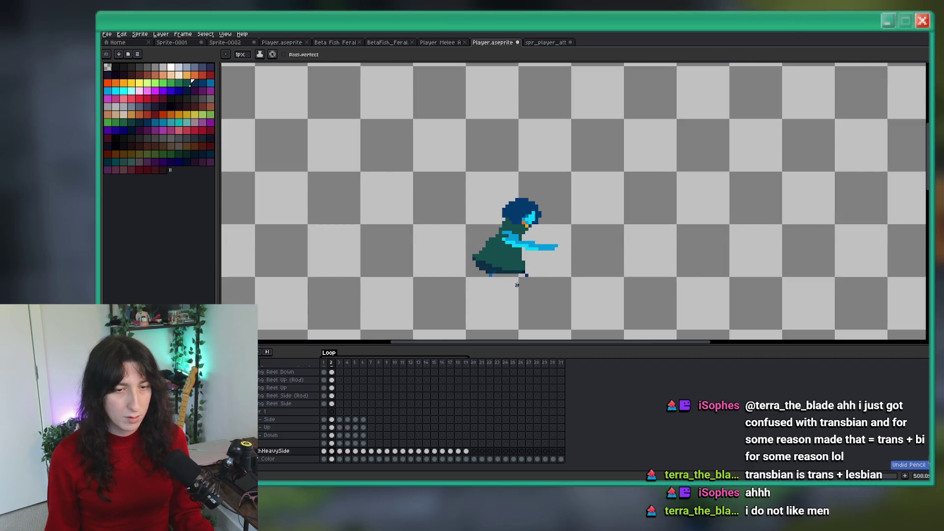
{"action": "scroll", "coordinate": [530, 267], "scroll_direction": "up", "scroll_amount": 2}
{"action": "scroll", "coordinate": [517, 268], "scroll_direction": "down", "scroll_amount": 2}
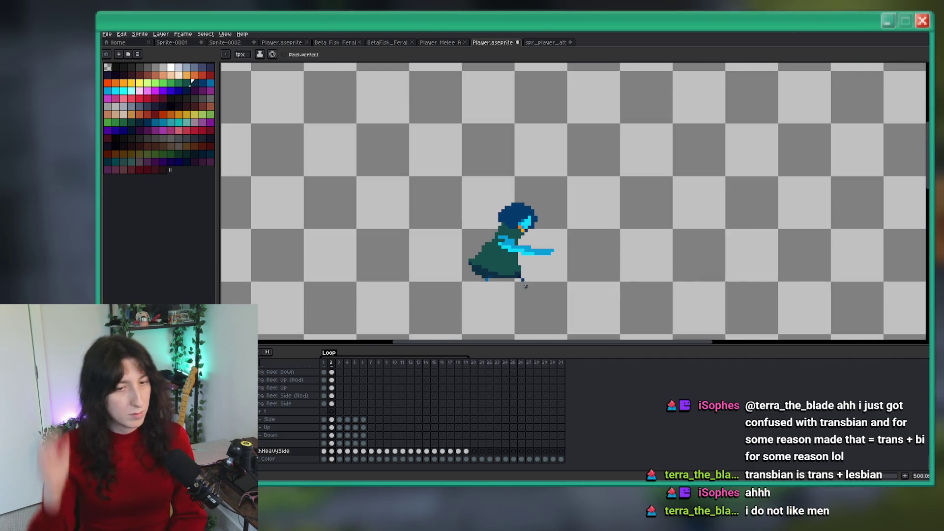
{"action": "scroll", "coordinate": [525, 286], "scroll_direction": "up", "scroll_amount": 4}
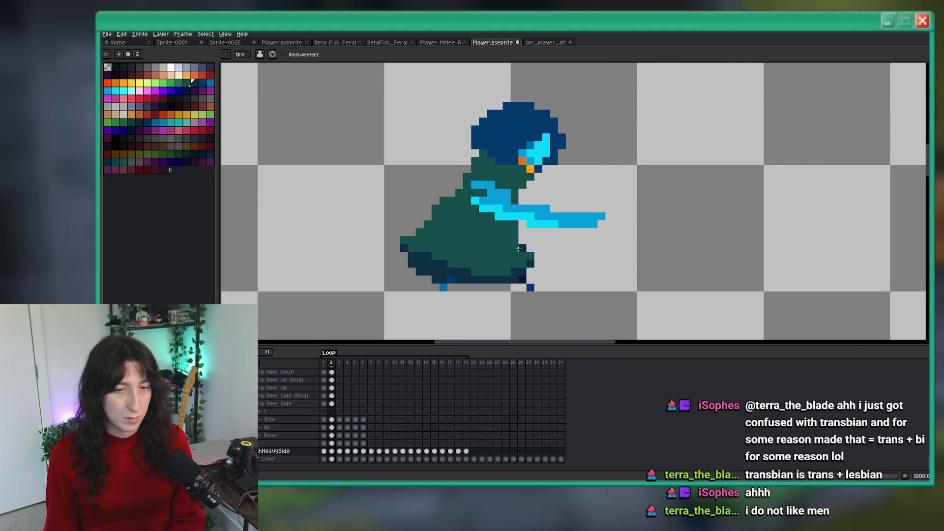
{"action": "scroll", "coordinate": [519, 249], "scroll_direction": "down", "scroll_amount": 6}
{"action": "scroll", "coordinate": [555, 279], "scroll_direction": "down", "scroll_amount": 1}
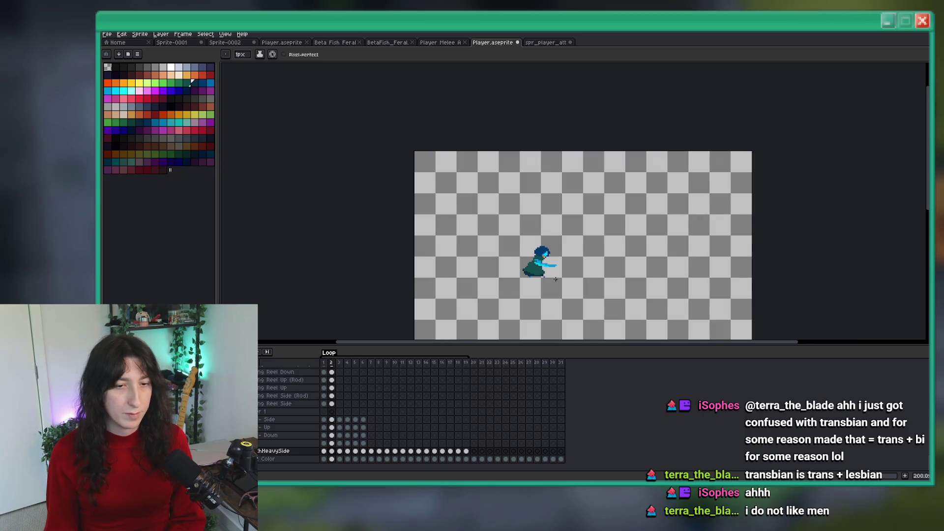
{"action": "left_click_drag", "start_coordinate": [556, 279], "coordinate": [484, 276]}
{"action": "key", "text": "Right"}
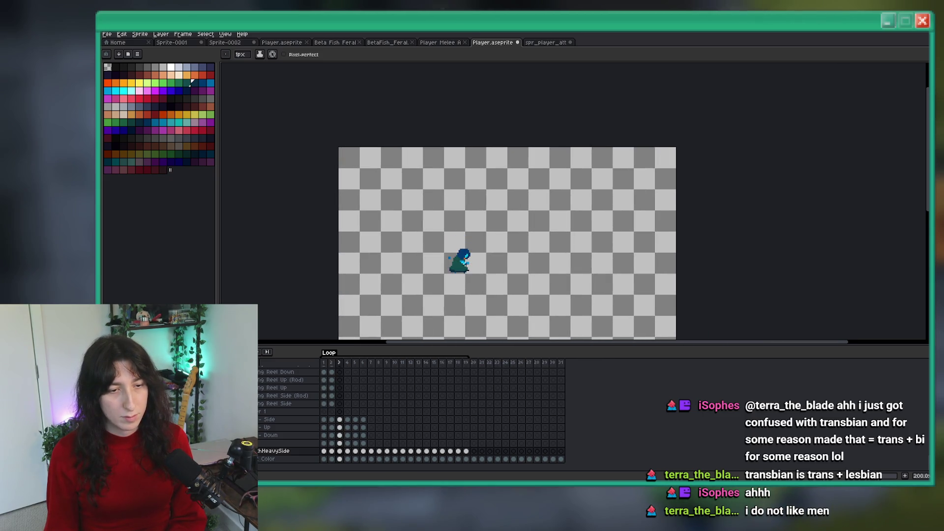
Paint a diagonal run of dark teal across the belly.
{"action": "scroll", "coordinate": [454, 263], "scroll_direction": "up", "scroll_amount": 6}
{"action": "left_click_drag", "start_coordinate": [435, 271], "coordinate": [429, 230]}
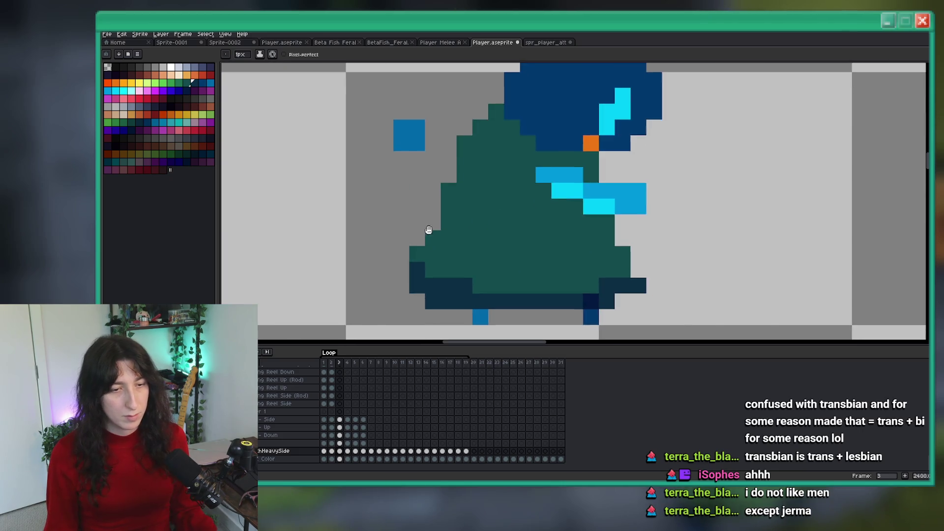
{"action": "scroll", "coordinate": [423, 234], "scroll_direction": "down", "scroll_amount": 3}
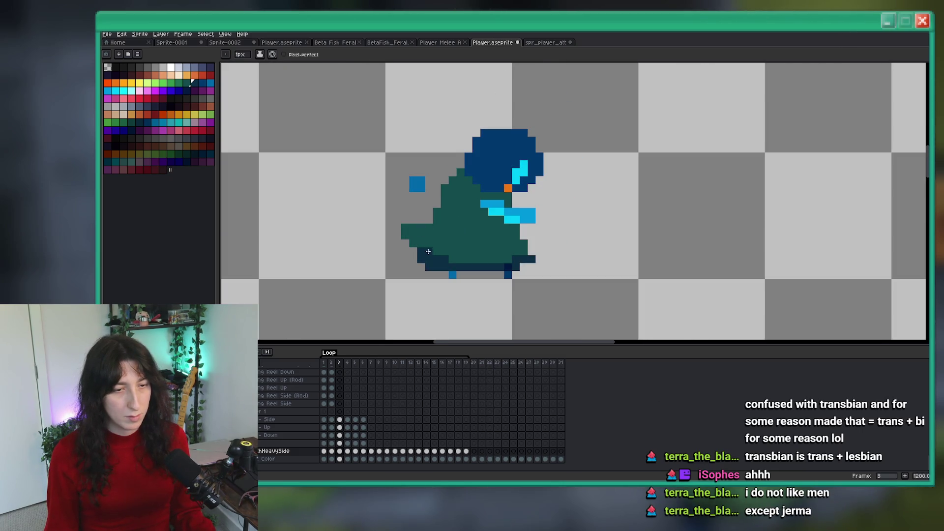
{"action": "scroll", "coordinate": [407, 237], "scroll_direction": "down", "scroll_amount": 4}
{"action": "scroll", "coordinate": [435, 239], "scroll_direction": "up", "scroll_amount": 4}
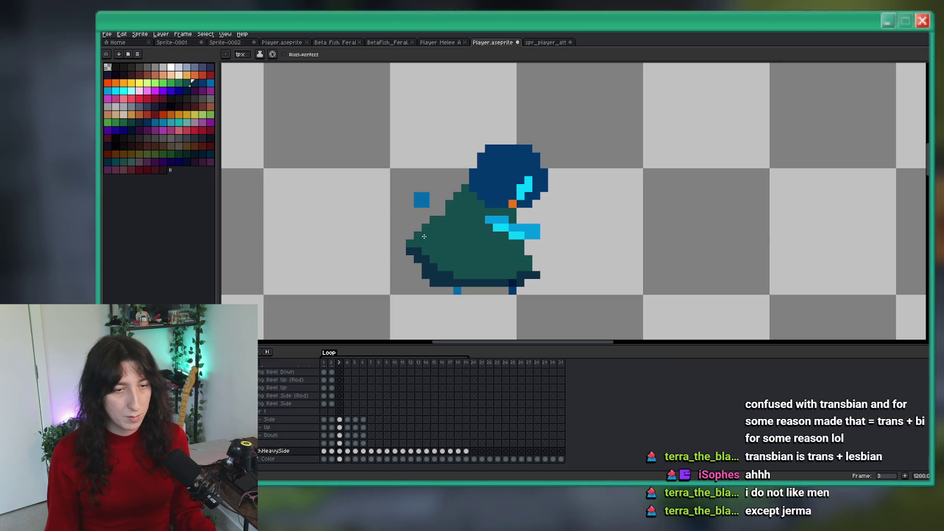
{"action": "scroll", "coordinate": [445, 212], "scroll_direction": "down", "scroll_amount": 6}
{"action": "scroll", "coordinate": [462, 226], "scroll_direction": "up", "scroll_amount": 5}
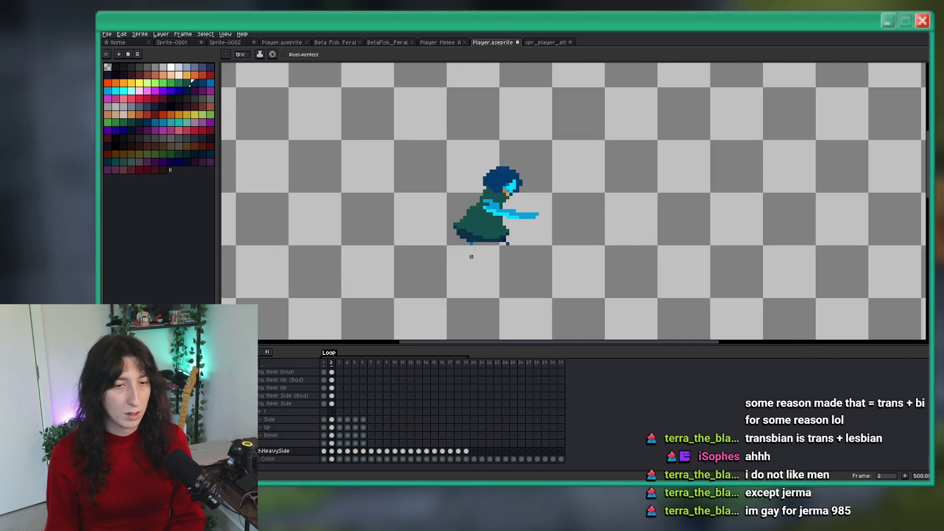
{"action": "scroll", "coordinate": [470, 234], "scroll_direction": "down", "scroll_amount": 2}
{"action": "scroll", "coordinate": [471, 235], "scroll_direction": "up", "scroll_amount": 5}
{"action": "key", "text": "b"}
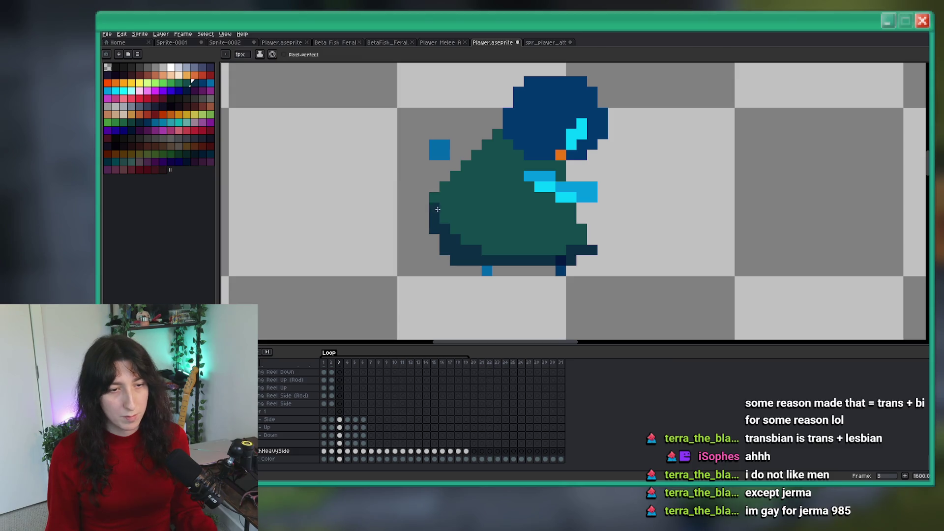
{"action": "left_click_drag", "start_coordinate": [455, 224], "coordinate": [485, 251]}
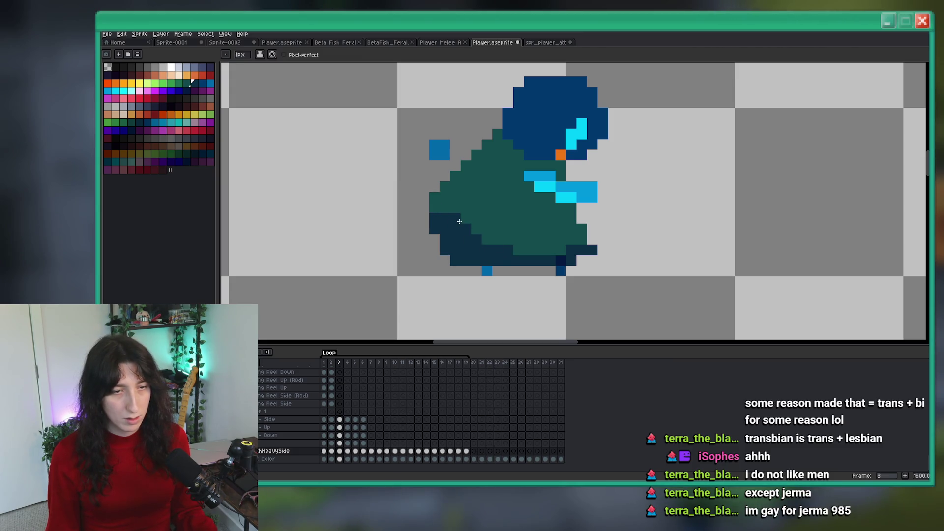
Flip between the neighbouring frames to compare the punch poses.
{"action": "scroll", "coordinate": [434, 198], "scroll_direction": "down", "scroll_amount": 4}
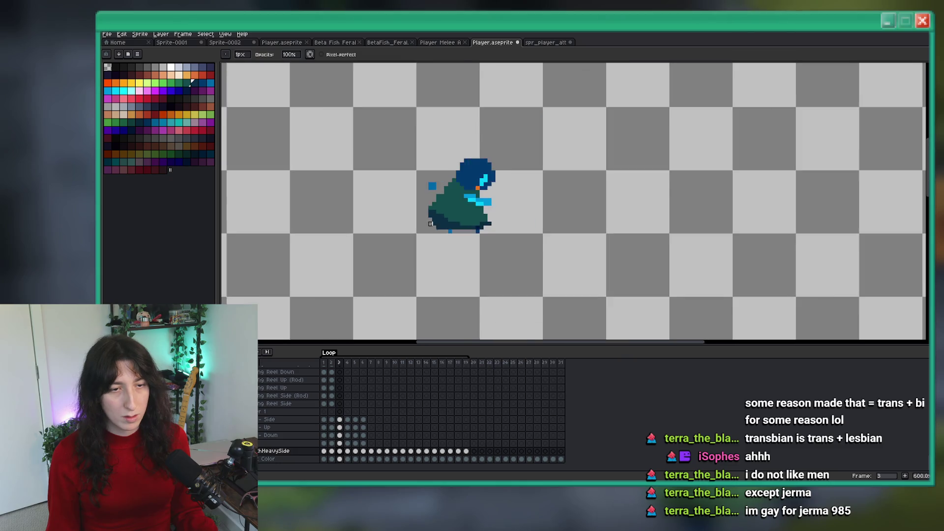
{"action": "scroll", "coordinate": [434, 207], "scroll_direction": "up", "scroll_amount": 2}
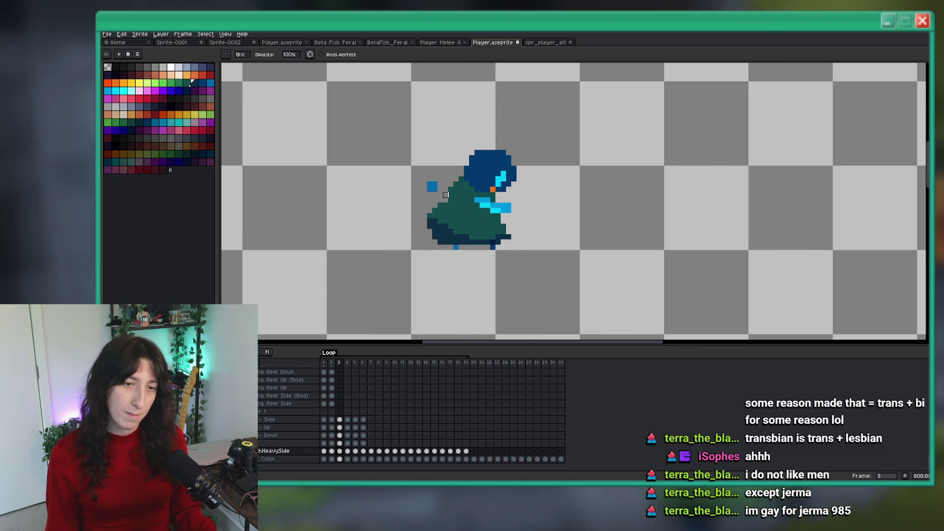
{"action": "scroll", "coordinate": [445, 199], "scroll_direction": "down", "scroll_amount": 5}
{"action": "scroll", "coordinate": [466, 234], "scroll_direction": "up", "scroll_amount": 1}
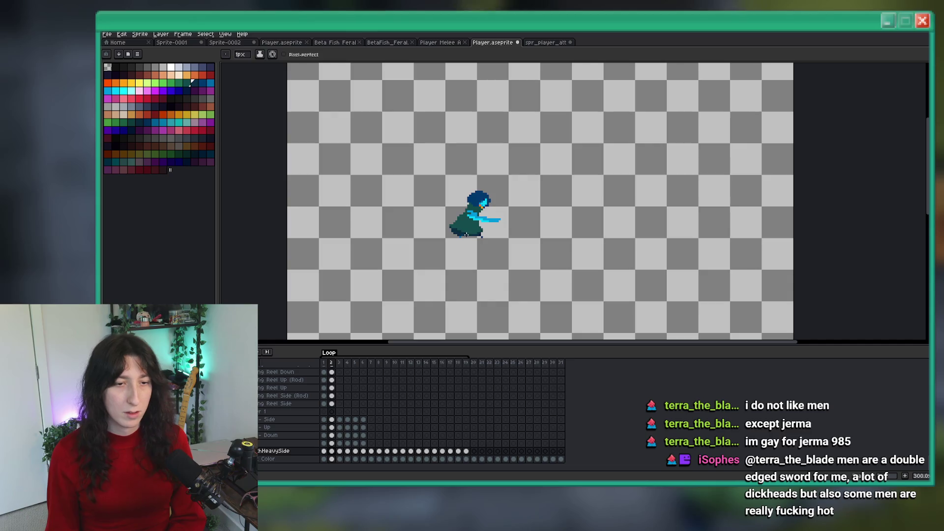
{"action": "key", "text": "m"}
{"action": "key", "text": "Right"}
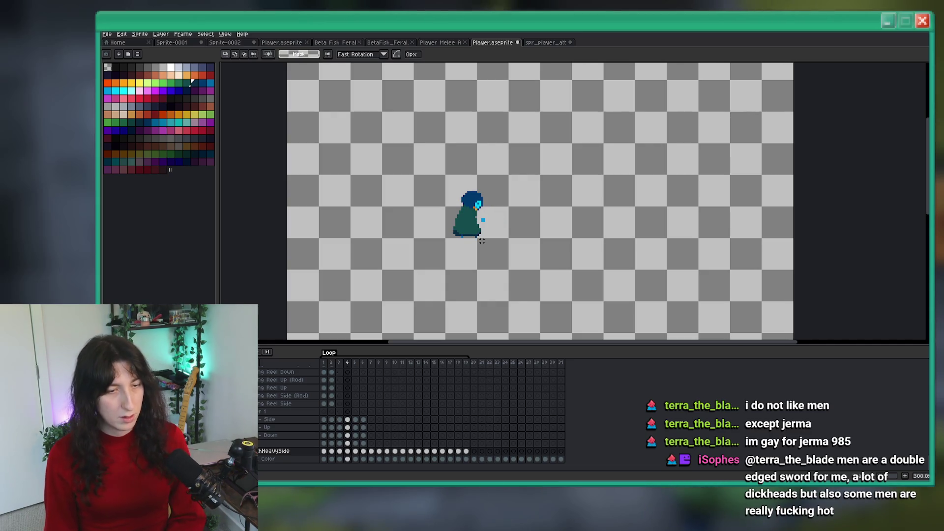
{"action": "key", "text": "Left"}
{"action": "key", "text": "Left"}
{"action": "scroll", "coordinate": [481, 230], "scroll_direction": "up", "scroll_amount": 2}
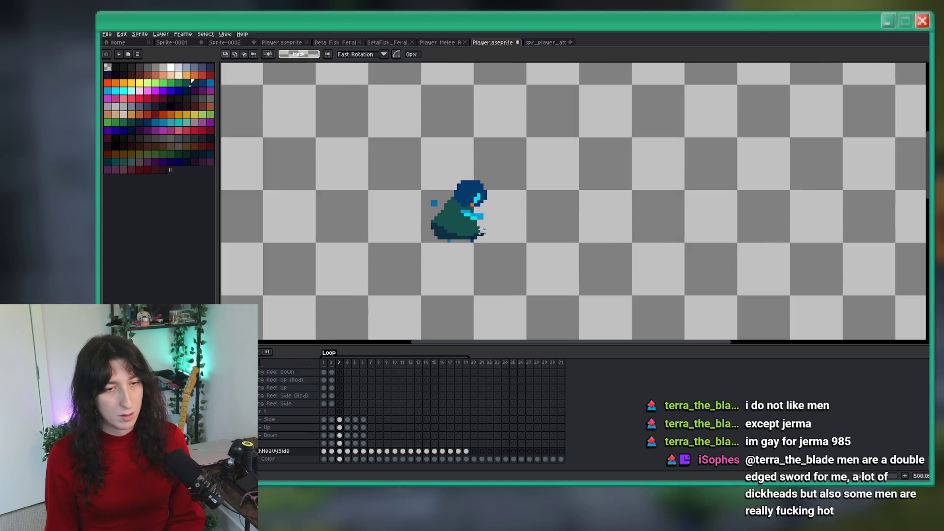
{"action": "scroll", "coordinate": [481, 222], "scroll_direction": "down", "scroll_amount": 3}
{"action": "scroll", "coordinate": [484, 208], "scroll_direction": "down", "scroll_amount": 1}
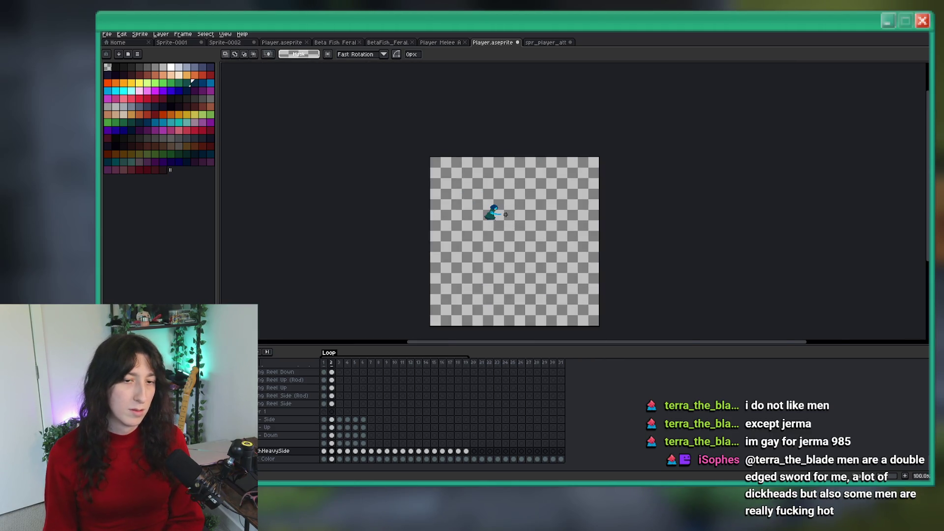
{"action": "scroll", "coordinate": [488, 197], "scroll_direction": "up", "scroll_amount": 4}
On frame 3, move the head up and to the left.
{"action": "key", "text": "Right"}
{"action": "mouse_move", "coordinate": [432, 163]}
{"action": "left_mouse_down"}
{"action": "mouse_move", "coordinate": [493, 213]}
{"action": "mouse_move", "coordinate": [445, 199]}
{"action": "left_mouse_up"}
{"action": "key", "text": "i"}
{"action": "scroll", "coordinate": [397, 143], "scroll_direction": "up", "scroll_amount": 5}
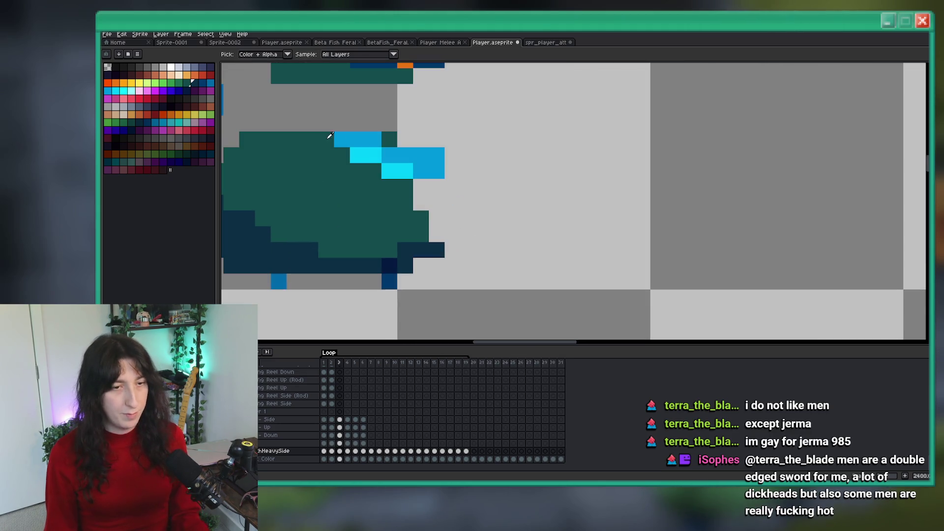
Add a dark teal pixel to the body and fill its grey gap with teal.
{"action": "key", "text": "b"}
{"action": "left_click", "coordinate": [361, 166]}
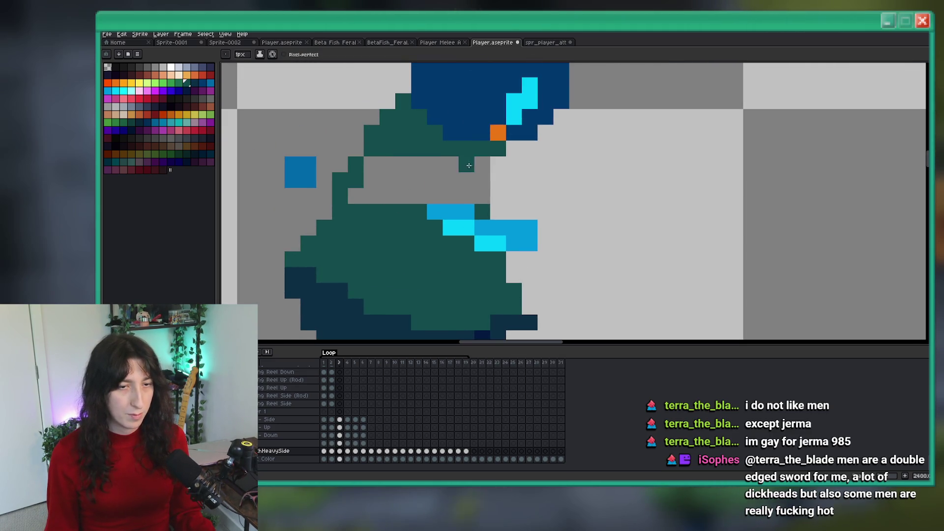
{"action": "key", "text": "g"}
{"action": "left_click", "coordinate": [472, 189]}
{"action": "scroll", "coordinate": [475, 189], "scroll_direction": "down", "scroll_amount": 5}
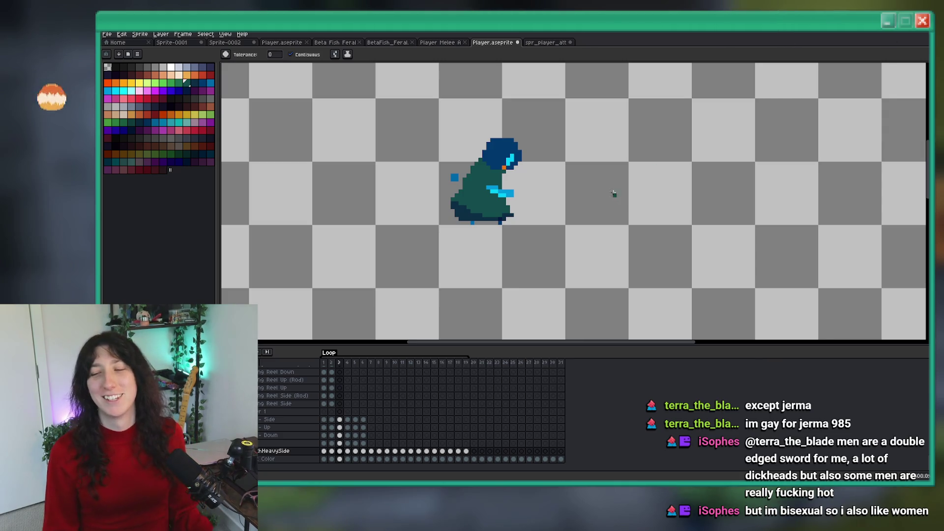
{"action": "mouse_move", "coordinate": [634, 191]}
{"action": "left_mouse_down"}
{"action": "mouse_move", "coordinate": [645, 198]}
{"action": "mouse_move", "coordinate": [609, 196]}
{"action": "left_mouse_up"}
{"action": "scroll", "coordinate": [494, 202], "scroll_direction": "up", "scroll_amount": 3}
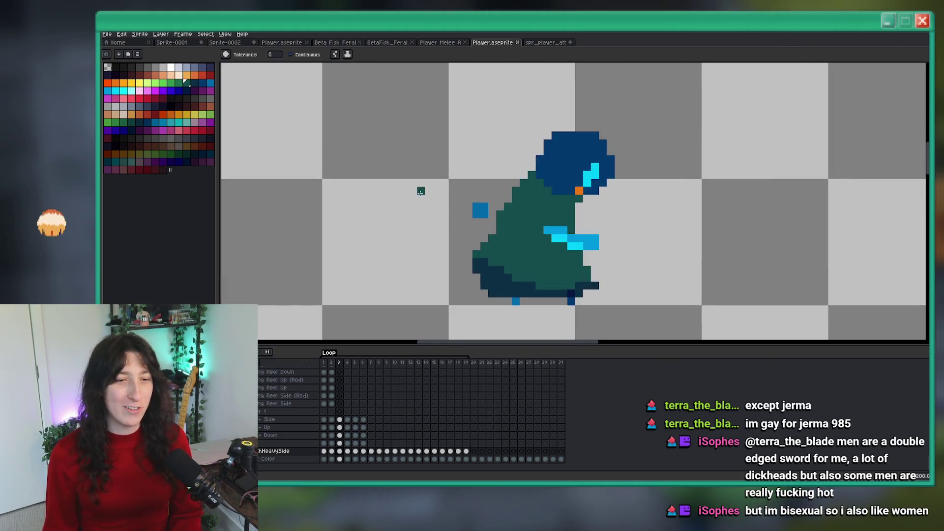
{"action": "scroll", "coordinate": [497, 206], "scroll_direction": "down", "scroll_amount": 3}
{"action": "scroll", "coordinate": [516, 187], "scroll_direction": "up", "scroll_amount": 4}
Step backward and forward through the frames to review the punch animation.
{"action": "key", "text": "b"}
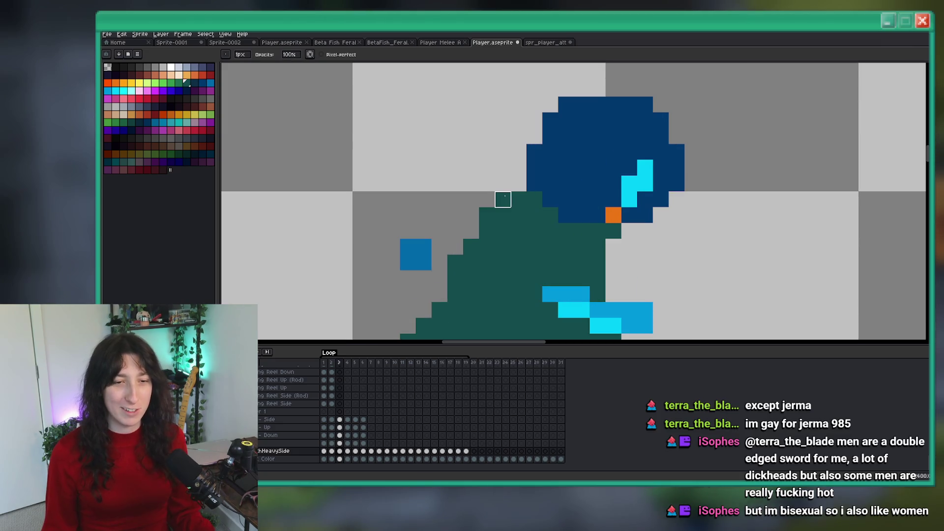
{"action": "scroll", "coordinate": [502, 199], "scroll_direction": "down", "scroll_amount": 4}
{"action": "scroll", "coordinate": [486, 190], "scroll_direction": "up", "scroll_amount": 3}
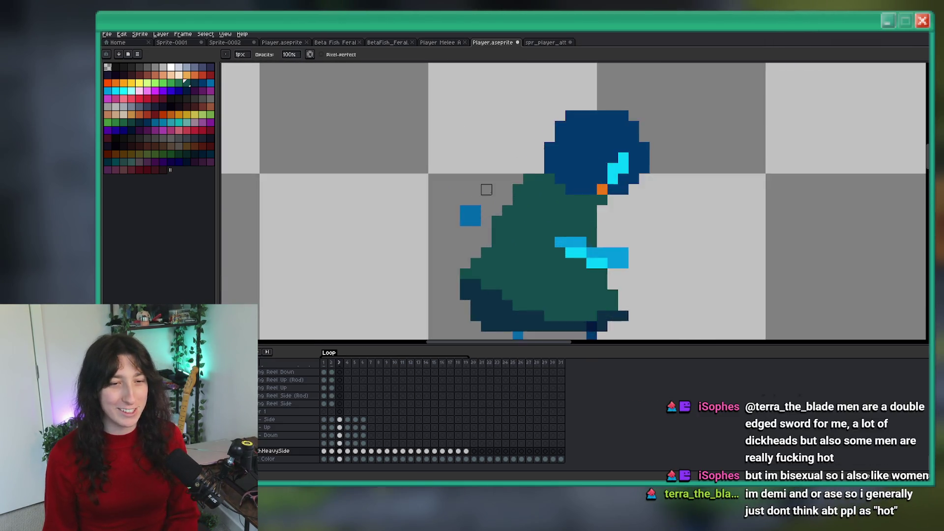
{"action": "scroll", "coordinate": [486, 189], "scroll_direction": "up", "scroll_amount": 3}
{"action": "scroll", "coordinate": [470, 238], "scroll_direction": "down", "scroll_amount": 6}
{"action": "key", "text": "e"}
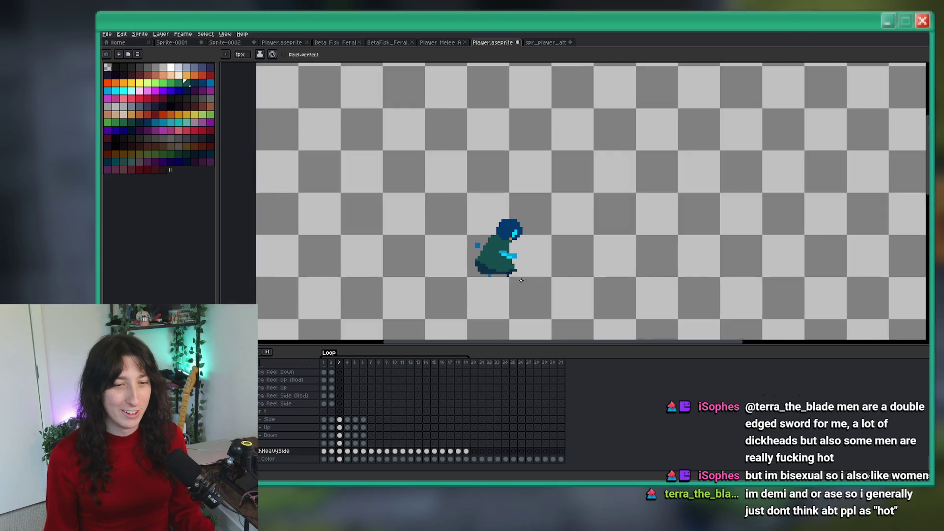
{"action": "scroll", "coordinate": [491, 236], "scroll_direction": "up", "scroll_amount": 3}
{"action": "key", "text": "b"}
{"action": "scroll", "coordinate": [486, 227], "scroll_direction": "down", "scroll_amount": 2}
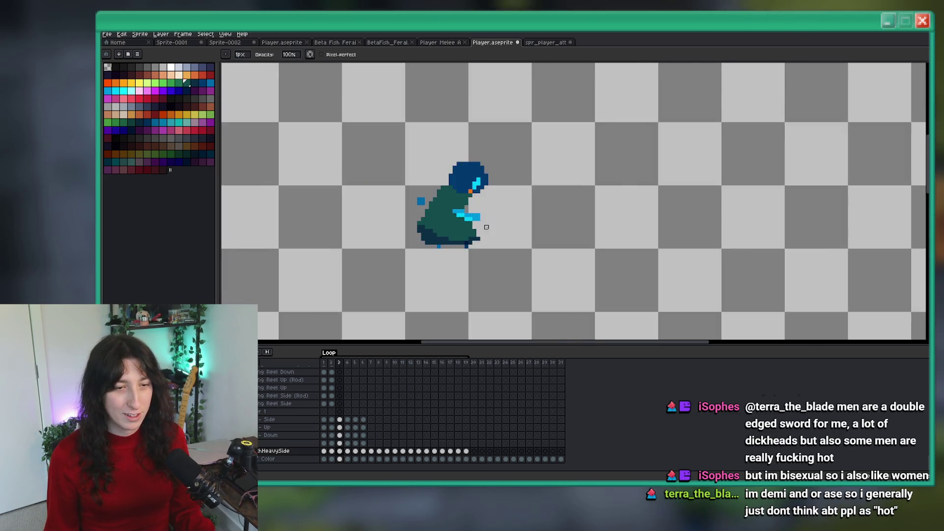
{"action": "scroll", "coordinate": [486, 227], "scroll_direction": "down", "scroll_amount": 2}
{"action": "key", "text": "Left"}
{"action": "key", "text": "Left"}
{"action": "key", "text": "Right"}
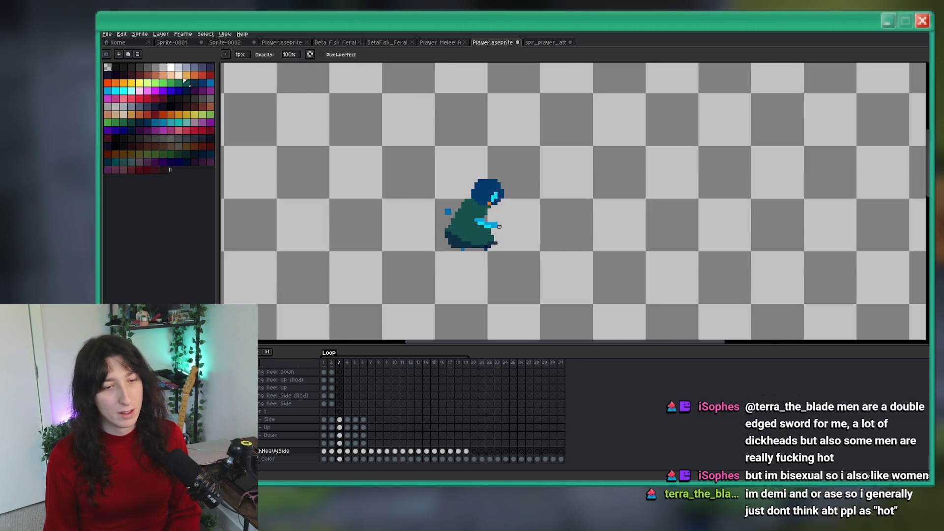
{"action": "scroll", "coordinate": [506, 229], "scroll_direction": "up", "scroll_amount": 2}
{"action": "key", "text": "m"}
{"action": "scroll", "coordinate": [499, 225], "scroll_direction": "up", "scroll_amount": 3}
Compare punch frames 1, 2 and 3, ending on frame 3 of PunchHeavySide.
{"action": "key", "text": "Left"}
{"action": "key", "text": "Left"}
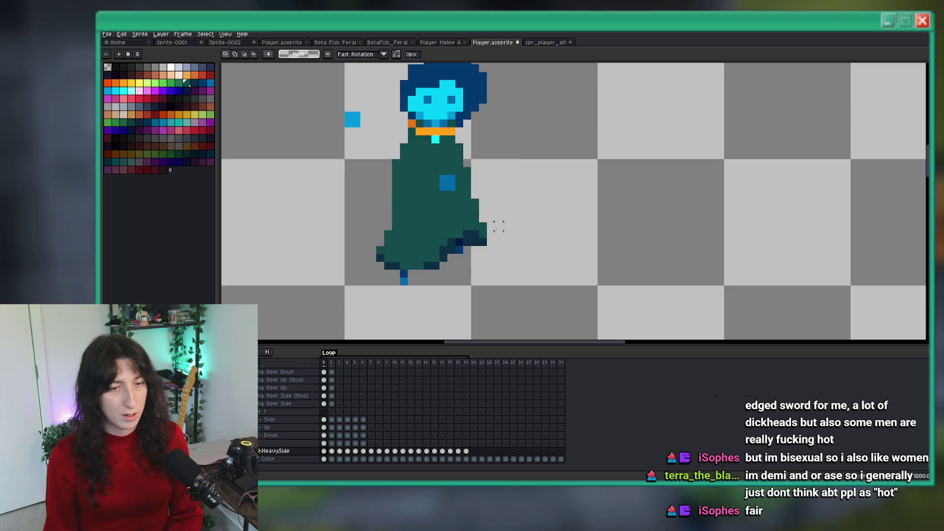
{"action": "key", "text": "Right"}
{"action": "key", "text": "Right"}
{"action": "scroll", "coordinate": [498, 248], "scroll_direction": "down", "scroll_amount": 3}
{"action": "scroll", "coordinate": [499, 248], "scroll_direction": "up", "scroll_amount": 4}
{"action": "scroll", "coordinate": [499, 248], "scroll_direction": "down", "scroll_amount": 1}
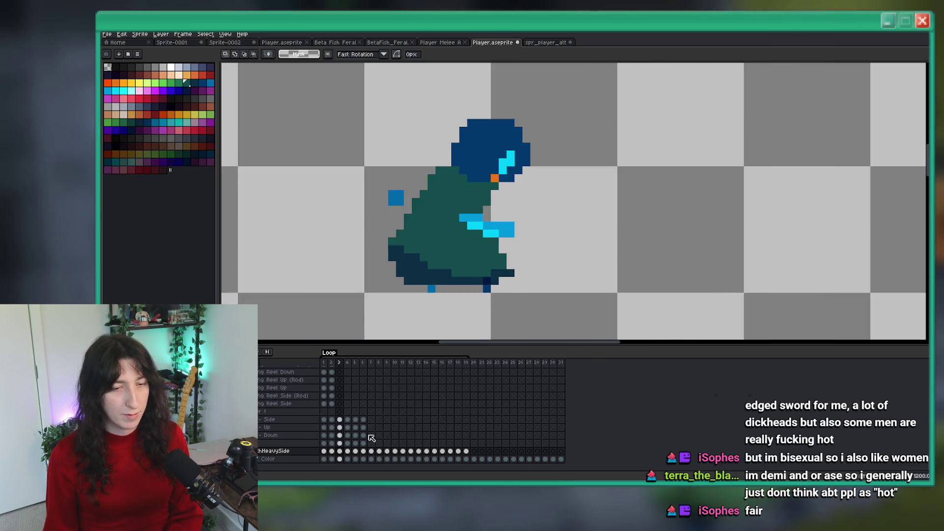
{"action": "left_click", "coordinate": [332, 451]}
{"action": "left_click", "coordinate": [340, 451]}
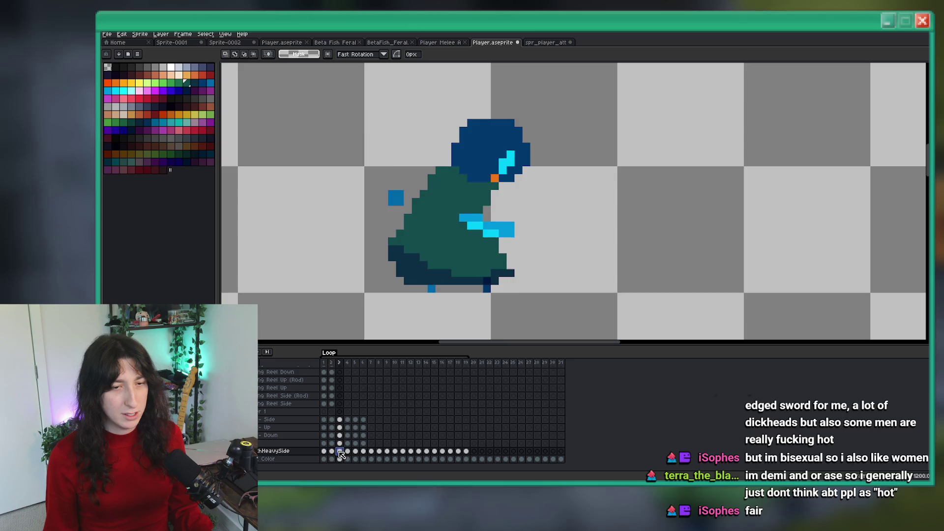
{"action": "left_click", "coordinate": [324, 452]}
{"action": "left_click", "coordinate": [331, 451]}
{"action": "left_click", "coordinate": [340, 451]}
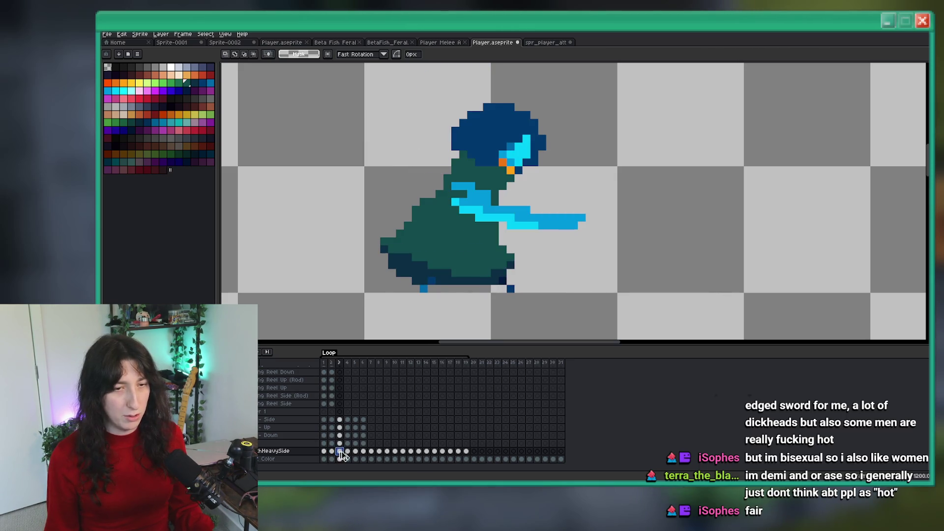
Shift the sword-tip pixels up and to the right, and erase the leftover sword-tip pixels.
{"action": "scroll", "coordinate": [407, 280], "scroll_direction": "down", "scroll_amount": 3}
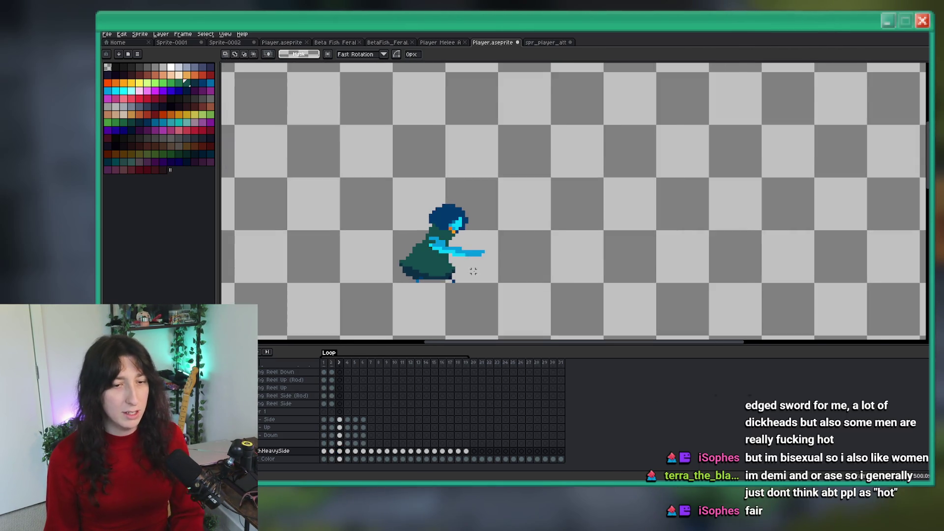
{"action": "scroll", "coordinate": [476, 293], "scroll_direction": "up", "scroll_amount": 2}
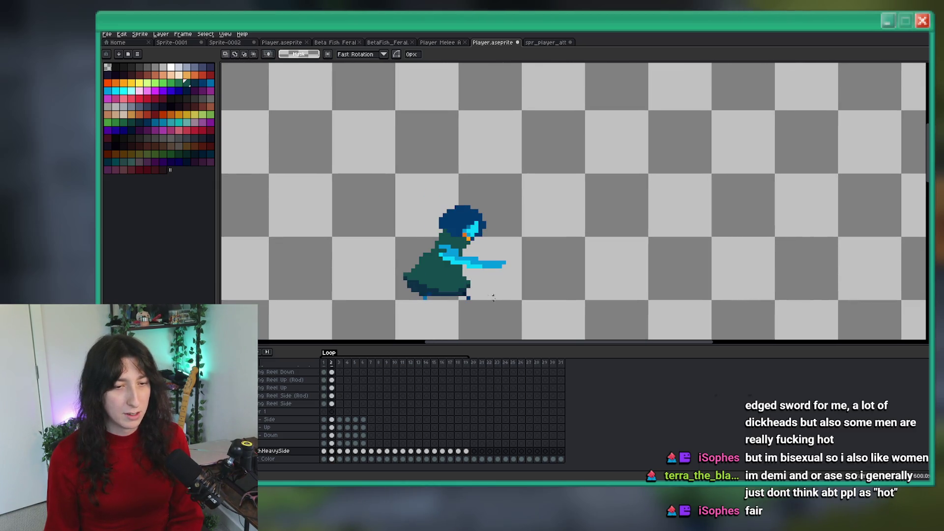
{"action": "scroll", "coordinate": [508, 274], "scroll_direction": "up", "scroll_amount": 1}
{"action": "left_click_drag", "start_coordinate": [489, 252], "coordinate": [552, 227]}
{"action": "key", "text": "b"}
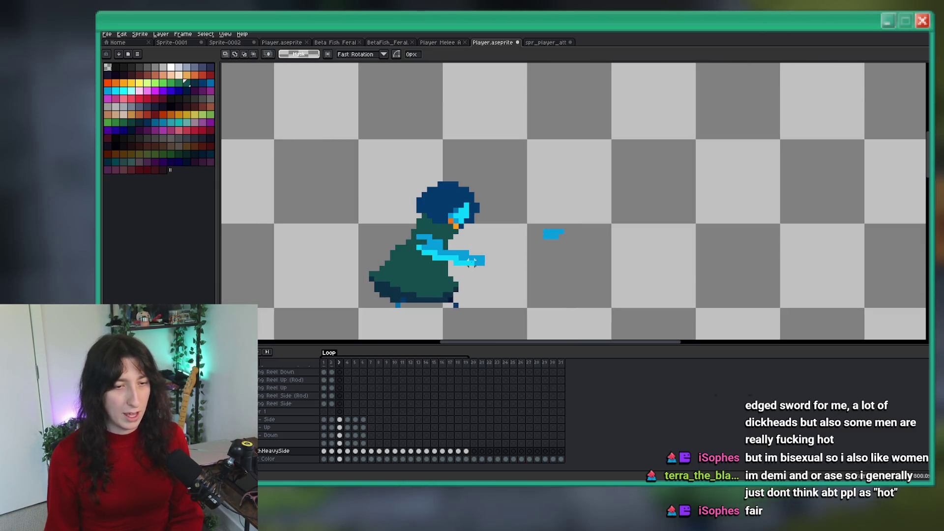
{"action": "scroll", "coordinate": [494, 263], "scroll_direction": "up", "scroll_amount": 2}
{"action": "left_click_drag", "start_coordinate": [480, 250], "coordinate": [396, 222]}
Paint over the blue arm pixels in teal with a one-pixel pencil.
{"action": "key", "text": "minus"}
{"action": "key", "text": "minus"}
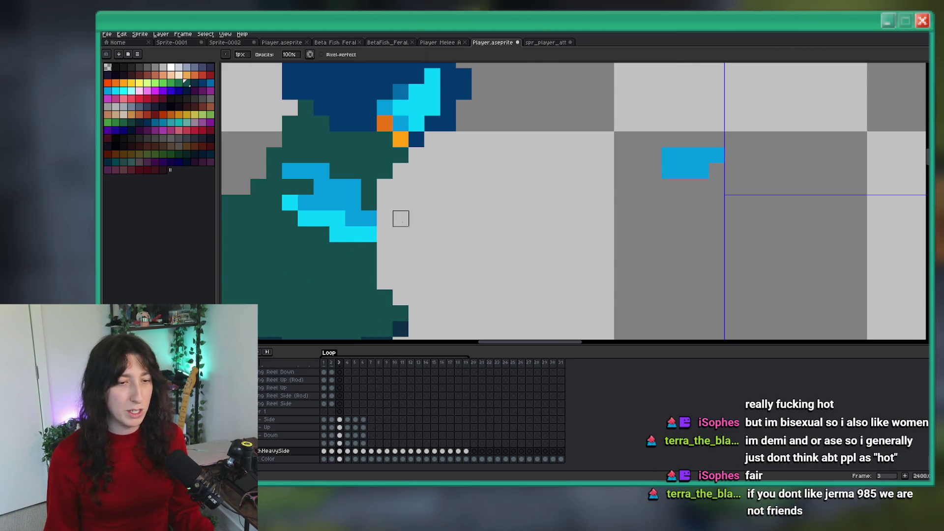
{"action": "scroll", "coordinate": [400, 217], "scroll_direction": "left", "scroll_amount": 2}
{"action": "key", "text": "b"}
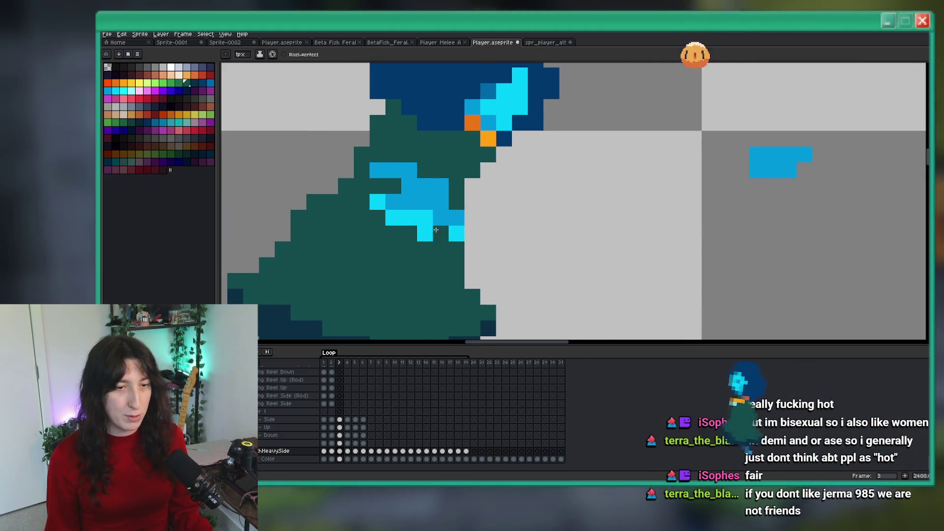
{"action": "left_click_drag", "start_coordinate": [450, 200], "coordinate": [421, 159]}
Select the character's head and lower it by about 2 pixels.
{"action": "key", "text": "m"}
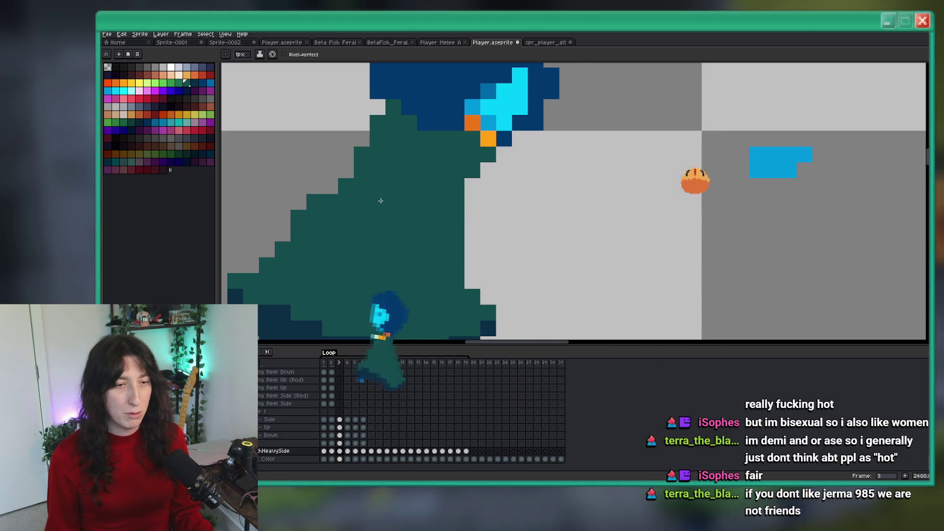
{"action": "scroll", "coordinate": [457, 214], "scroll_direction": "down", "scroll_amount": 4}
{"action": "scroll", "coordinate": [456, 215], "scroll_direction": "up", "scroll_amount": 2}
{"action": "left_click_drag", "start_coordinate": [546, 140], "coordinate": [406, 228]}
{"action": "left_click_drag", "start_coordinate": [479, 194], "coordinate": [479, 204]}
{"action": "key", "text": "i"}
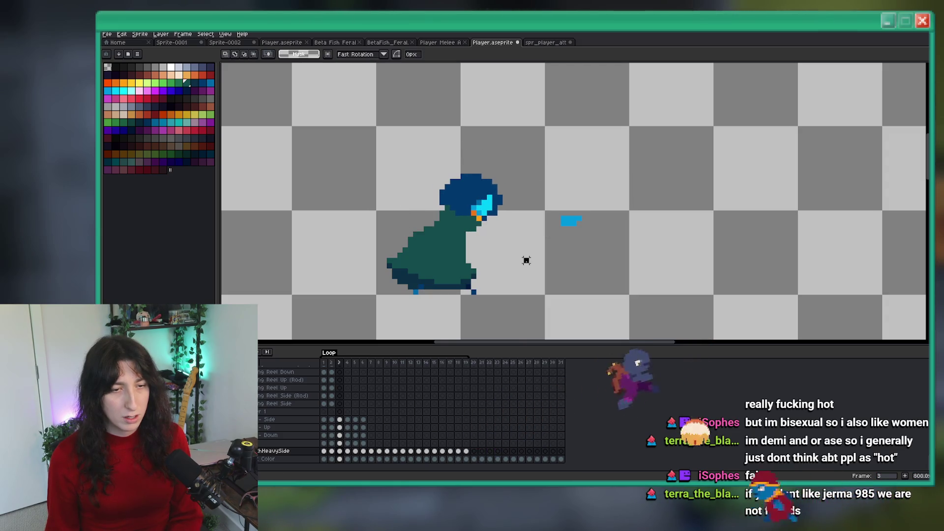
Add teal pixels along the left edge of the character's body.
{"action": "scroll", "coordinate": [521, 246], "scroll_direction": "up", "scroll_amount": 1}
{"action": "key", "text": "b"}
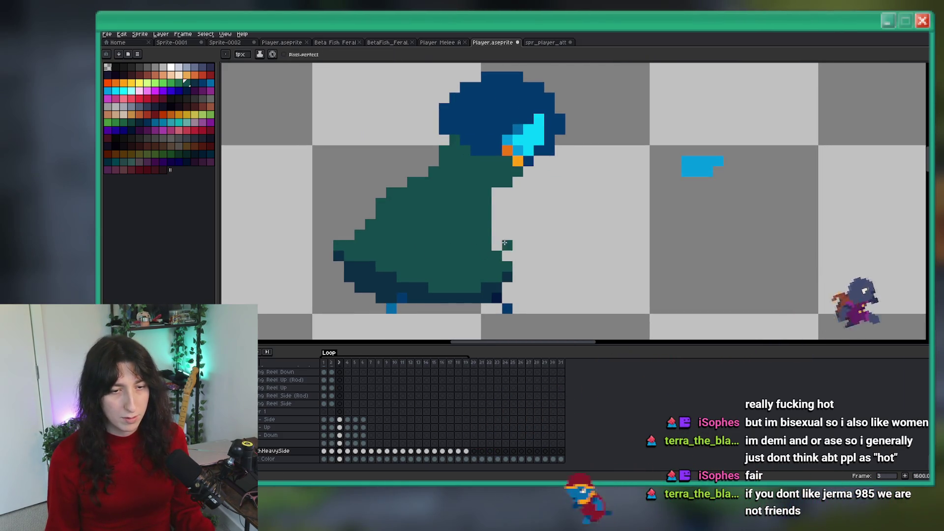
{"action": "scroll", "coordinate": [452, 246], "scroll_direction": "left", "scroll_amount": 3}
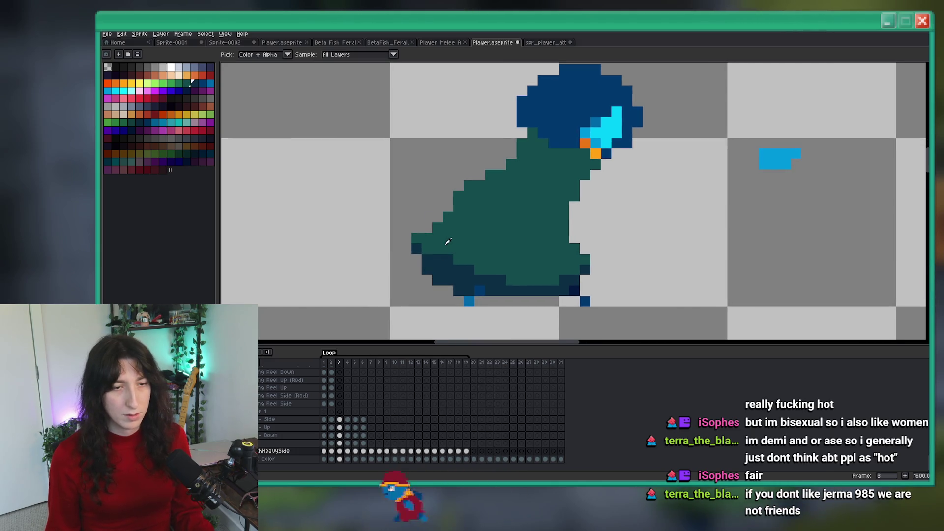
{"action": "left_click_drag", "start_coordinate": [426, 246], "coordinate": [426, 227]}
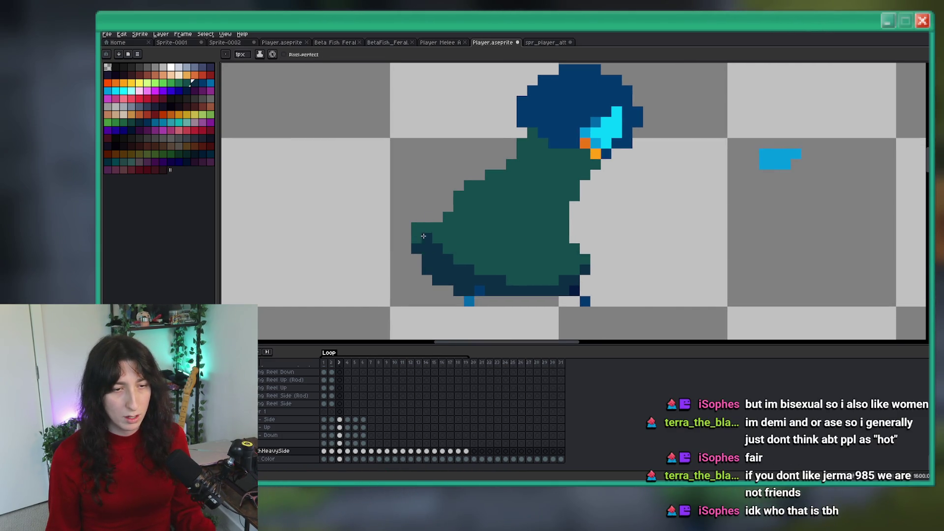
{"action": "key", "text": "e"}
{"action": "scroll", "coordinate": [449, 205], "scroll_direction": "down", "scroll_amount": 3}
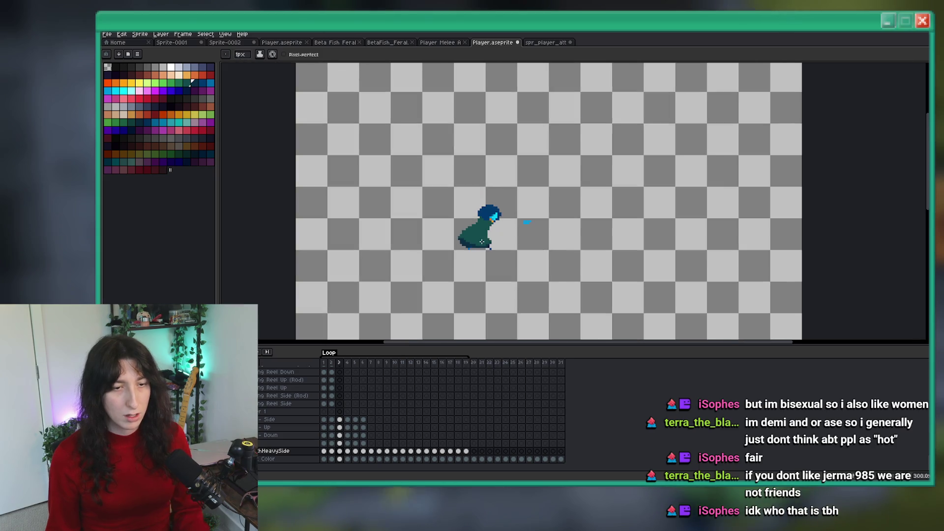
{"action": "scroll", "coordinate": [458, 241], "scroll_direction": "up", "scroll_amount": 1}
Zoom in and out to review the frame 3 edits, ending with the pencil active.
{"action": "key", "text": "b"}
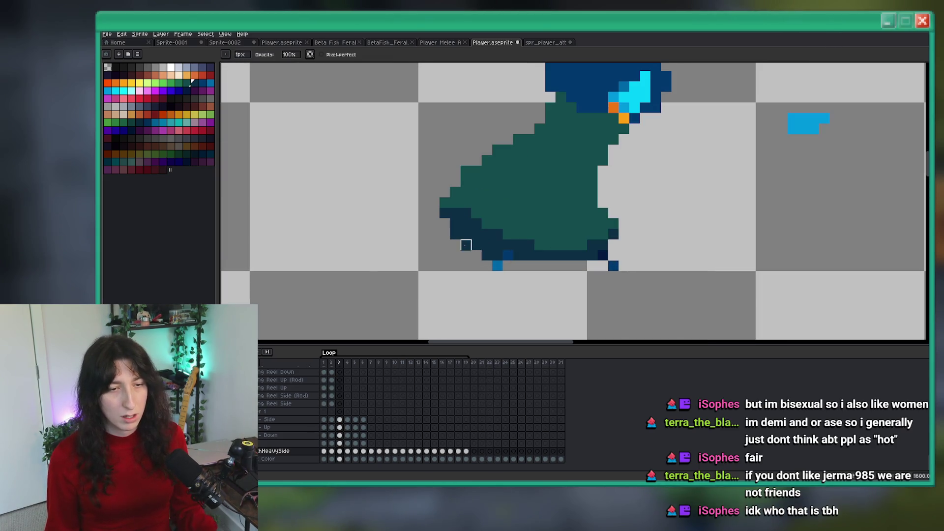
{"action": "scroll", "coordinate": [466, 244], "scroll_direction": "down", "scroll_amount": 3}
{"action": "scroll", "coordinate": [469, 252], "scroll_direction": "up", "scroll_amount": 7}
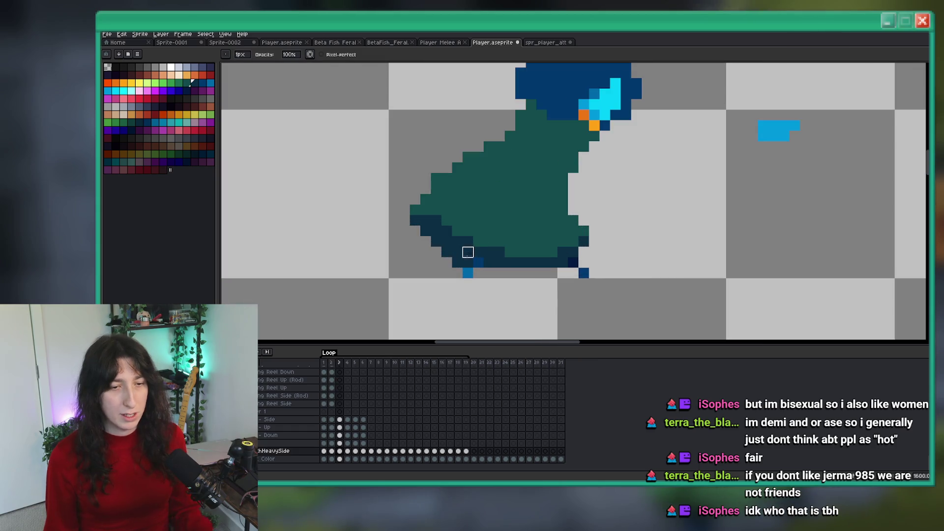
{"action": "scroll", "coordinate": [446, 252], "scroll_direction": "down", "scroll_amount": 4}
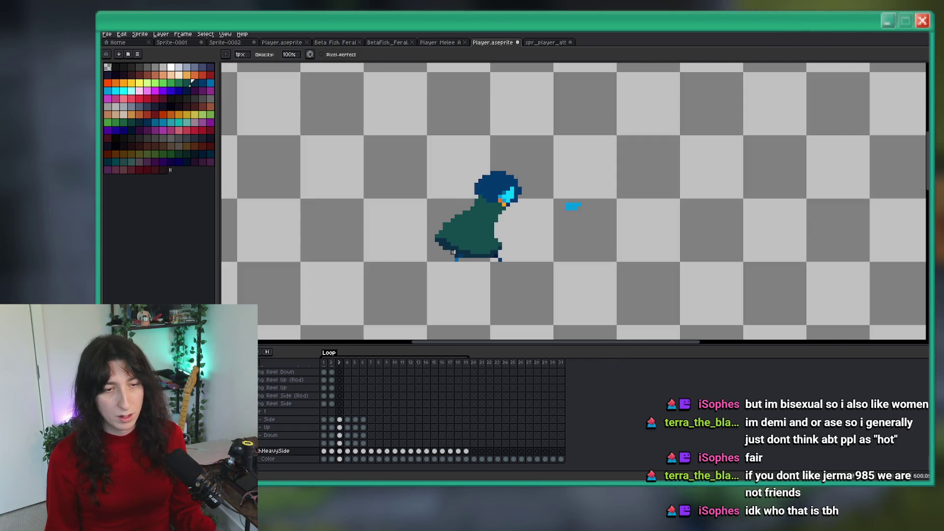
{"action": "scroll", "coordinate": [454, 244], "scroll_direction": "up", "scroll_amount": 4}
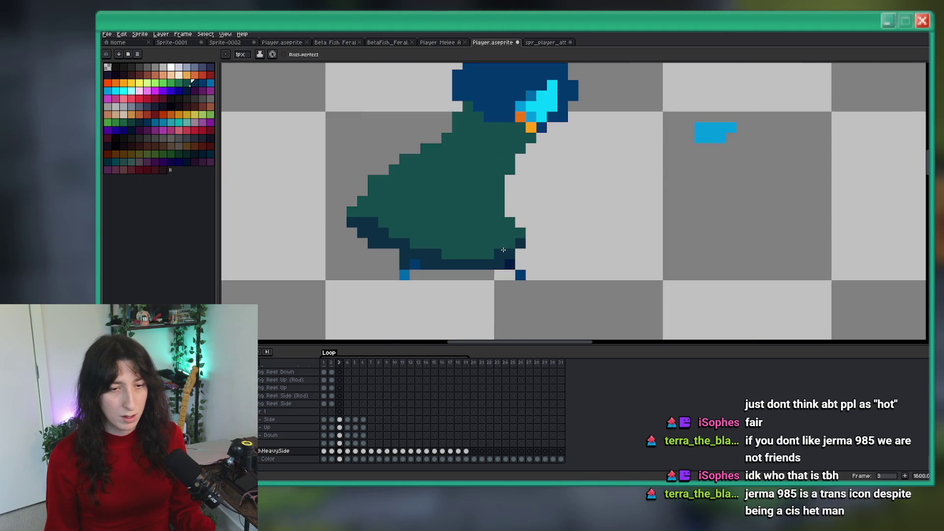
{"action": "scroll", "coordinate": [510, 215], "scroll_direction": "down", "scroll_amount": 6}
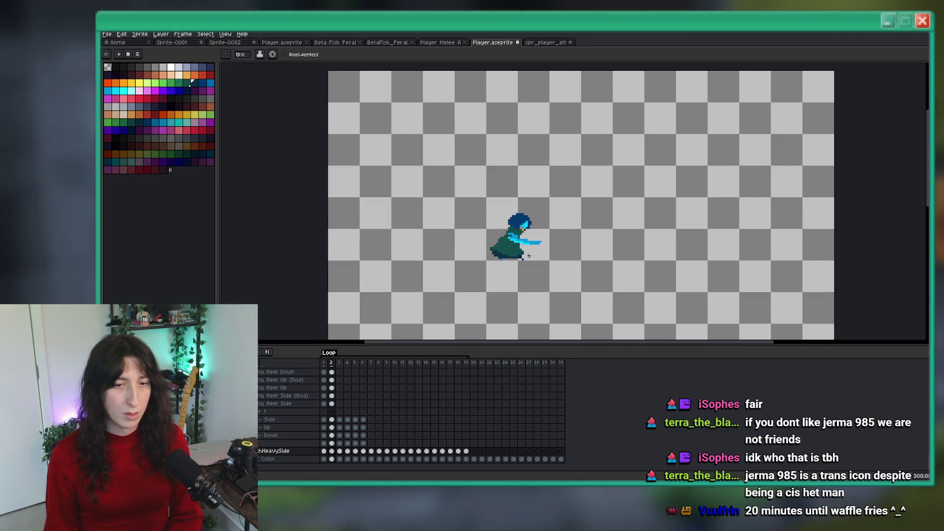
{"action": "scroll", "coordinate": [529, 256], "scroll_direction": "up", "scroll_amount": 6}
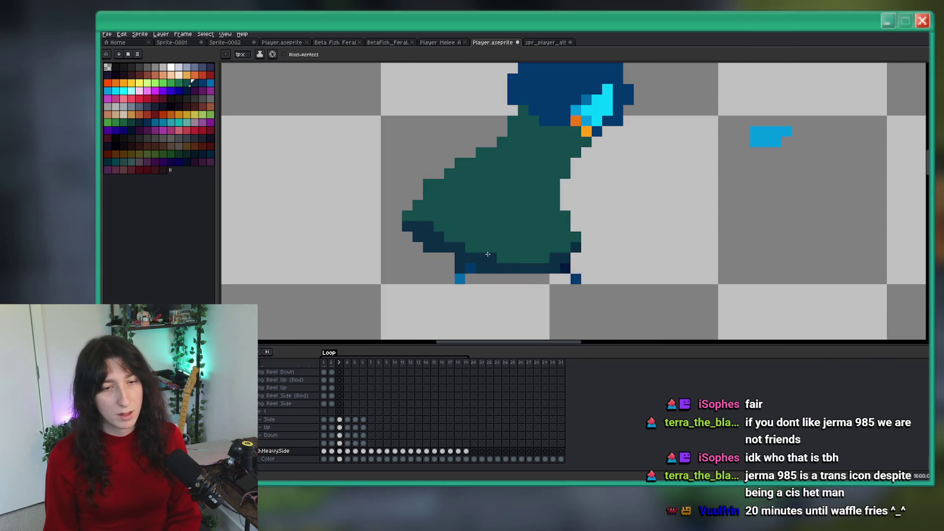
{"action": "scroll", "coordinate": [496, 257], "scroll_direction": "down", "scroll_amount": 6}
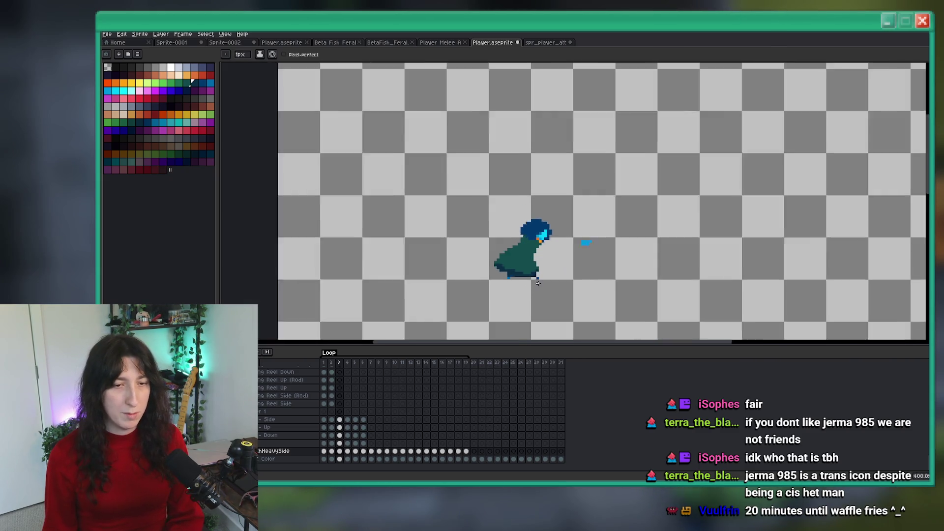
{"action": "key", "text": "m"}
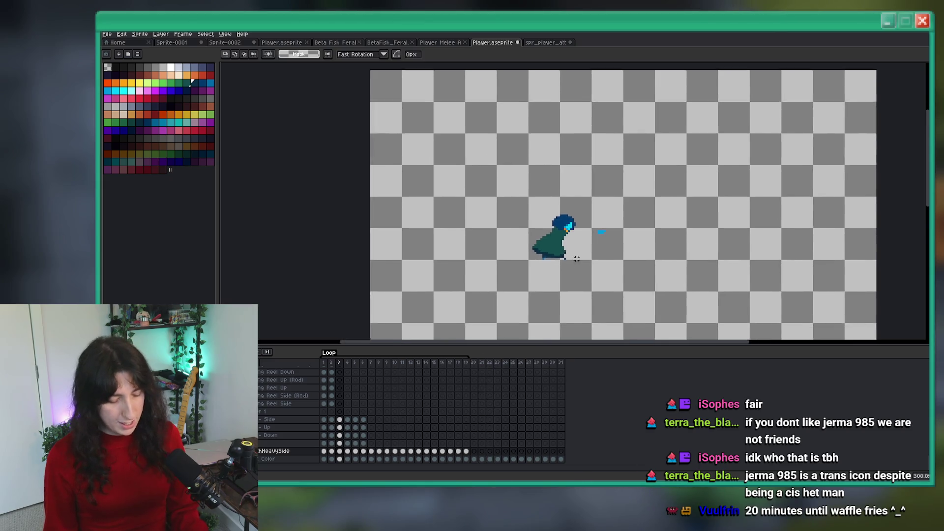
{"action": "scroll", "coordinate": [559, 273], "scroll_direction": "up", "scroll_amount": 6}
{"action": "key", "text": "b"}
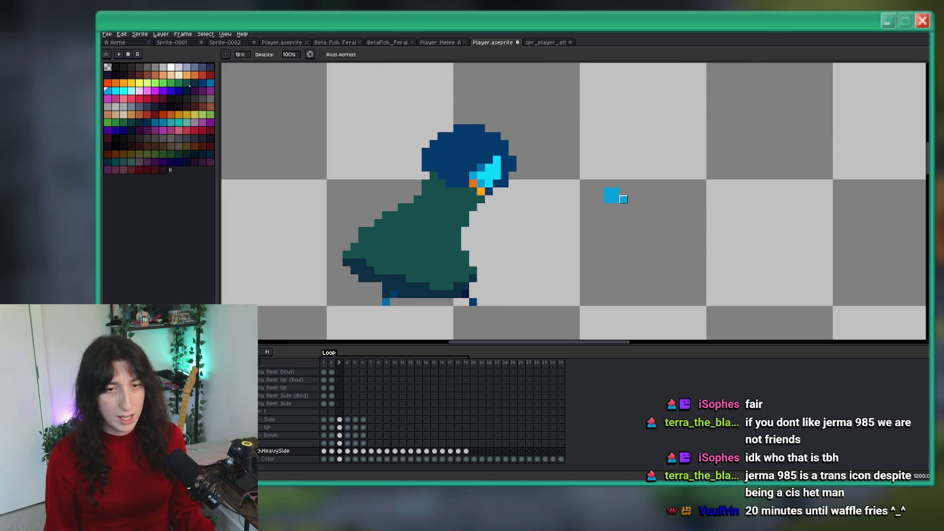
{"action": "scroll", "coordinate": [591, 191], "scroll_direction": "down", "scroll_amount": 3}
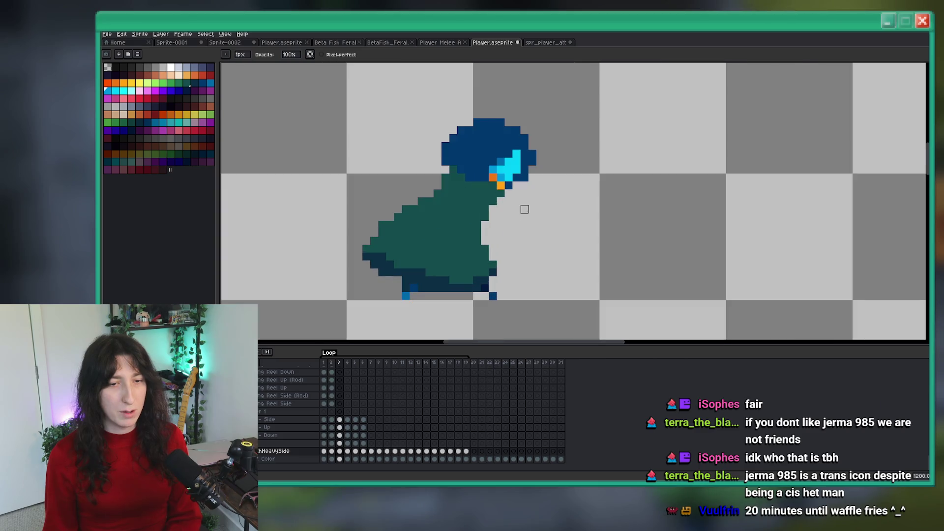
{"action": "scroll", "coordinate": [537, 207], "scroll_direction": "up", "scroll_amount": 5}
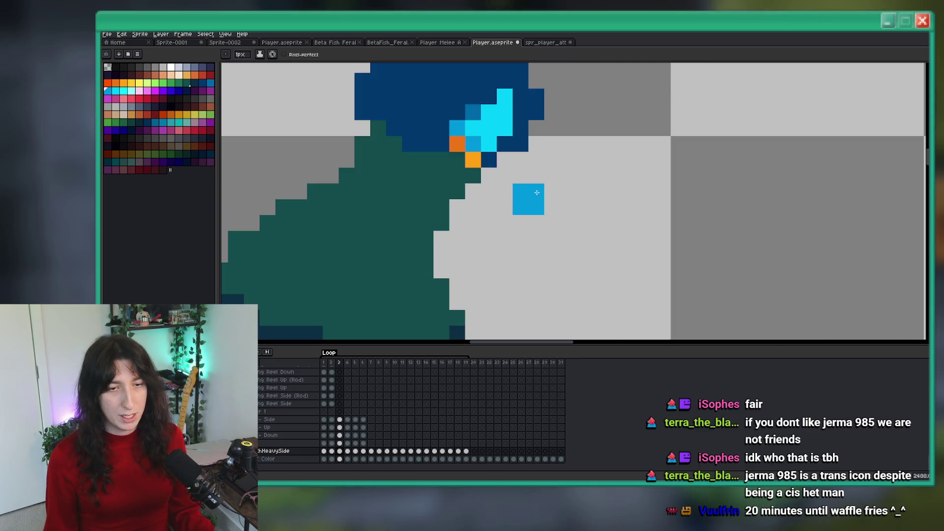
{"action": "scroll", "coordinate": [536, 192], "scroll_direction": "down", "scroll_amount": 3}
{"action": "scroll", "coordinate": [509, 188], "scroll_direction": "up", "scroll_amount": 3}
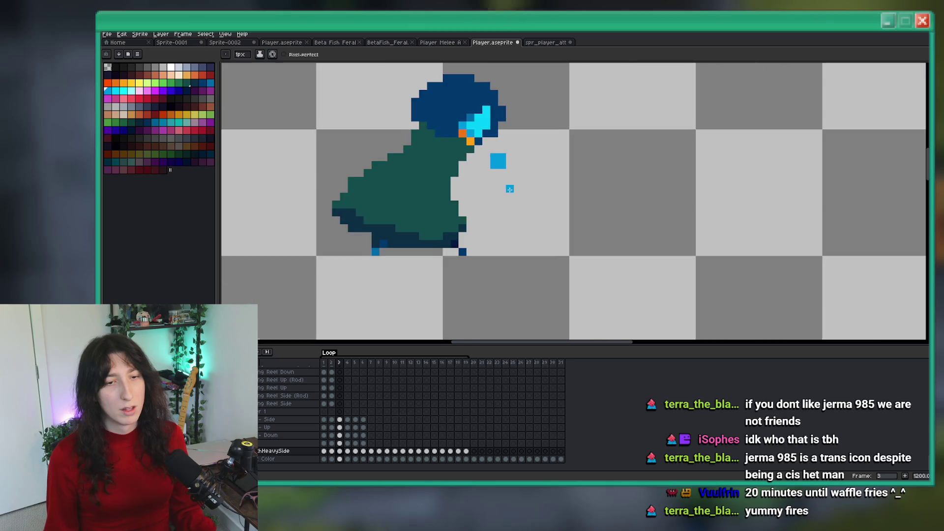
Undo the stray light-blue arm stroke.
{"action": "scroll", "coordinate": [521, 186], "scroll_direction": "down", "scroll_amount": 1}
{"action": "scroll", "coordinate": [540, 183], "scroll_direction": "up", "scroll_amount": 1}
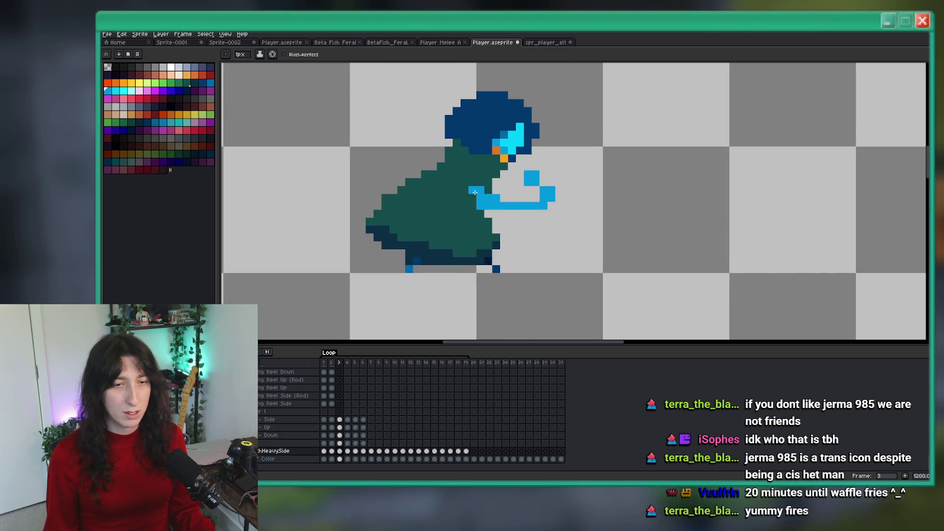
{"action": "scroll", "coordinate": [475, 193], "scroll_direction": "down", "scroll_amount": 3}
{"action": "scroll", "coordinate": [511, 211], "scroll_direction": "up", "scroll_amount": 4}
{"action": "key", "text": "v"}
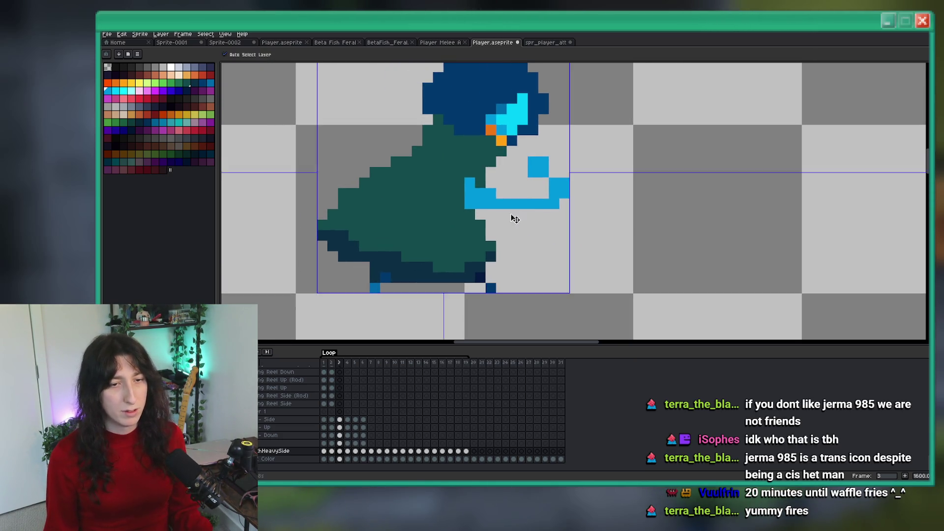
{"action": "key", "text": "ctrl+z"}
{"action": "key", "text": "ctrl+z"}
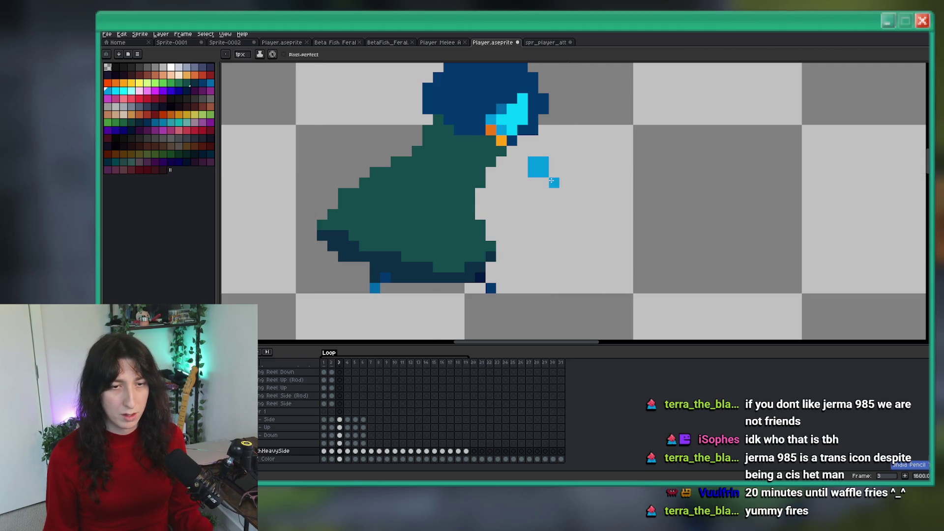
Shade the fist's lower edge with the cyan palette colour, then compare against frame 2.
{"action": "scroll", "coordinate": [481, 169], "scroll_direction": "down", "scroll_amount": 4}
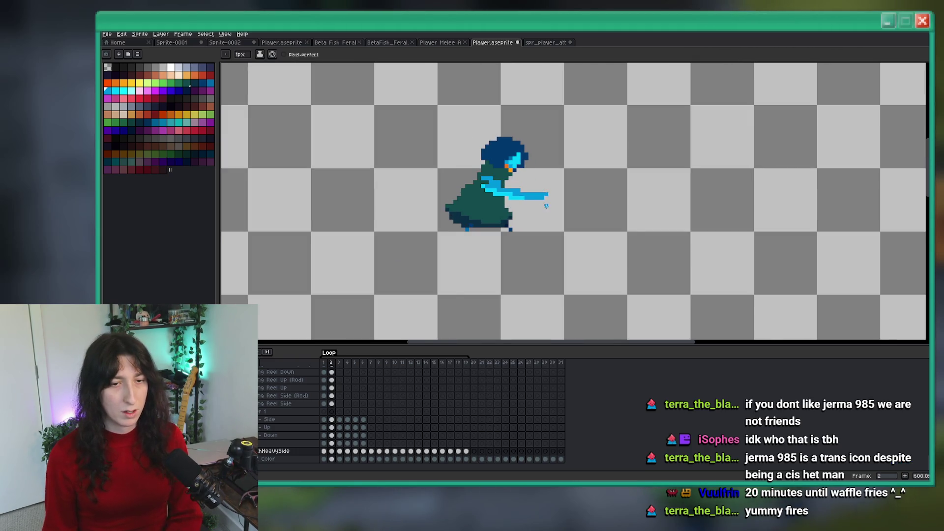
{"action": "scroll", "coordinate": [538, 201], "scroll_direction": "up", "scroll_amount": 2}
{"action": "scroll", "coordinate": [538, 201], "scroll_direction": "up", "scroll_amount": 3}
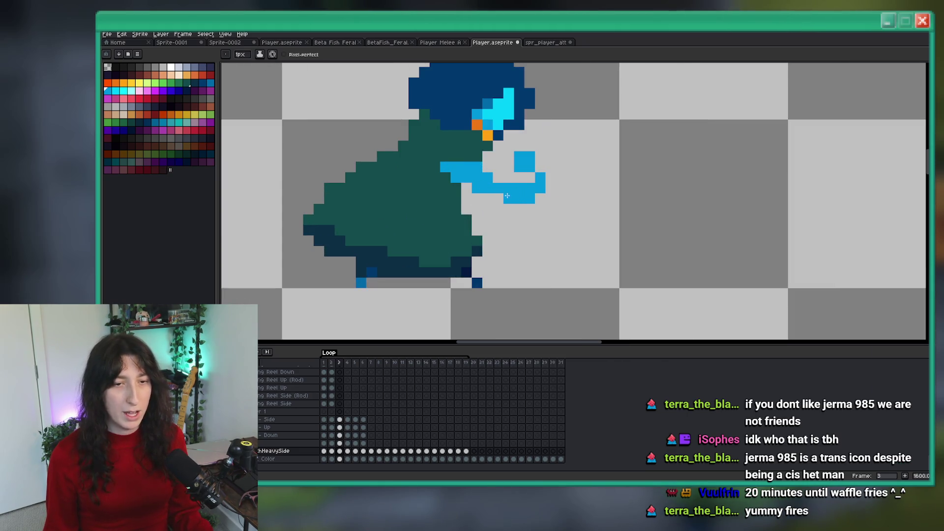
{"action": "left_click", "coordinate": [115, 90]}
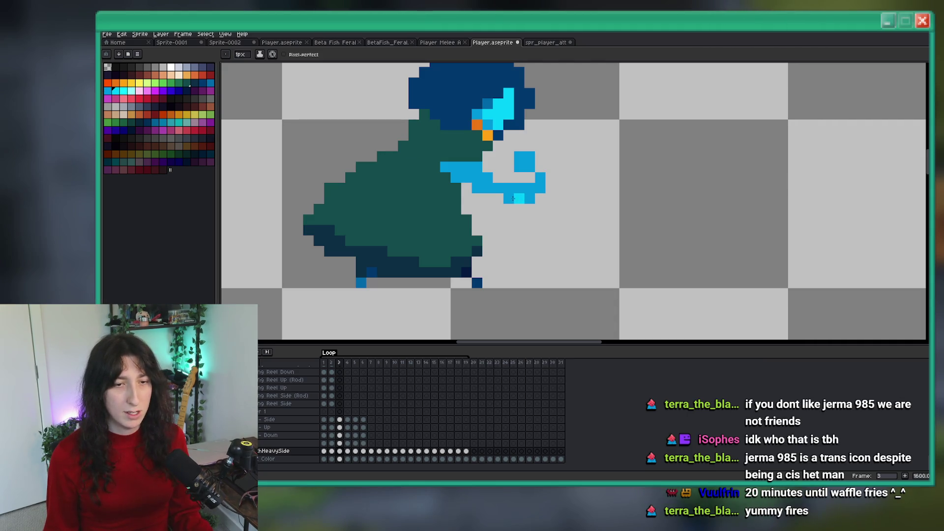
{"action": "left_click_drag", "start_coordinate": [497, 198], "coordinate": [483, 187]}
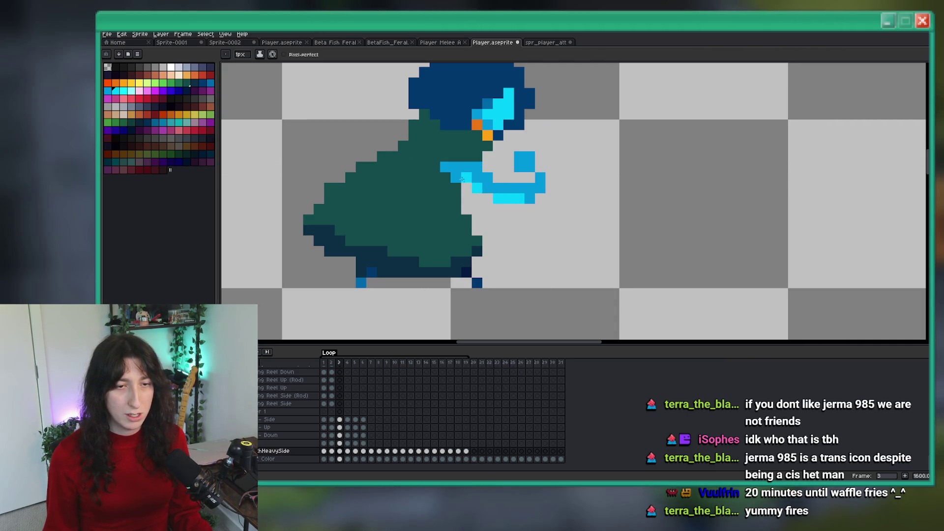
{"action": "scroll", "coordinate": [521, 218], "scroll_direction": "down", "scroll_amount": 6}
{"action": "key", "text": "comma"}
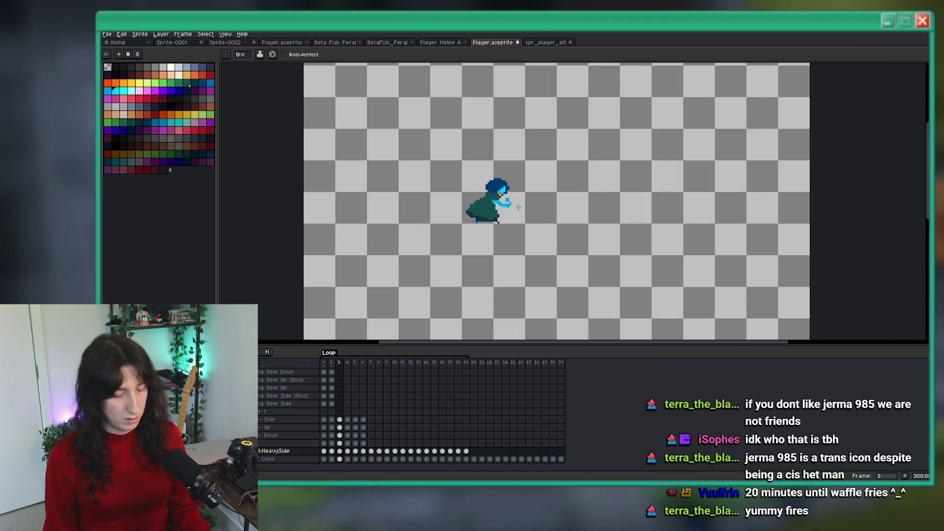
{"action": "scroll", "coordinate": [518, 207], "scroll_direction": "up", "scroll_amount": 6}
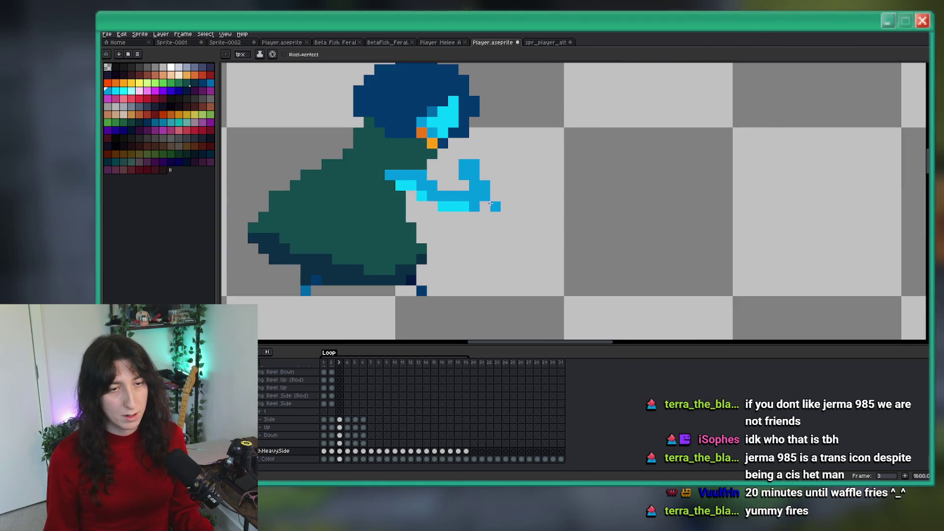
{"action": "scroll", "coordinate": [485, 175], "scroll_direction": "down", "scroll_amount": 6}
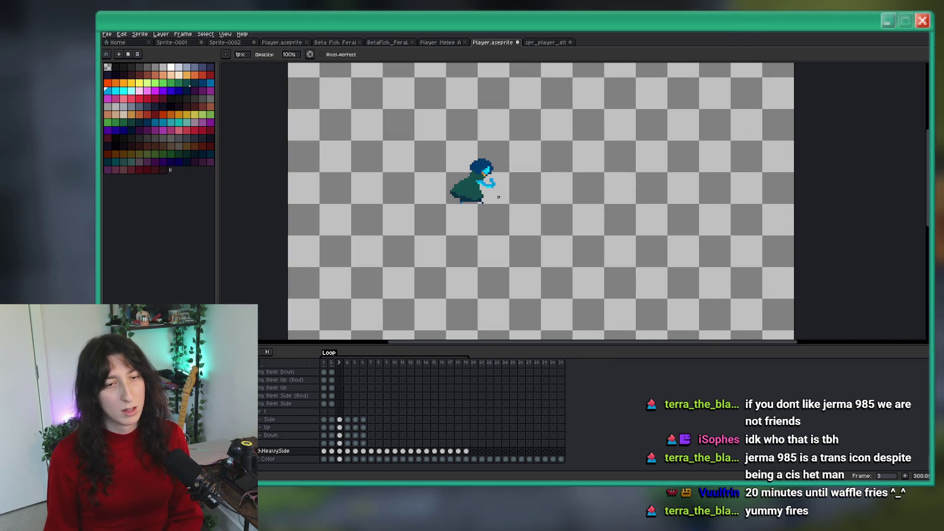
Recolour the stray fist pixels dark blue and paint the fist's lower row light cyan.
{"action": "scroll", "coordinate": [499, 197], "scroll_direction": "up", "scroll_amount": 9}
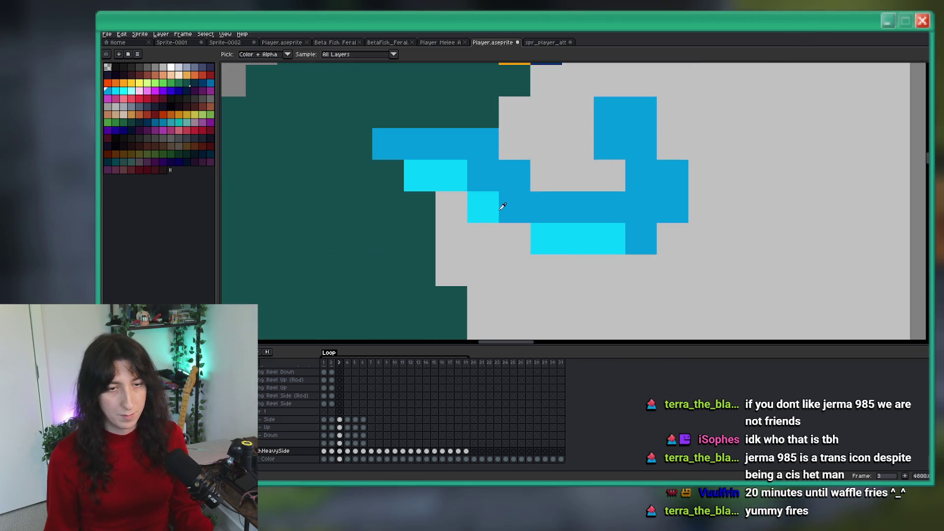
{"action": "mouse_move", "coordinate": [519, 203]}
{"action": "left_mouse_down"}
{"action": "mouse_move", "coordinate": [510, 228]}
{"action": "mouse_move", "coordinate": [453, 186]}
{"action": "mouse_move", "coordinate": [450, 207]}
{"action": "left_mouse_up"}
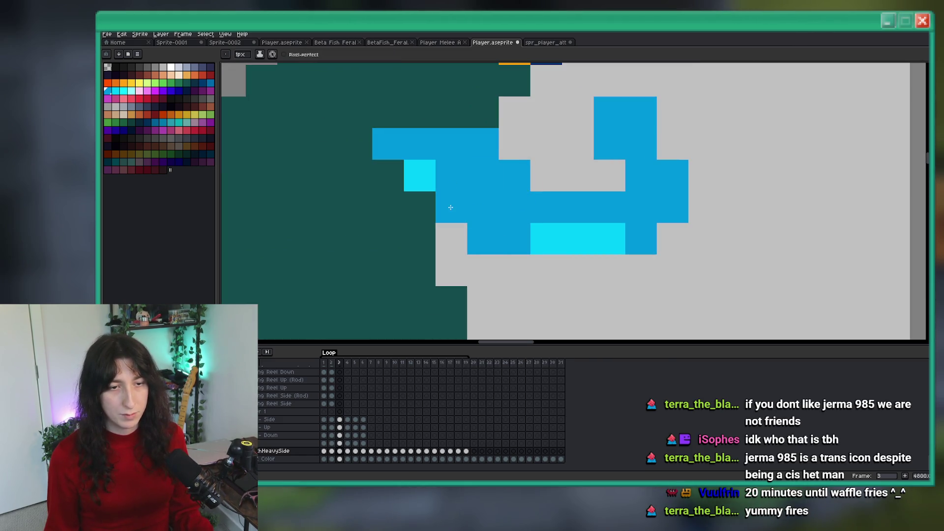
{"action": "left_click", "coordinate": [538, 241]}
{"action": "key", "text": "ctrl+z"}
{"action": "left_click_drag", "start_coordinate": [537, 243], "coordinate": [474, 240]}
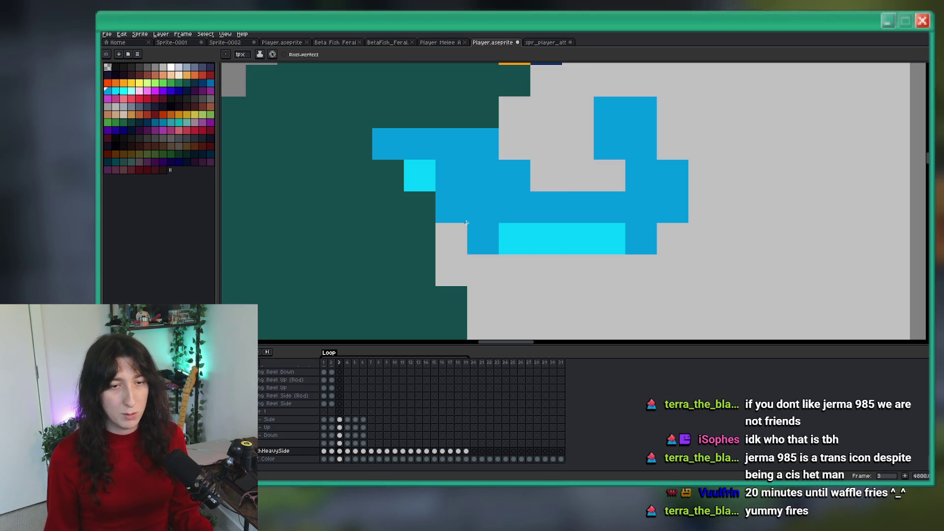
Zoom around the reshaded fist, sampling its colours with the eyedropper, then return to the pencil.
{"action": "scroll", "coordinate": [500, 247], "scroll_direction": "down", "scroll_amount": 5}
{"action": "scroll", "coordinate": [499, 250], "scroll_direction": "up", "scroll_amount": 2}
{"action": "scroll", "coordinate": [499, 250], "scroll_direction": "down", "scroll_amount": 5}
{"action": "scroll", "coordinate": [502, 251], "scroll_direction": "up", "scroll_amount": 2}
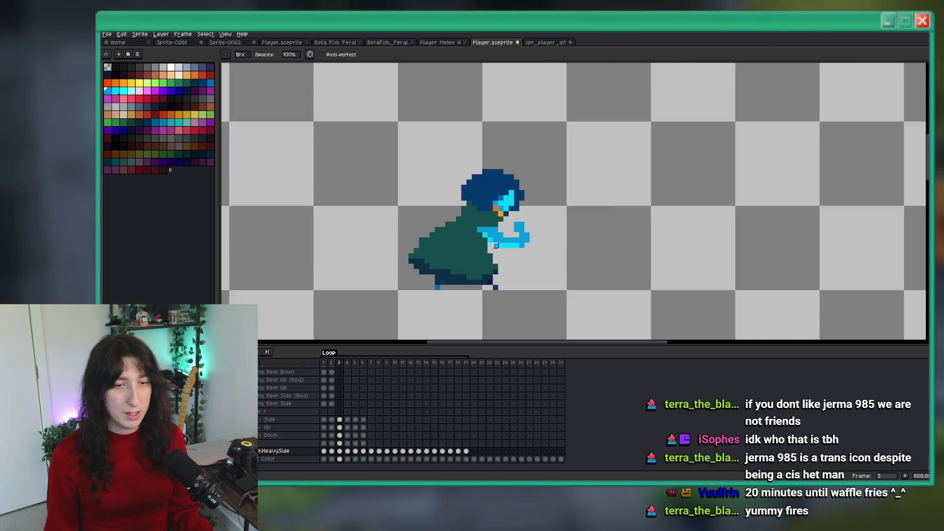
{"action": "scroll", "coordinate": [506, 256], "scroll_direction": "down", "scroll_amount": 3}
{"action": "scroll", "coordinate": [506, 256], "scroll_direction": "up", "scroll_amount": 3}
{"action": "scroll", "coordinate": [496, 236], "scroll_direction": "down", "scroll_amount": 2}
{"action": "scroll", "coordinate": [492, 221], "scroll_direction": "up", "scroll_amount": 2}
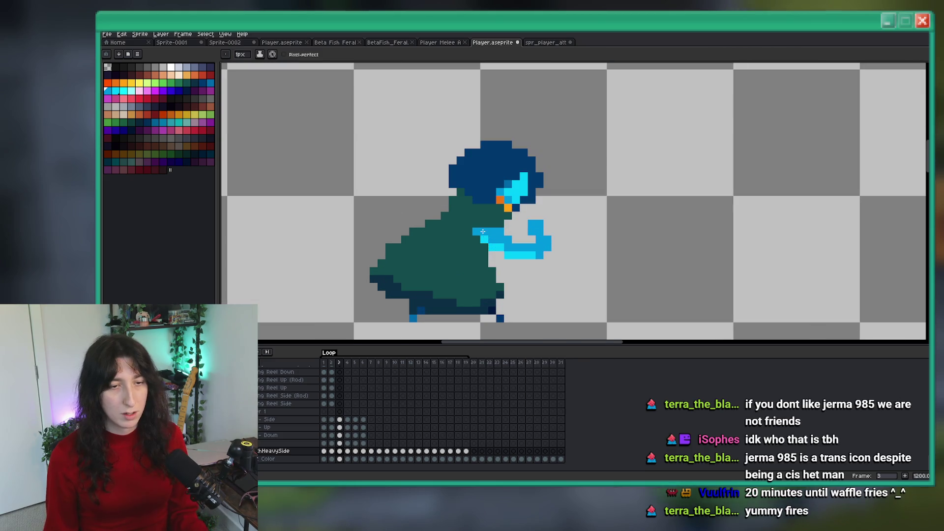
{"action": "key", "text": "i"}
{"action": "scroll", "coordinate": [491, 246], "scroll_direction": "down", "scroll_amount": 5}
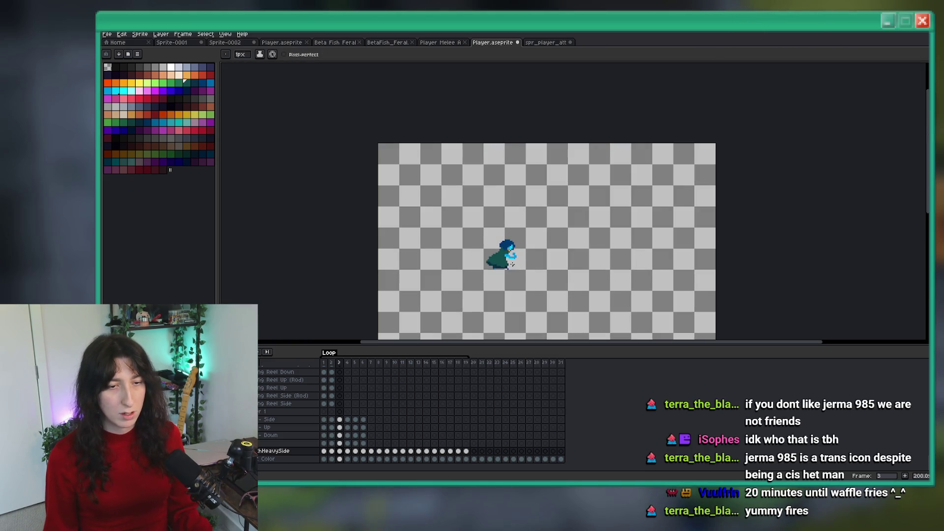
{"action": "scroll", "coordinate": [509, 261], "scroll_direction": "up", "scroll_amount": 6}
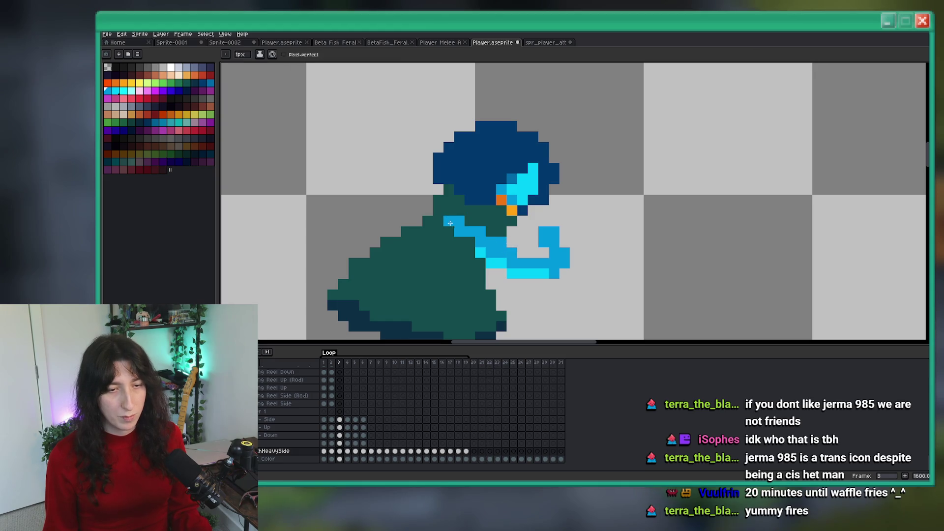
{"action": "scroll", "coordinate": [491, 241], "scroll_direction": "down", "scroll_amount": 6}
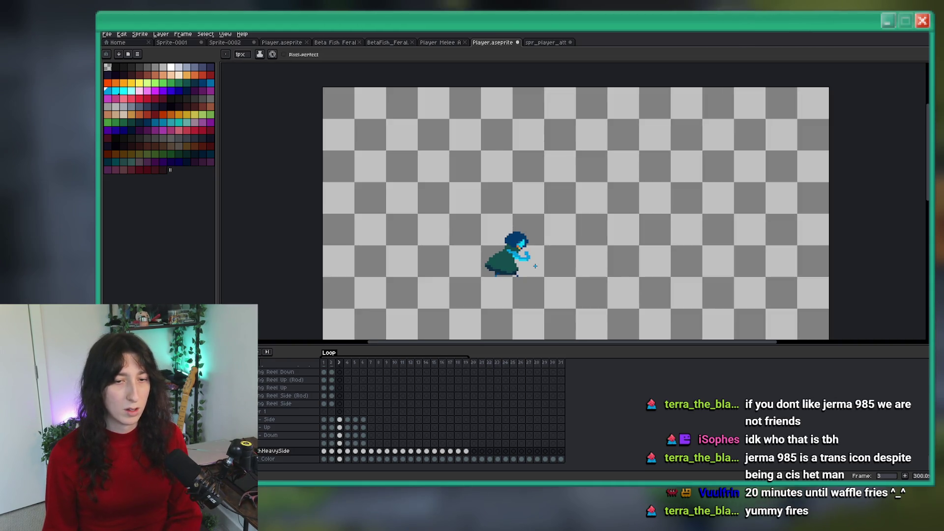
{"action": "scroll", "coordinate": [502, 246], "scroll_direction": "up", "scroll_amount": 7}
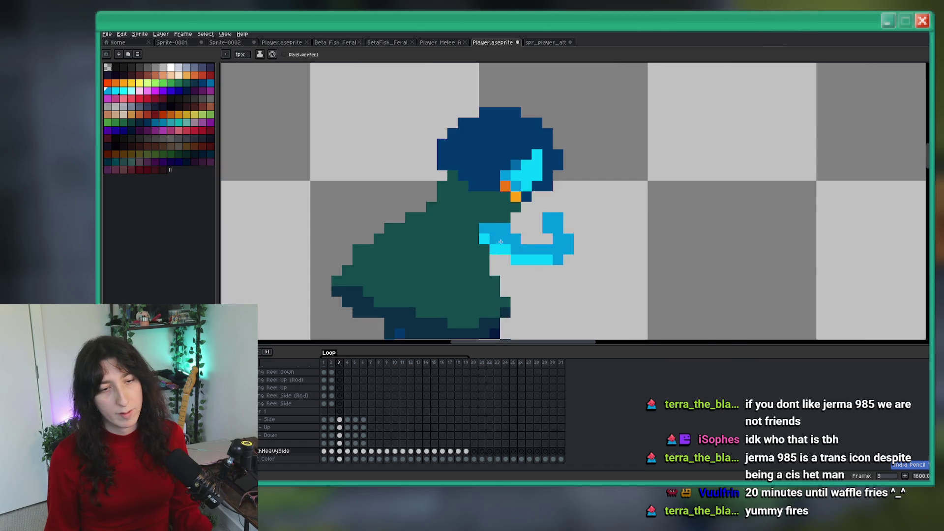
{"action": "scroll", "coordinate": [561, 257], "scroll_direction": "down", "scroll_amount": 2}
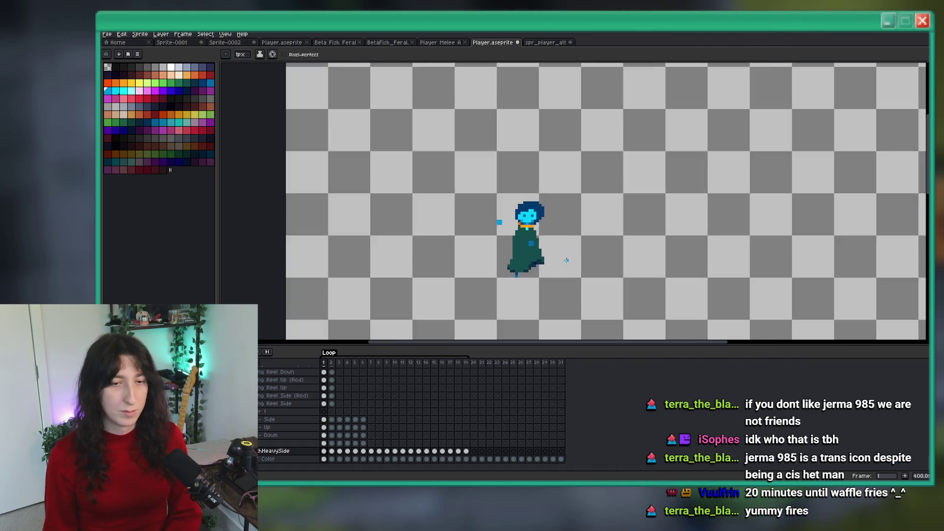
{"action": "key", "text": "i"}
{"action": "scroll", "coordinate": [536, 218], "scroll_direction": "up", "scroll_amount": 3}
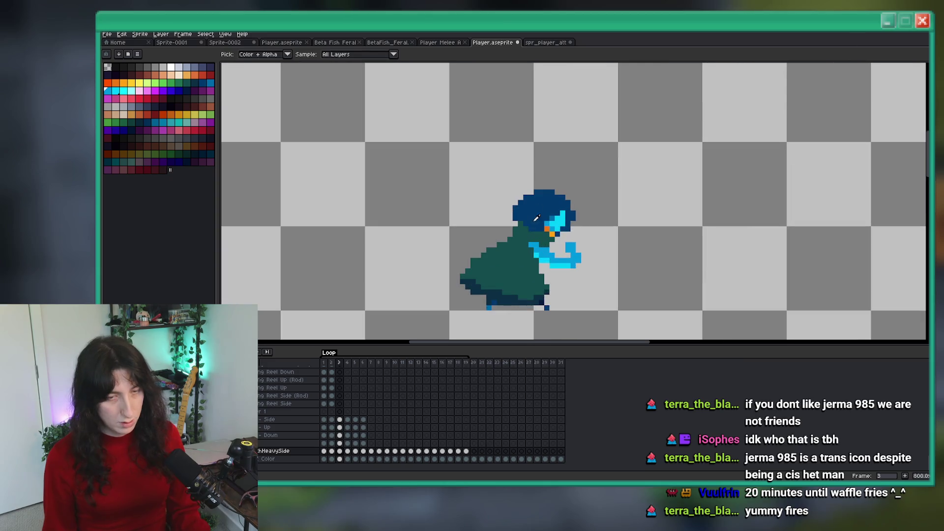
{"action": "key", "text": "b"}
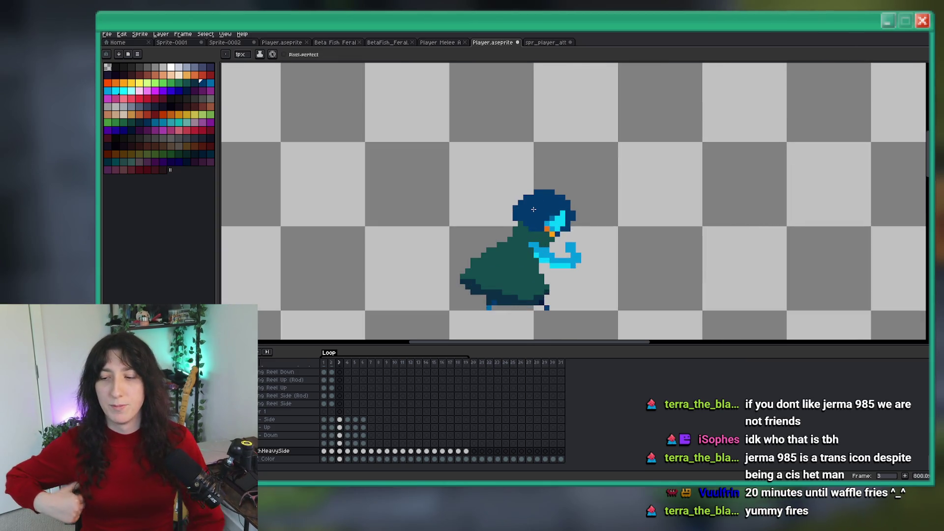
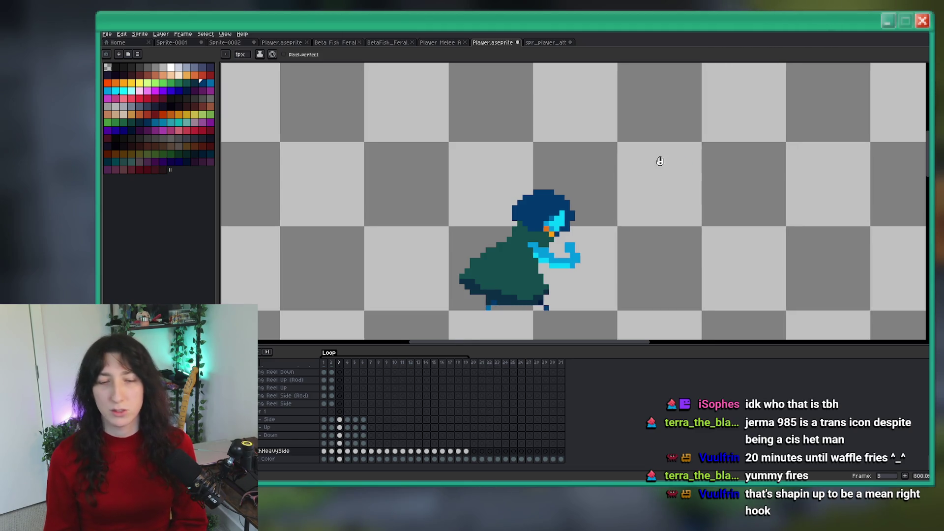
Sample the dark blue of the cloak hem in frame 3 for pencil drawing.
{"action": "scroll", "coordinate": [657, 160], "scroll_direction": "down", "scroll_amount": 2}
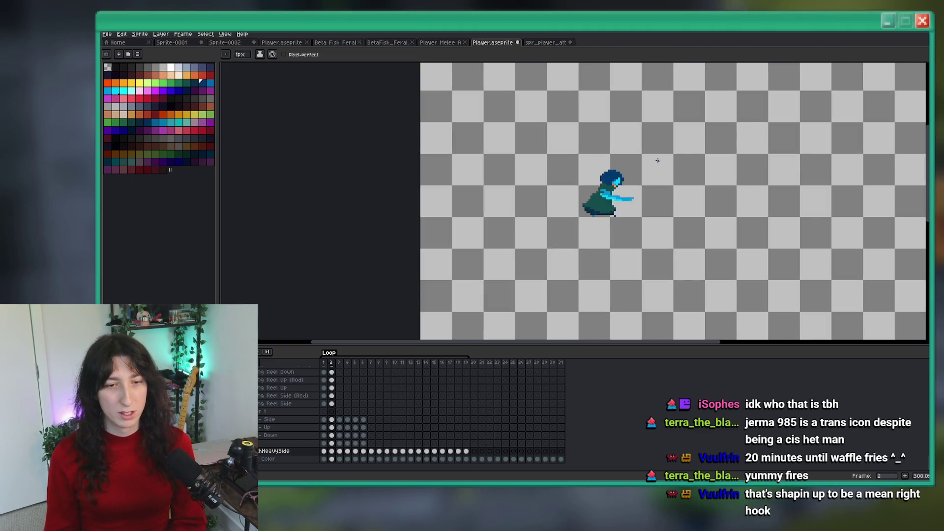
{"action": "key", "text": "m"}
{"action": "scroll", "coordinate": [627, 204], "scroll_direction": "up", "scroll_amount": 9}
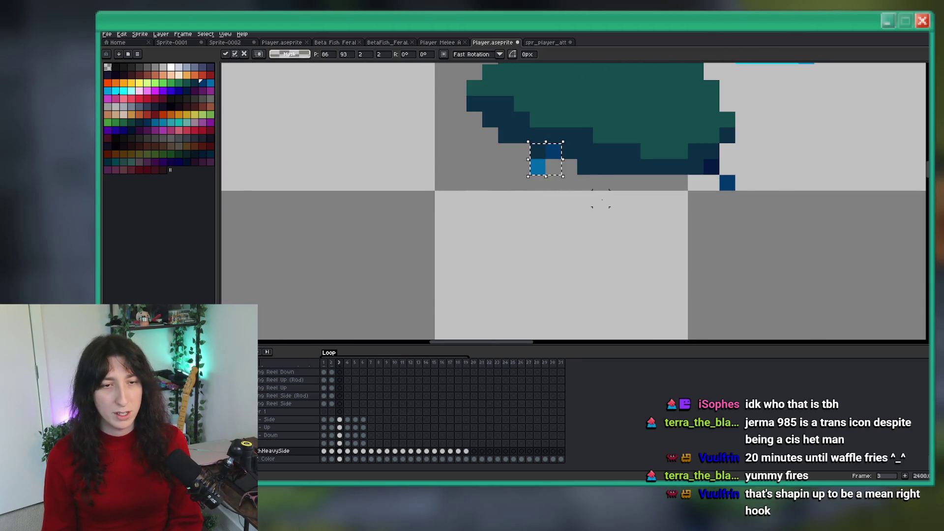
{"action": "key", "text": "b"}
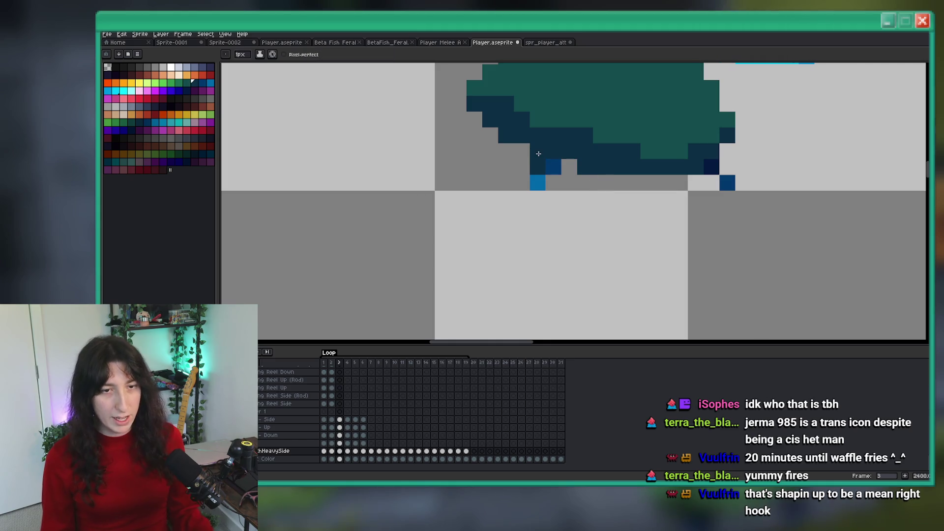
{"action": "key", "text": "i"}
{"action": "left_click", "coordinate": [558, 167]}
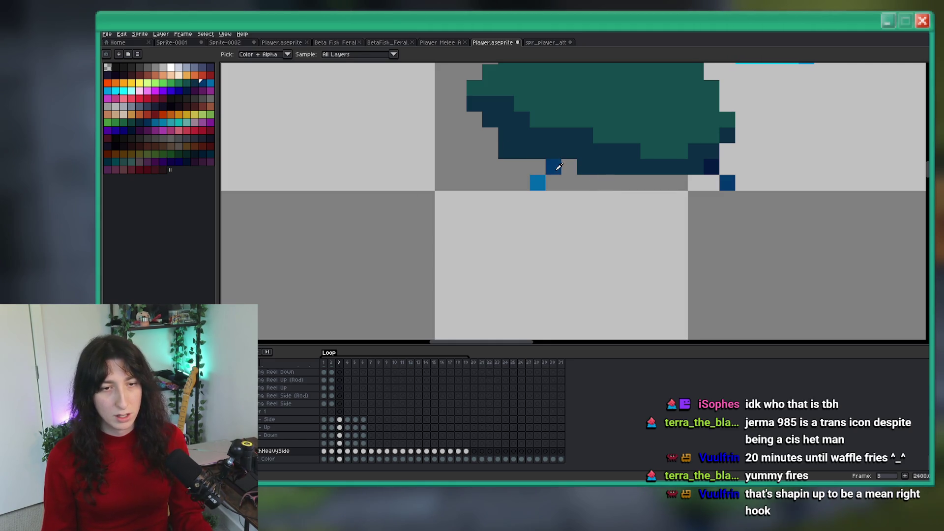
{"action": "key", "text": "b"}
{"action": "scroll", "coordinate": [590, 172], "scroll_direction": "down", "scroll_amount": 7}
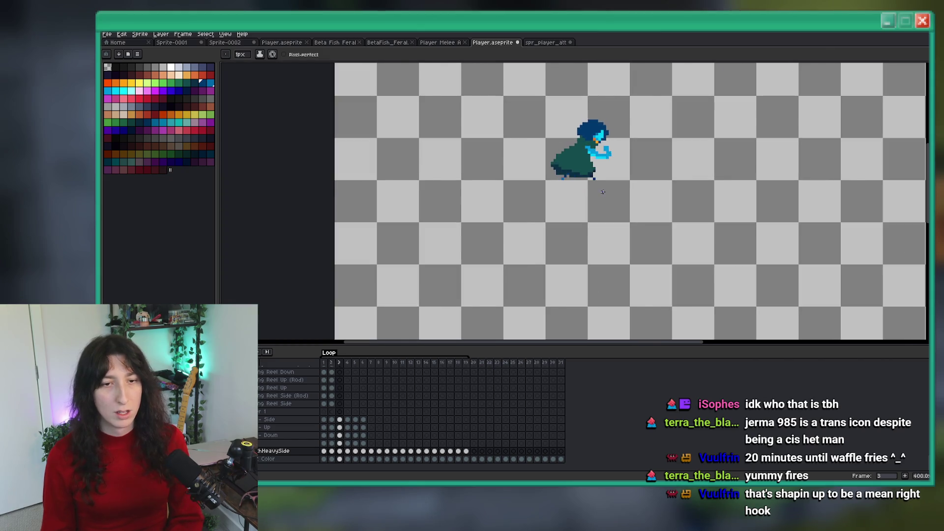
{"action": "left_click_drag", "start_coordinate": [632, 175], "coordinate": [512, 243]}
Add a row of hair on top of the head in frame 1.
{"action": "key", "text": "Left"}
{"action": "key", "text": "Right"}
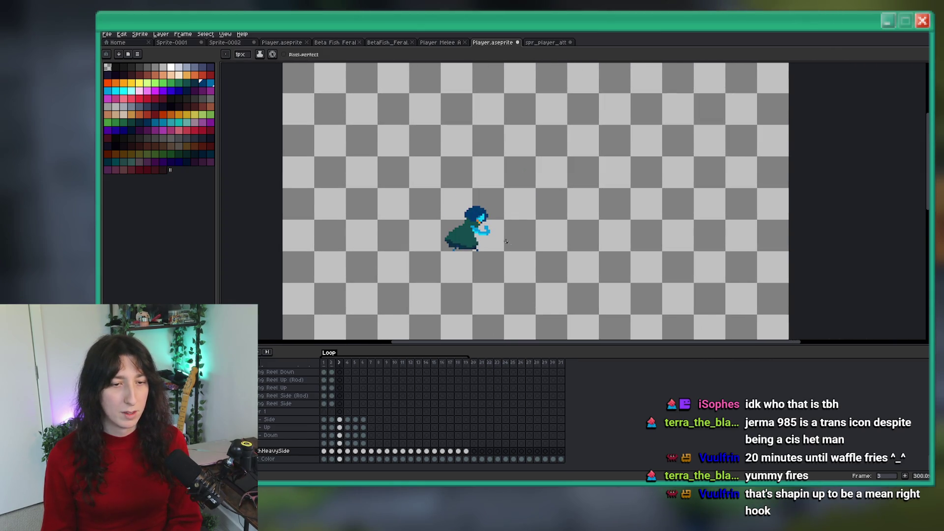
{"action": "key", "text": "Left"}
{"action": "key", "text": "Left"}
{"action": "scroll", "coordinate": [491, 207], "scroll_direction": "up", "scroll_amount": 7}
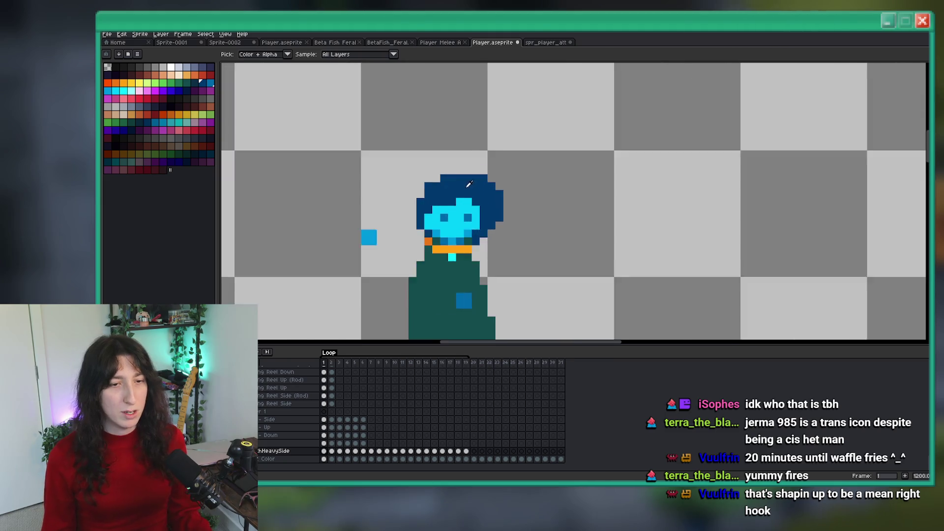
{"action": "left_click_drag", "start_coordinate": [548, 192], "coordinate": [546, 248]}
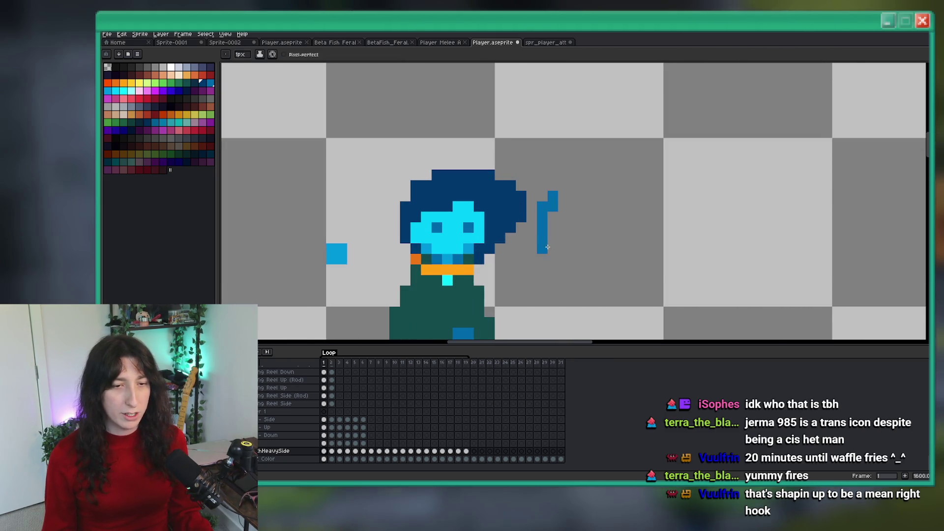
{"action": "key", "text": "ctrl+z"}
{"action": "left_click_drag", "start_coordinate": [487, 165], "coordinate": [435, 165]}
Step through frames 2 and 3 to inspect the punch pose.
{"action": "scroll", "coordinate": [485, 198], "scroll_direction": "down", "scroll_amount": 1}
{"action": "key", "text": "v"}
{"action": "scroll", "coordinate": [485, 198], "scroll_direction": "up", "scroll_amount": 2}
{"action": "key", "text": "b"}
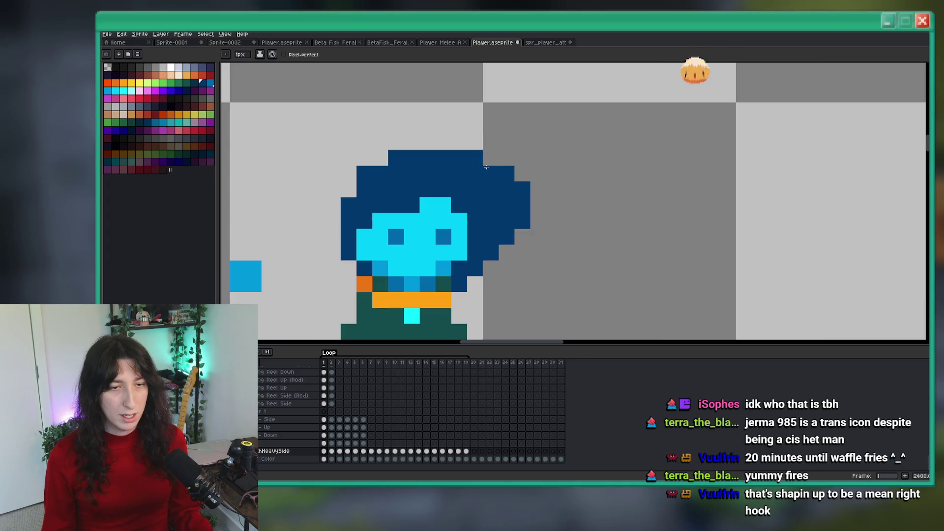
{"action": "scroll", "coordinate": [466, 200], "scroll_direction": "down", "scroll_amount": 4}
{"action": "scroll", "coordinate": [466, 201], "scroll_direction": "down", "scroll_amount": 3}
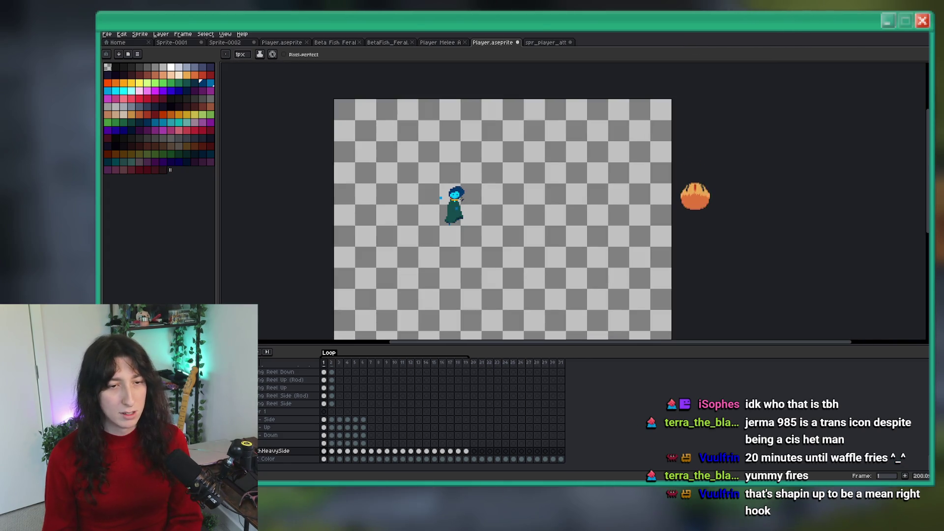
{"action": "scroll", "coordinate": [452, 194], "scroll_direction": "up", "scroll_amount": 4}
{"action": "scroll", "coordinate": [452, 192], "scroll_direction": "up", "scroll_amount": 2}
{"action": "key", "text": "Right"}
{"action": "scroll", "coordinate": [452, 193], "scroll_direction": "up", "scroll_amount": 5}
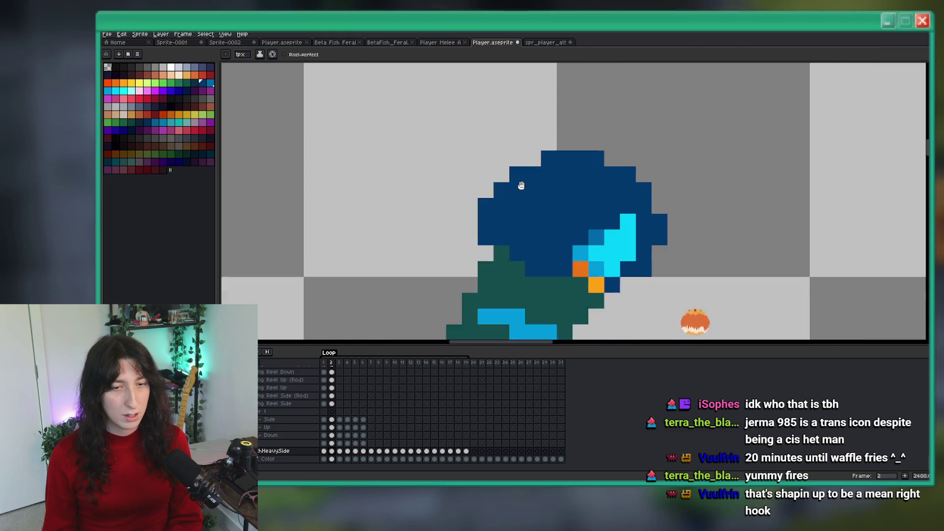
{"action": "key", "text": "Right"}
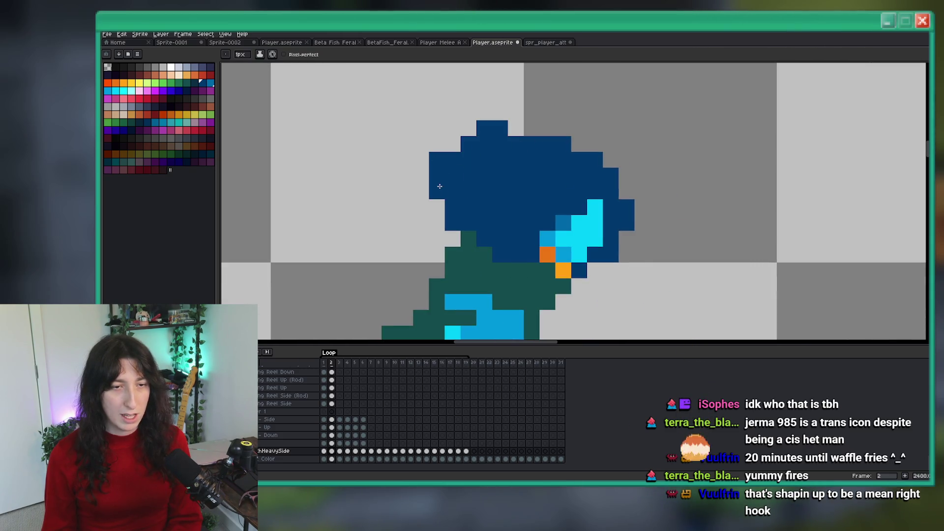
{"action": "scroll", "coordinate": [452, 216], "scroll_direction": "down", "scroll_amount": 9}
{"action": "scroll", "coordinate": [455, 219], "scroll_direction": "up", "scroll_amount": 9}
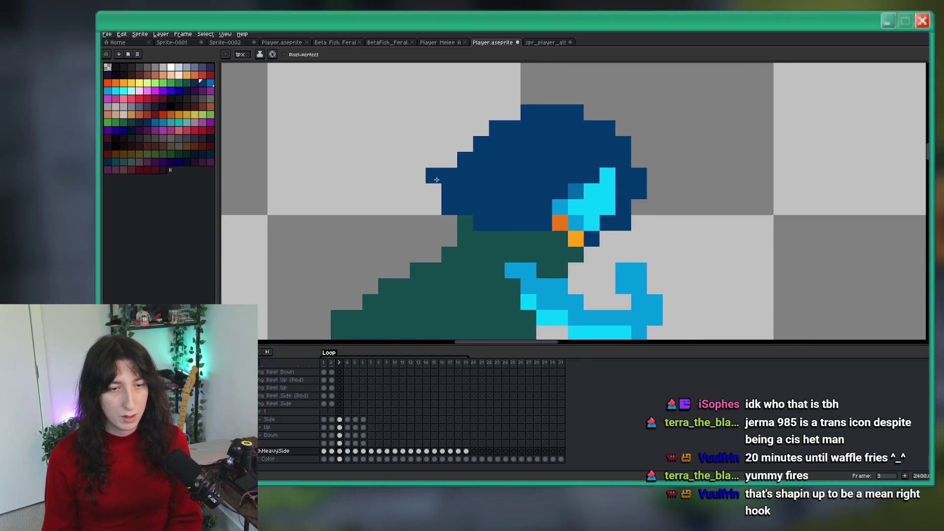
{"action": "scroll", "coordinate": [436, 180], "scroll_direction": "down", "scroll_amount": 9}
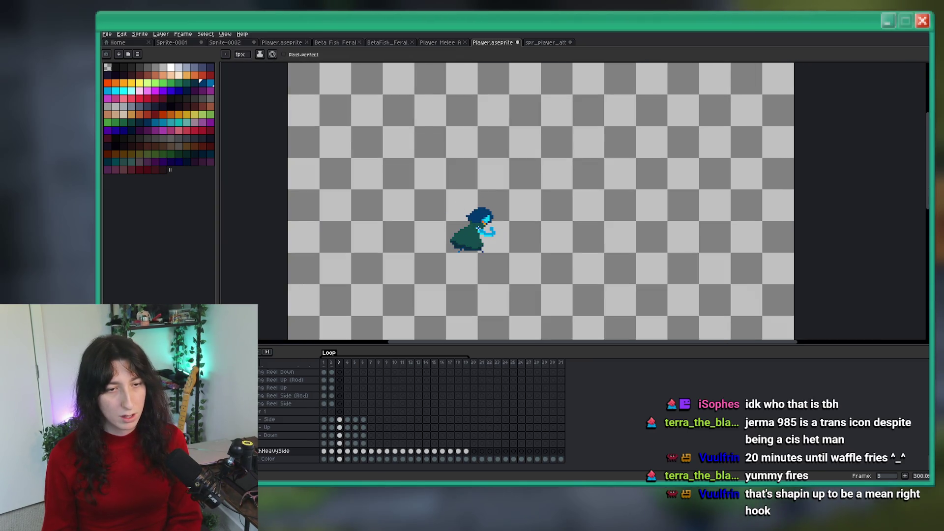
{"action": "scroll", "coordinate": [467, 217], "scroll_direction": "up", "scroll_amount": 9}
{"action": "scroll", "coordinate": [480, 134], "scroll_direction": "down", "scroll_amount": 9}
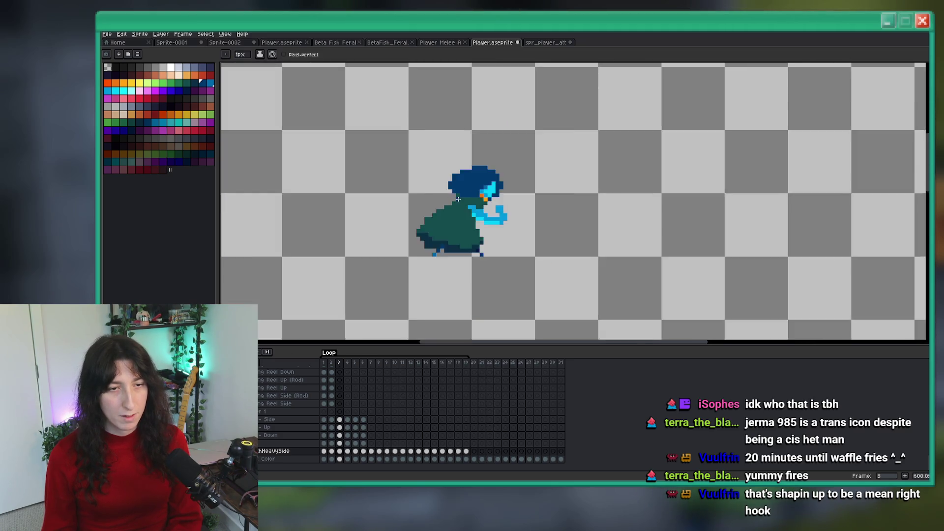
{"action": "scroll", "coordinate": [473, 183], "scroll_direction": "up", "scroll_amount": 3}
{"action": "scroll", "coordinate": [473, 182], "scroll_direction": "up", "scroll_amount": 2}
Cycle from frame 1 through frames 2 and 3 and back to check the edits.
{"action": "key", "text": "Left"}
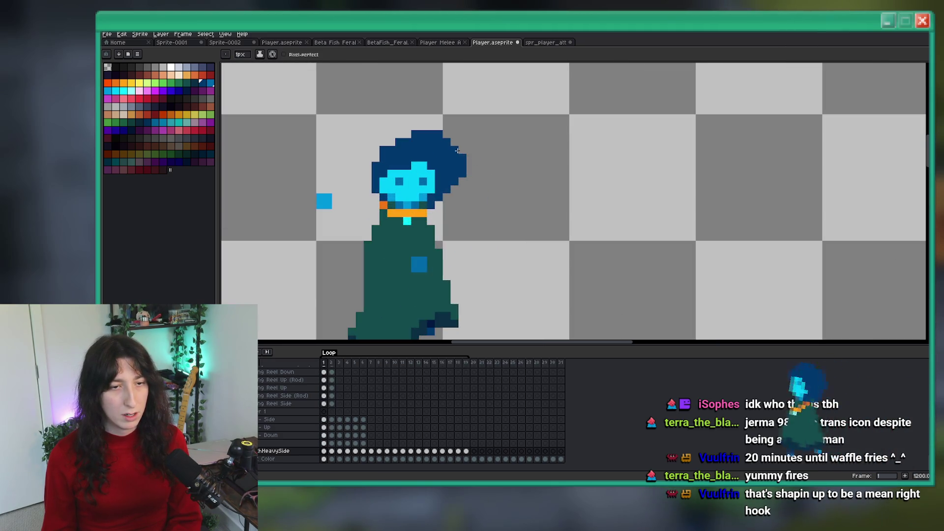
{"action": "scroll", "coordinate": [472, 169], "scroll_direction": "down", "scroll_amount": 5}
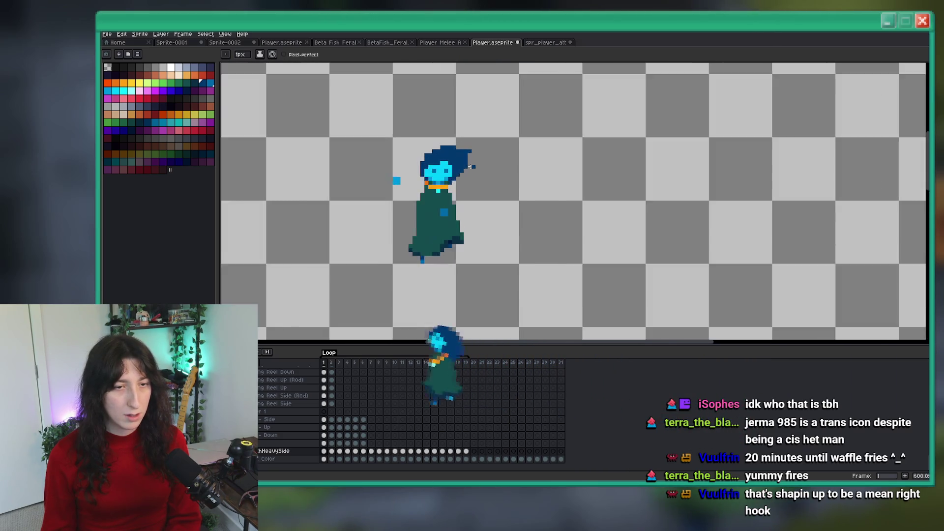
{"action": "scroll", "coordinate": [473, 169], "scroll_direction": "up", "scroll_amount": 7}
{"action": "scroll", "coordinate": [454, 139], "scroll_direction": "down", "scroll_amount": 4}
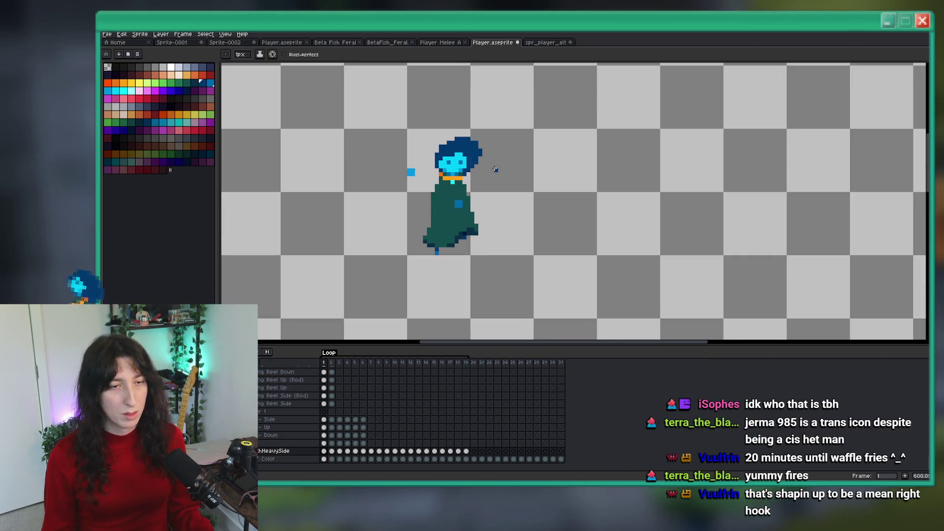
{"action": "key", "text": "Right"}
{"action": "scroll", "coordinate": [467, 151], "scroll_direction": "up", "scroll_amount": 4}
{"action": "scroll", "coordinate": [467, 151], "scroll_direction": "down", "scroll_amount": 6}
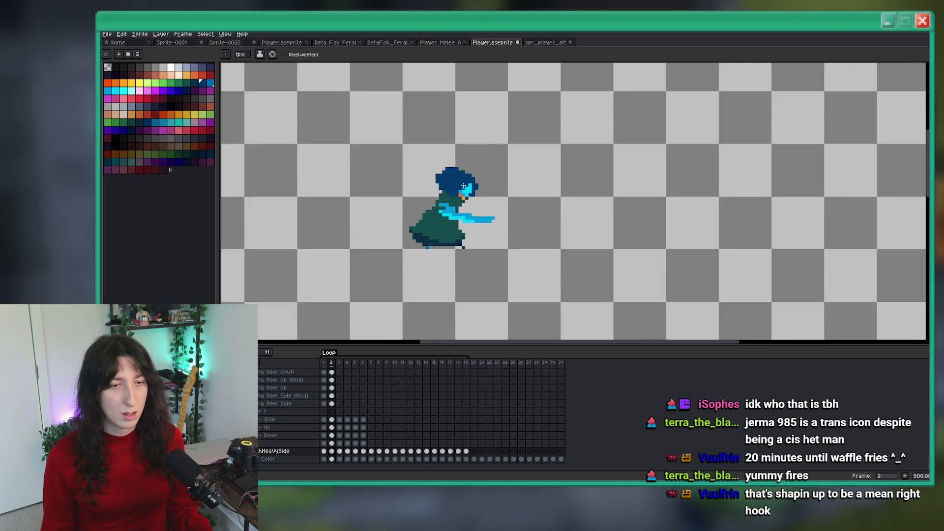
{"action": "key", "text": "Right"}
{"action": "scroll", "coordinate": [491, 204], "scroll_direction": "up", "scroll_amount": 7}
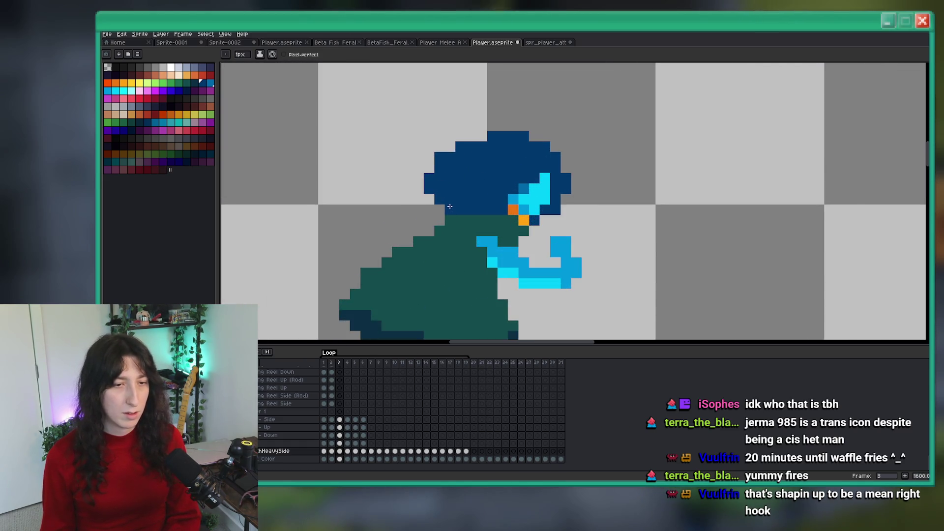
{"action": "scroll", "coordinate": [473, 235], "scroll_direction": "down", "scroll_amount": 4}
{"action": "key", "text": "Left"}
{"action": "key", "text": "Left"}
{"action": "scroll", "coordinate": [474, 234], "scroll_direction": "down", "scroll_amount": 2}
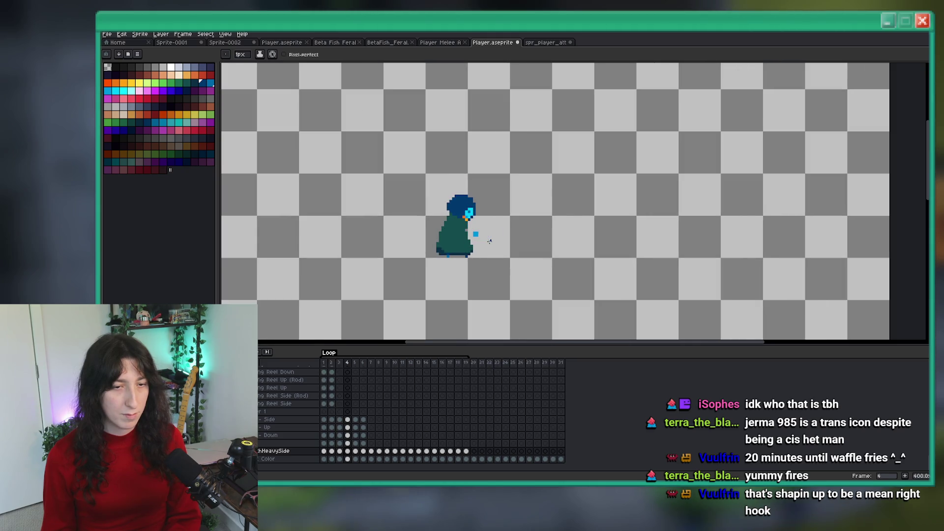
Preview the animation, stop it at frame 1, and zoom out to the whole canvas.
{"action": "key", "text": "Return"}
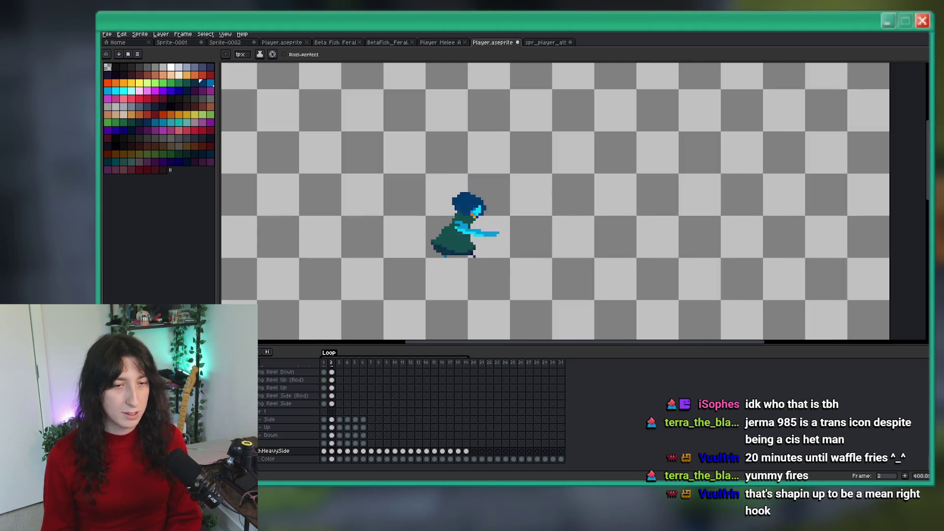
{"action": "left_click", "coordinate": [257, 353]}
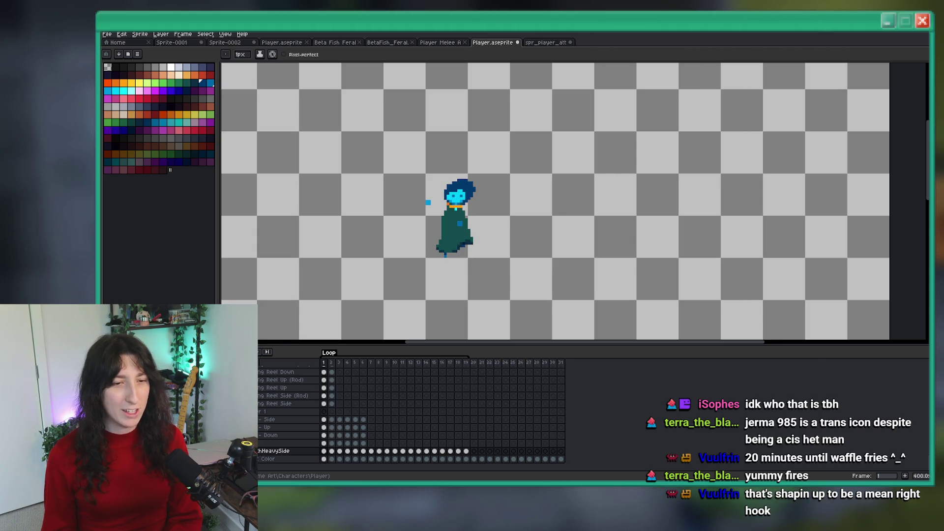
{"action": "key", "text": "minus"}
{"action": "key", "text": "minus"}
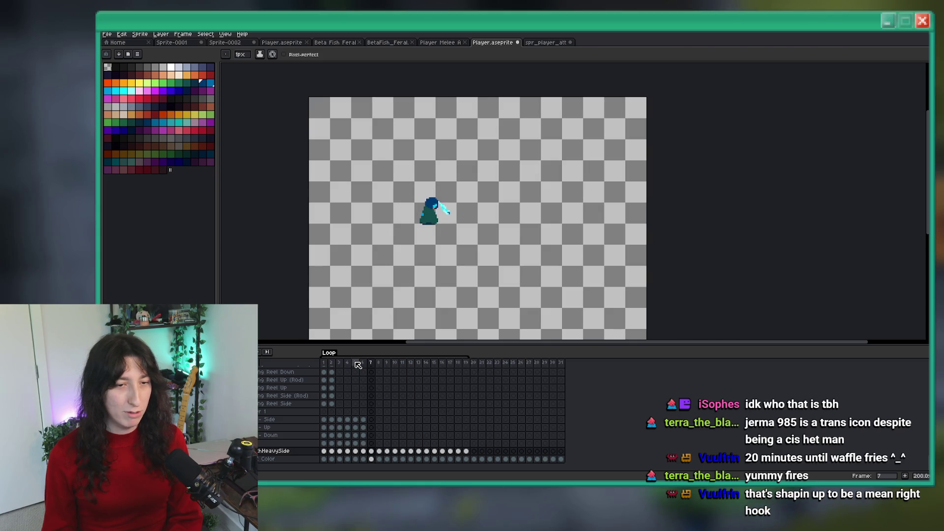
Set the playback loop section to frames 2–6 of the punch.
{"action": "left_click_drag", "start_coordinate": [363, 364], "coordinate": [332, 364]}
{"action": "right_click", "coordinate": [326, 365]}
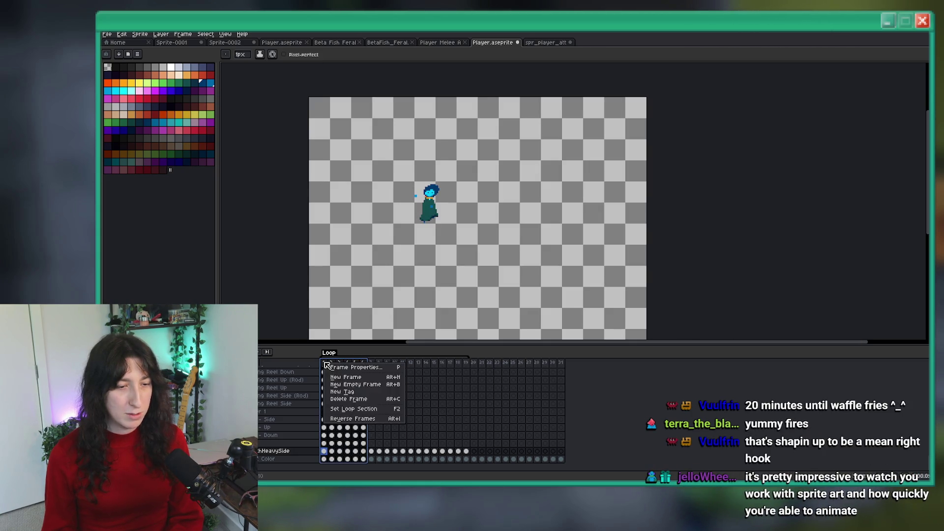
{"action": "left_click", "coordinate": [336, 412]}
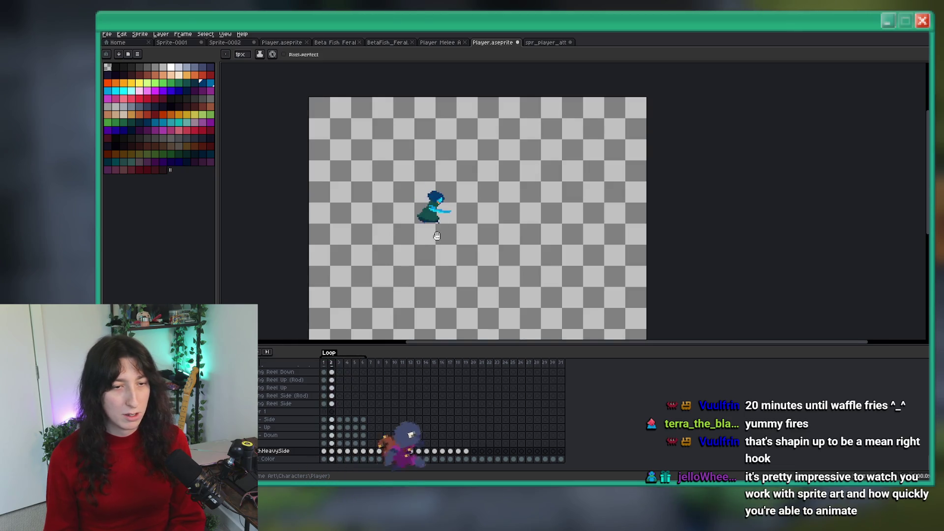
{"action": "scroll", "coordinate": [447, 211], "scroll_direction": "up", "scroll_amount": 1}
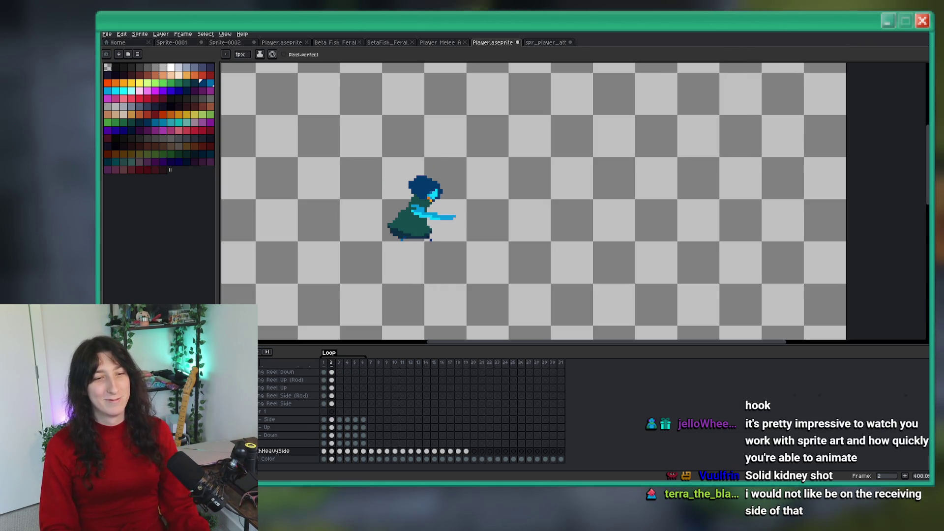
Paint white pixels at the tip of the extended arm in frame 2.
{"action": "scroll", "coordinate": [448, 257], "scroll_direction": "up", "scroll_amount": 3}
{"action": "key", "text": "i"}
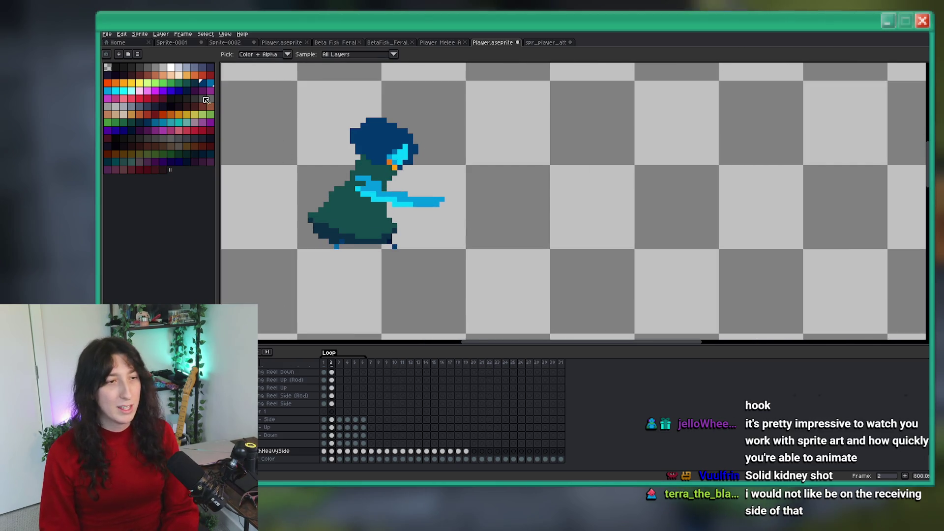
{"action": "left_click", "coordinate": [173, 70]}
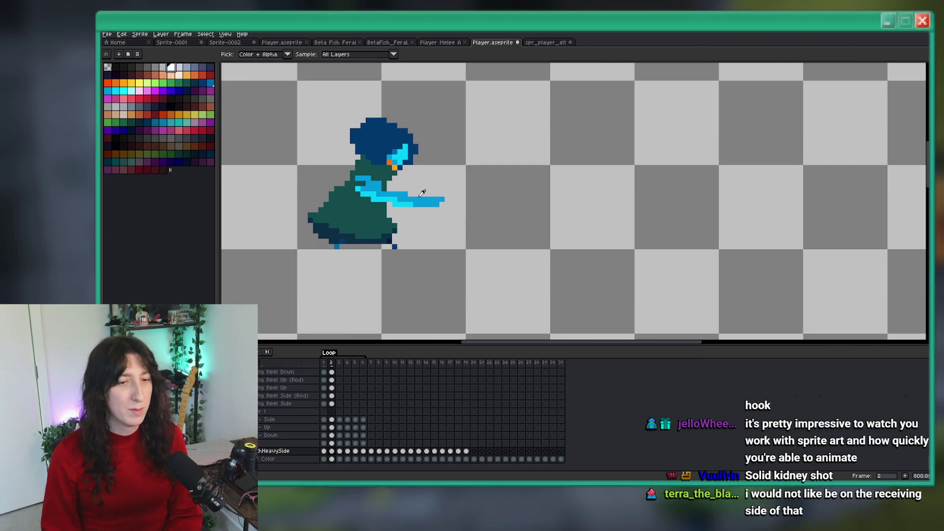
{"action": "scroll", "coordinate": [464, 189], "scroll_direction": "up", "scroll_amount": 3}
{"action": "scroll", "coordinate": [464, 188], "scroll_direction": "up", "scroll_amount": 2}
{"action": "key", "text": "b"}
{"action": "left_click_drag", "start_coordinate": [499, 220], "coordinate": [521, 220]}
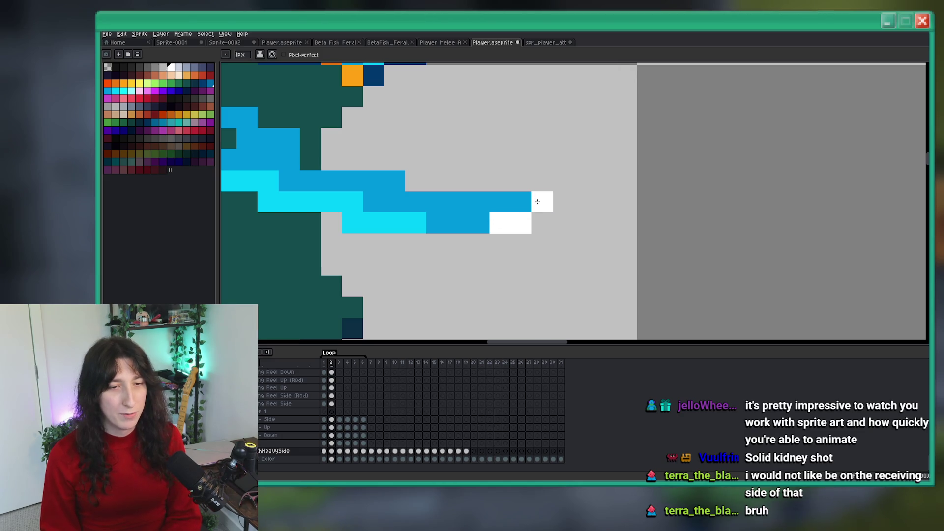
In frame 3, replace the white block with a 1x2 white highlight on the fist, then play.
{"action": "scroll", "coordinate": [540, 201], "scroll_direction": "down", "scroll_amount": 3}
{"action": "scroll", "coordinate": [537, 211], "scroll_direction": "up", "scroll_amount": 1}
{"action": "scroll", "coordinate": [523, 211], "scroll_direction": "down", "scroll_amount": 5}
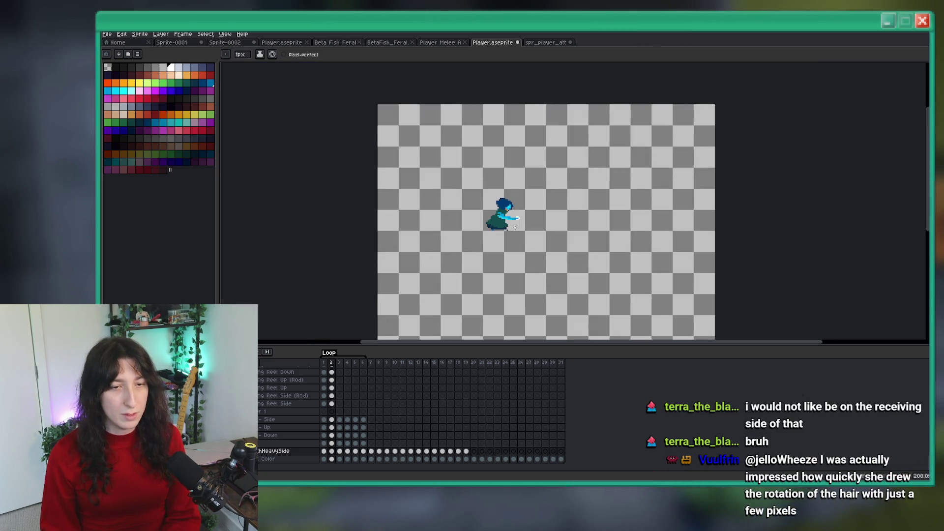
{"action": "scroll", "coordinate": [512, 212], "scroll_direction": "up", "scroll_amount": 4}
{"action": "key", "text": "Right"}
{"action": "scroll", "coordinate": [511, 211], "scroll_direction": "up", "scroll_amount": 2}
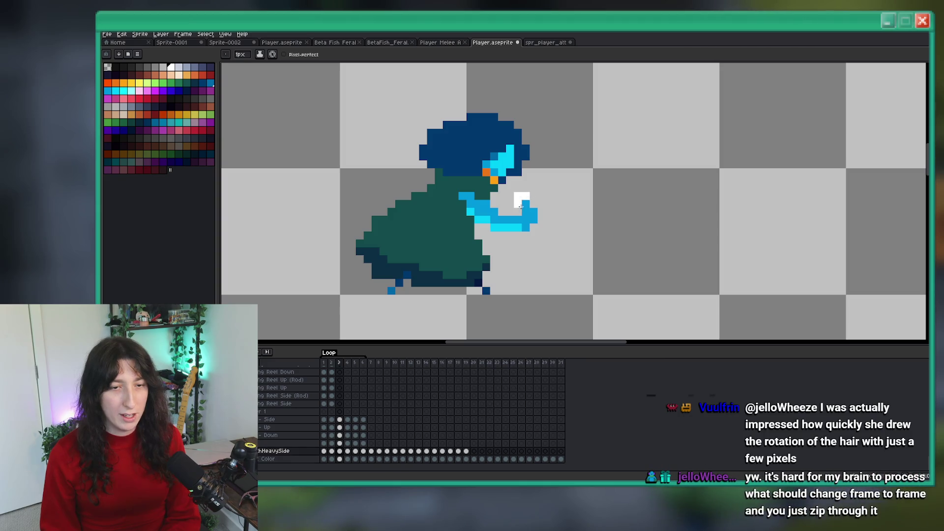
{"action": "key", "text": "ctrl+z"}
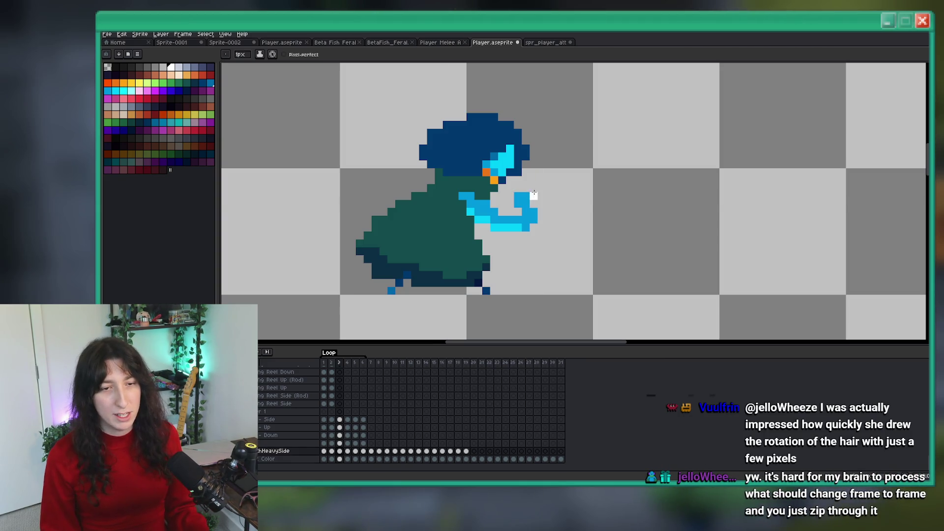
{"action": "left_click_drag", "start_coordinate": [510, 196], "coordinate": [510, 202]}
{"action": "scroll", "coordinate": [516, 211], "scroll_direction": "down", "scroll_amount": 4}
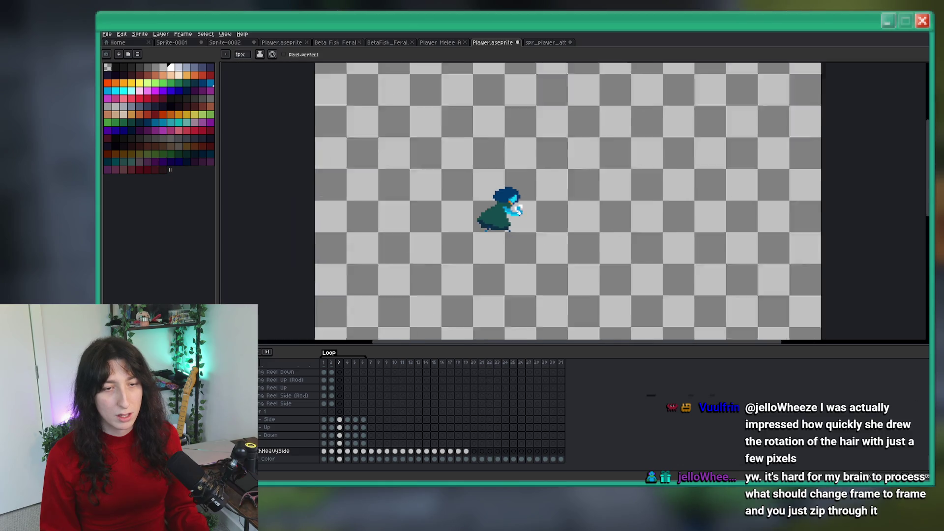
{"action": "key", "text": "Return"}
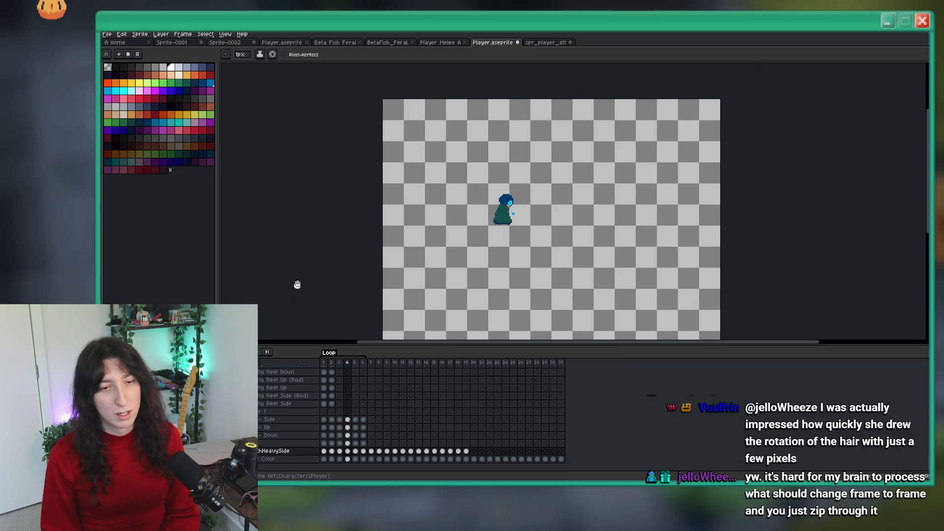
Add a dark-blue pixel beside the head in frame 4.
{"action": "scroll", "coordinate": [405, 213], "scroll_direction": "down", "scroll_amount": 2}
{"action": "scroll", "coordinate": [429, 223], "scroll_direction": "up", "scroll_amount": 2}
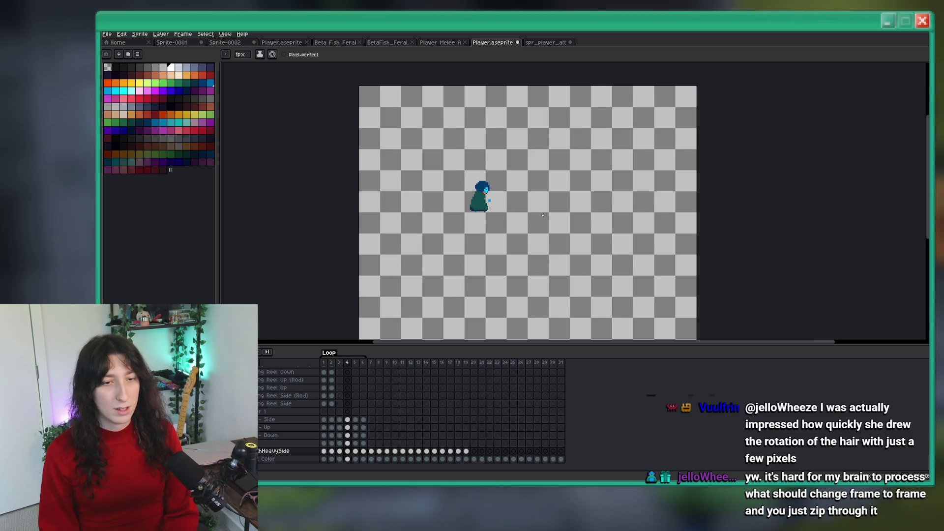
{"action": "scroll", "coordinate": [525, 203], "scroll_direction": "up", "scroll_amount": 5}
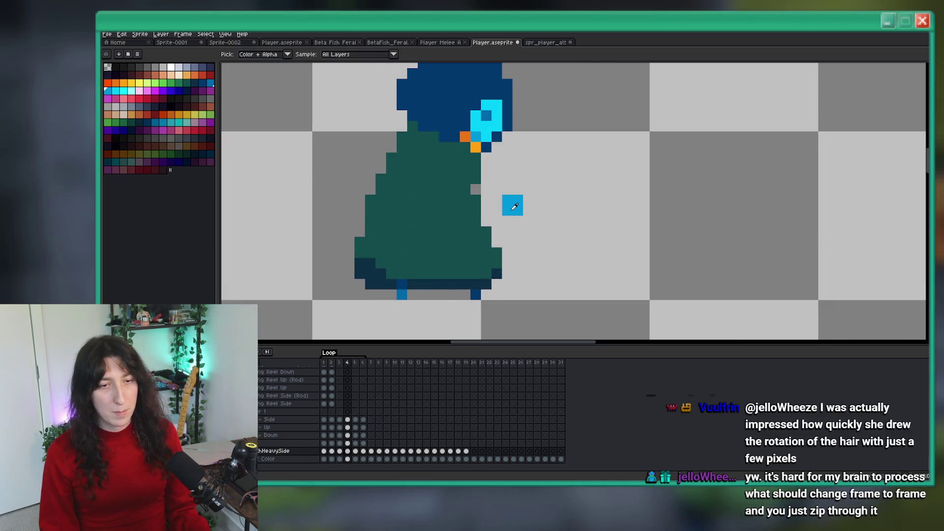
{"action": "key", "text": "e"}
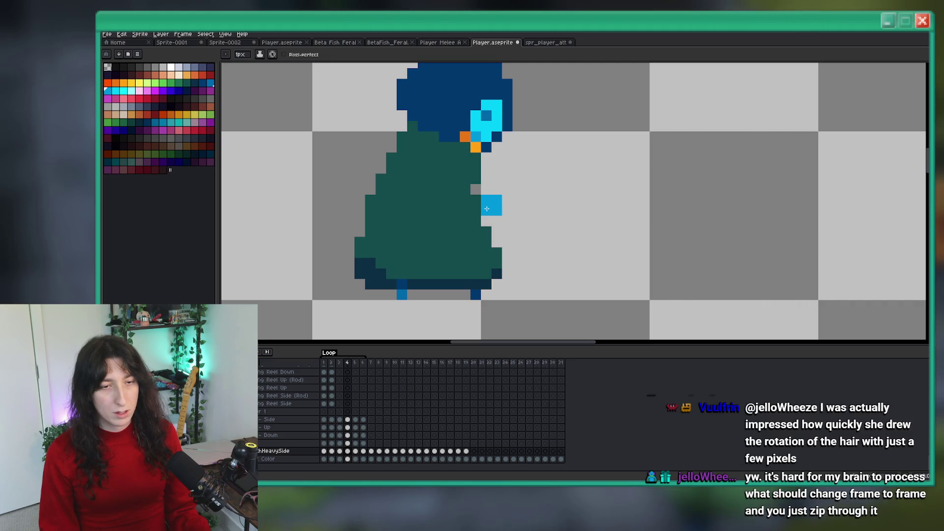
{"action": "scroll", "coordinate": [492, 214], "scroll_direction": "down", "scroll_amount": 4}
{"action": "scroll", "coordinate": [498, 222], "scroll_direction": "down", "scroll_amount": 1}
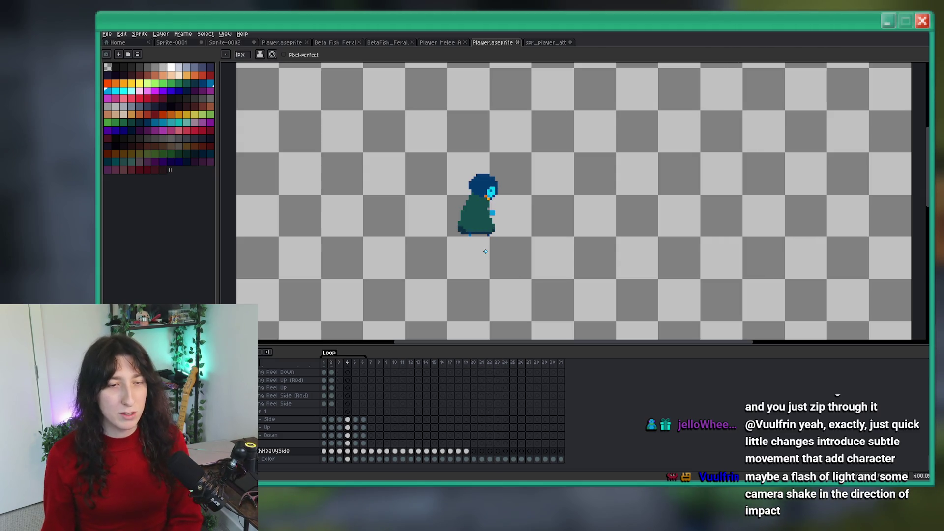
{"action": "key", "text": "b"}
{"action": "scroll", "coordinate": [472, 187], "scroll_direction": "up", "scroll_amount": 2}
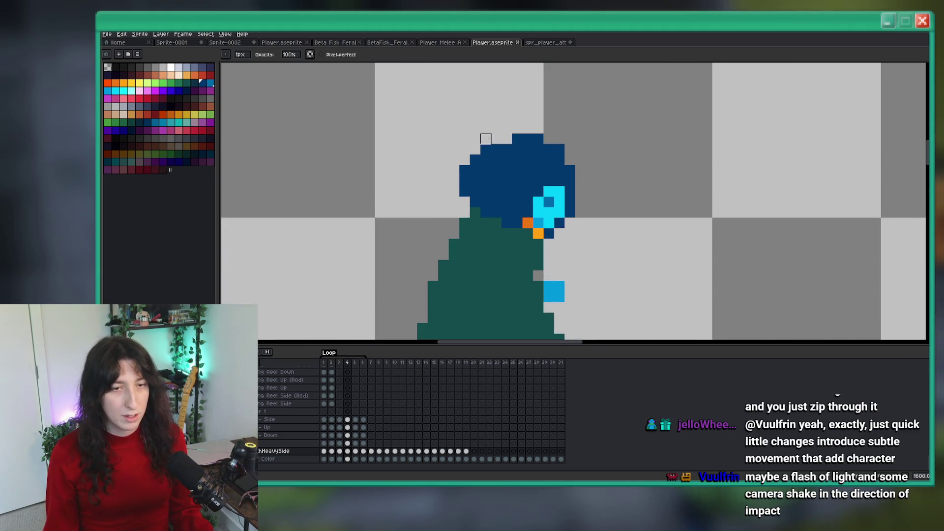
{"action": "scroll", "coordinate": [470, 197], "scroll_direction": "down", "scroll_amount": 6}
{"action": "scroll", "coordinate": [471, 189], "scroll_direction": "up", "scroll_amount": 5}
{"action": "key", "text": "b"}
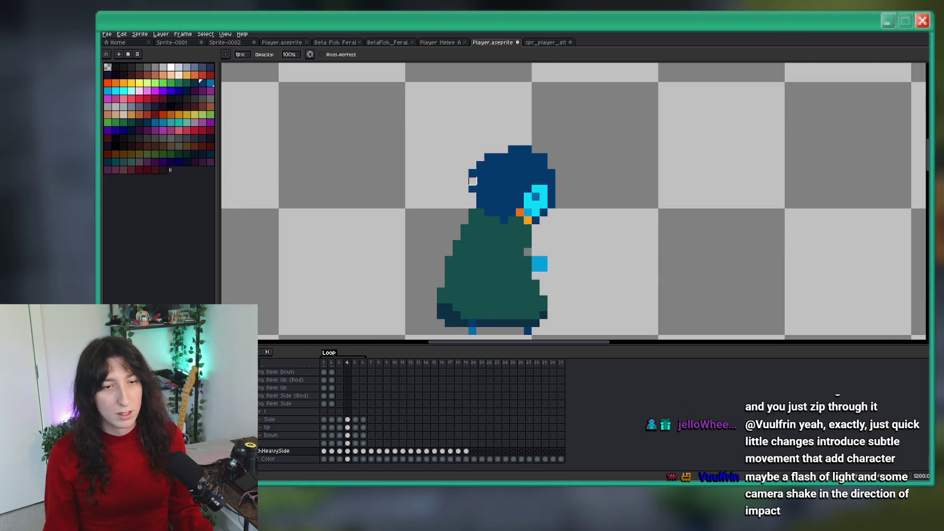
{"action": "scroll", "coordinate": [519, 157], "scroll_direction": "down", "scroll_amount": 4}
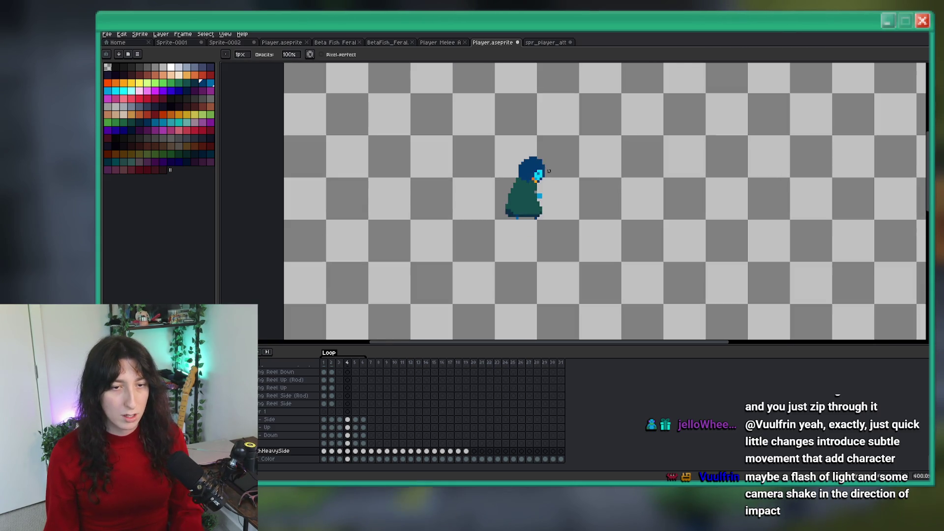
{"action": "scroll", "coordinate": [516, 154], "scroll_direction": "up", "scroll_amount": 5}
{"action": "left_click", "coordinate": [516, 154]}
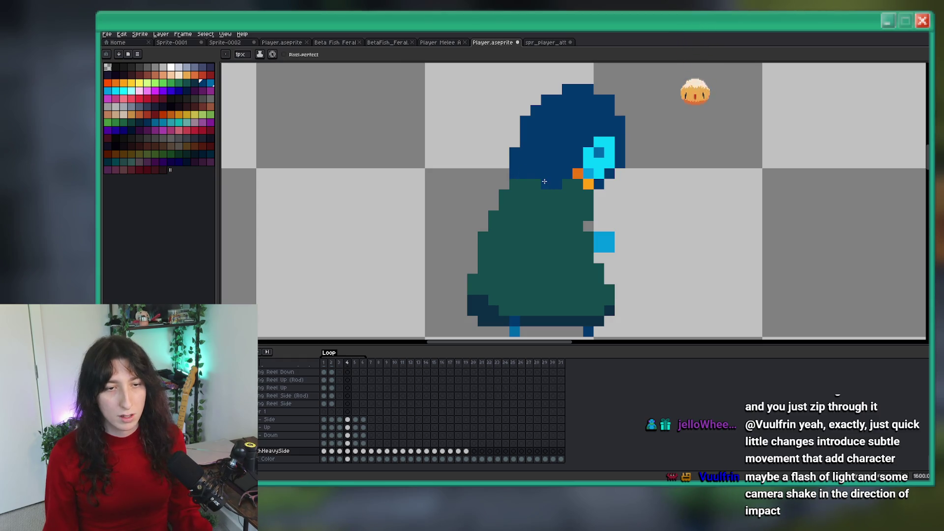
{"action": "scroll", "coordinate": [546, 174], "scroll_direction": "down", "scroll_amount": 6}
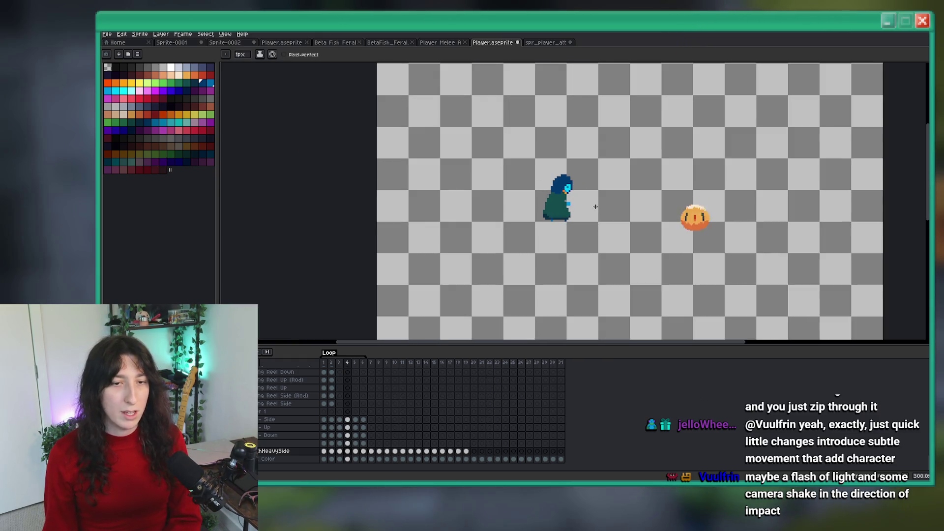
{"action": "scroll", "coordinate": [549, 225], "scroll_direction": "down", "scroll_amount": 1}
{"action": "scroll", "coordinate": [503, 224], "scroll_direction": "up", "scroll_amount": 9}
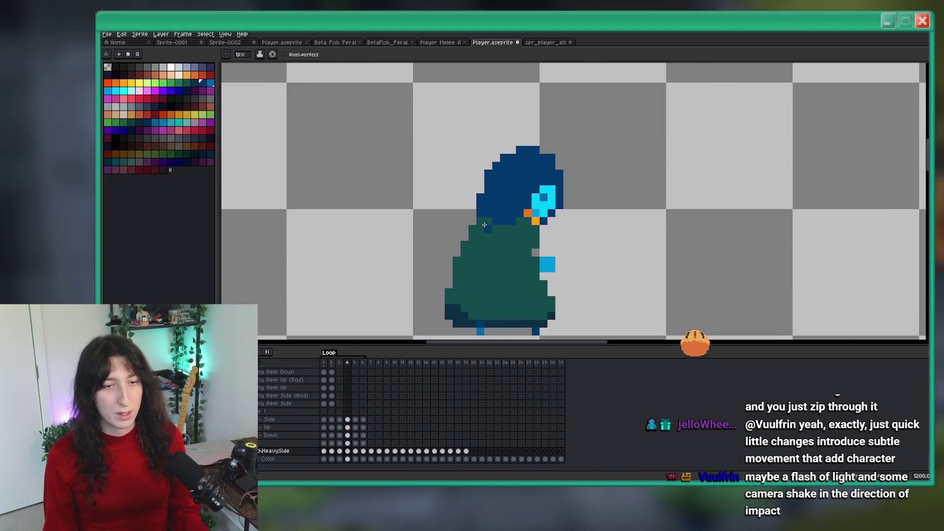
{"action": "scroll", "coordinate": [432, 296], "scroll_direction": "down", "scroll_amount": 9}
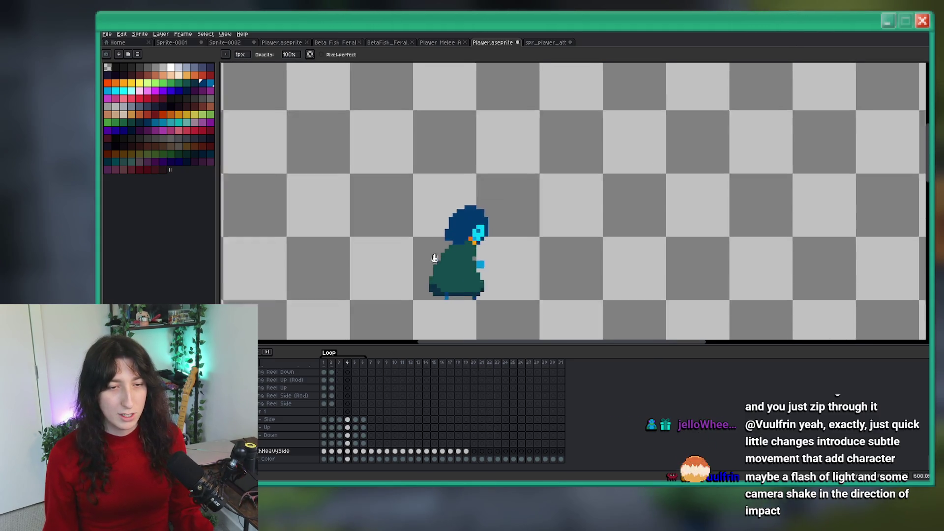
{"action": "scroll", "coordinate": [447, 261], "scroll_direction": "up", "scroll_amount": 4}
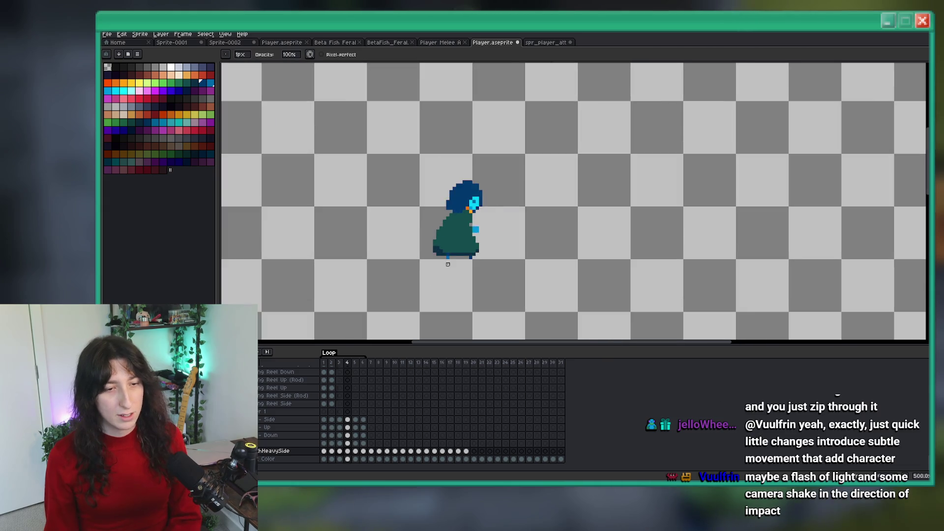
Sample the dark blue from frame 3 and place a pixel at frame 4's robe hem.
{"action": "key", "text": "Left"}
{"action": "scroll", "coordinate": [450, 240], "scroll_direction": "up", "scroll_amount": 6}
{"action": "key", "text": "i"}
{"action": "scroll", "coordinate": [442, 180], "scroll_direction": "down", "scroll_amount": 2}
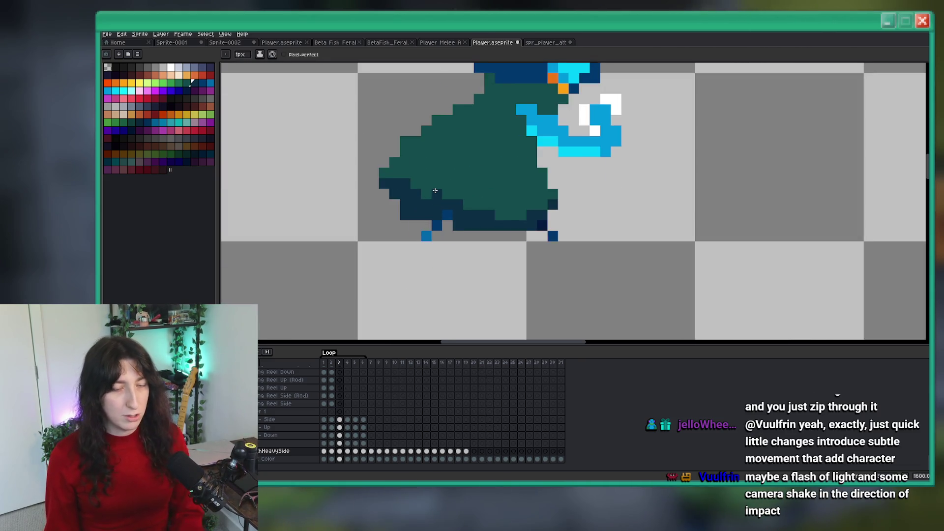
{"action": "key", "text": "Right"}
{"action": "scroll", "coordinate": [528, 284], "scroll_direction": "up", "scroll_amount": 4}
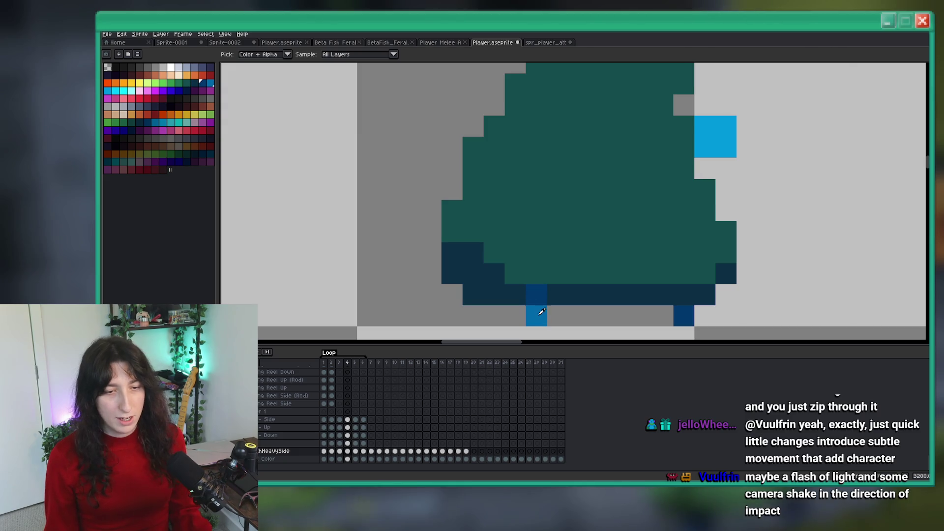
{"action": "key", "text": "b"}
{"action": "left_click", "coordinate": [518, 314]}
Toggle between frames 3 and 4 to compare the robe hem.
{"action": "scroll", "coordinate": [537, 313], "scroll_direction": "down", "scroll_amount": 3}
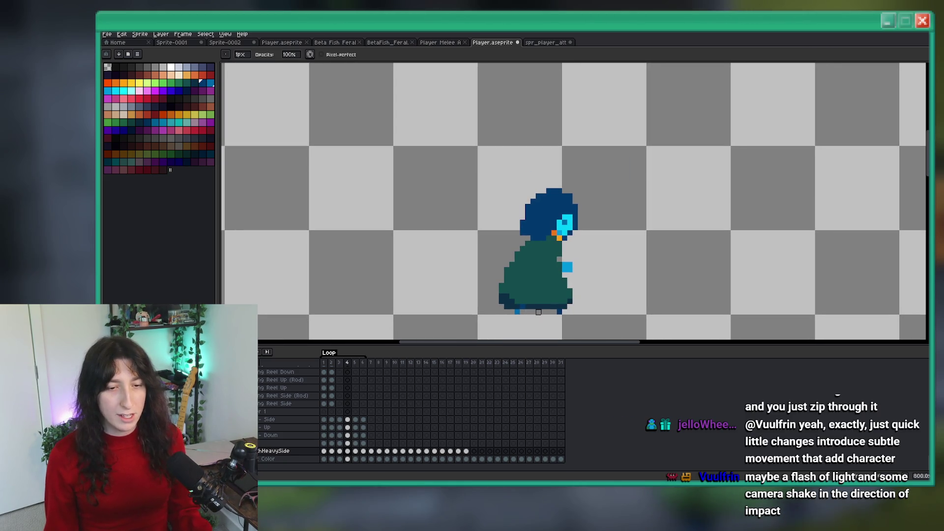
{"action": "key", "text": "Left"}
{"action": "key", "text": "Right"}
{"action": "key", "text": "Left"}
{"action": "key", "text": "Right"}
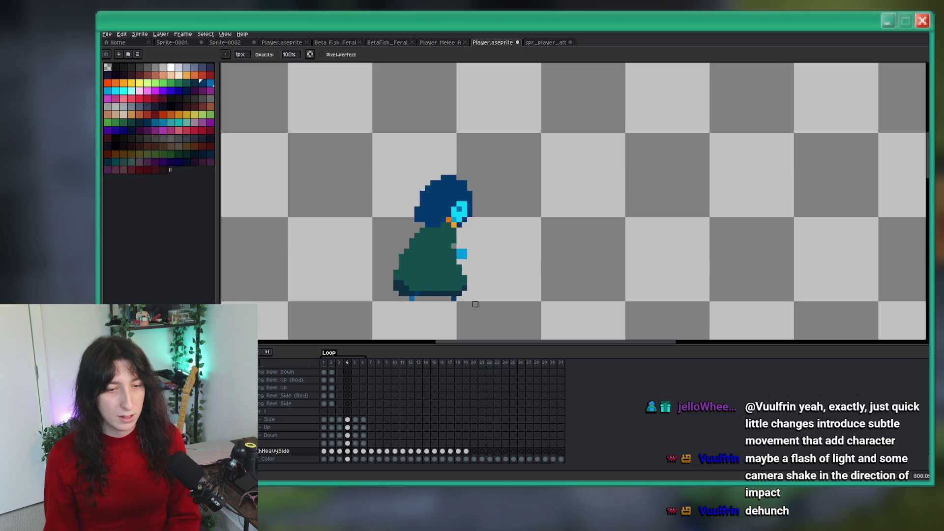
{"action": "scroll", "coordinate": [436, 290], "scroll_direction": "up", "scroll_amount": 3}
{"action": "key", "text": "Left"}
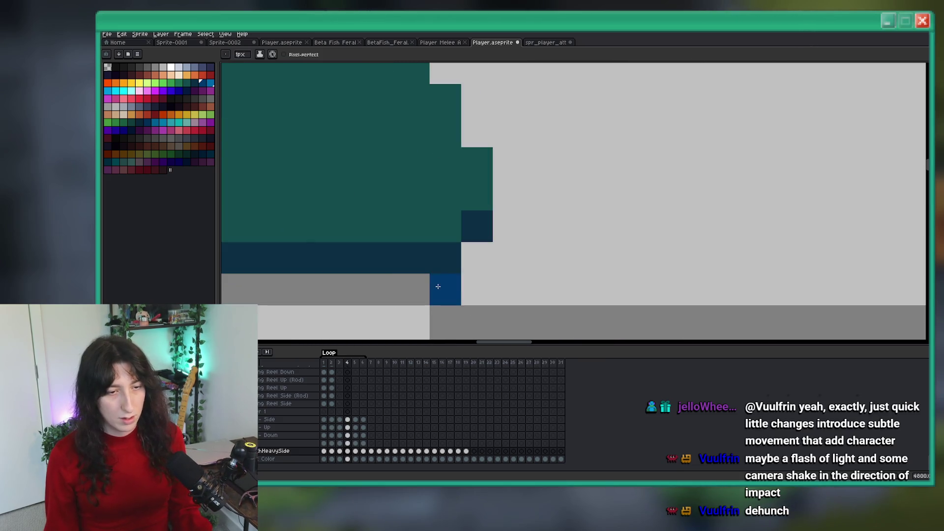
{"action": "scroll", "coordinate": [438, 286], "scroll_direction": "down", "scroll_amount": 3}
{"action": "key", "text": "Right"}
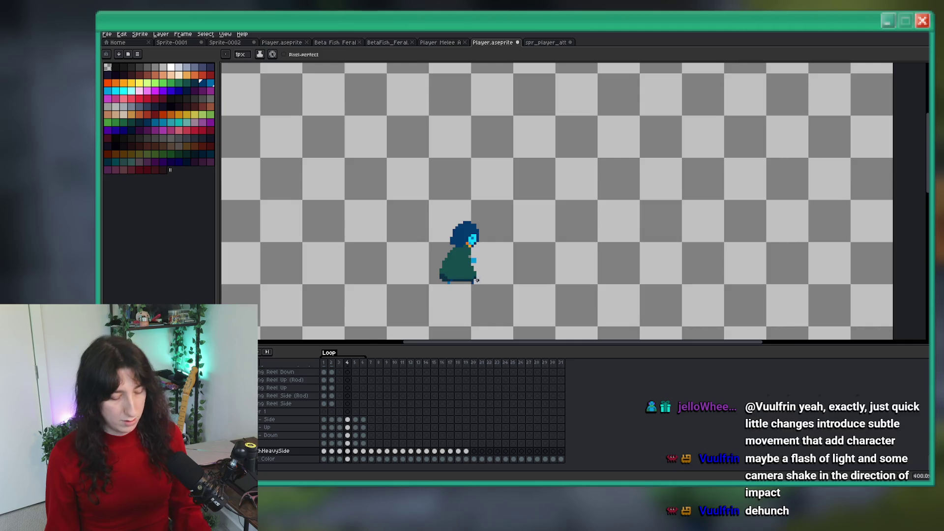
{"action": "scroll", "coordinate": [462, 261], "scroll_direction": "up", "scroll_amount": 2}
{"action": "key", "text": "i"}
{"action": "key", "text": "b"}
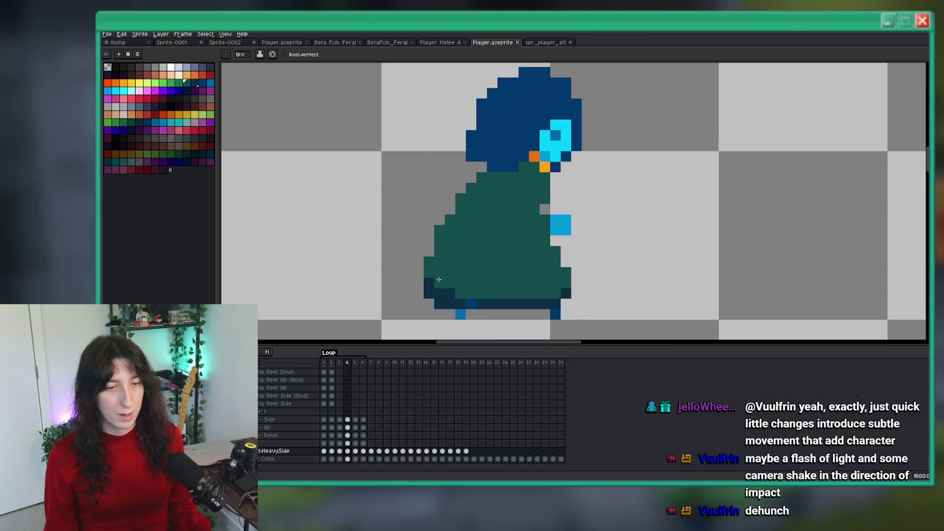
{"action": "scroll", "coordinate": [439, 286], "scroll_direction": "up", "scroll_amount": 1}
{"action": "key", "text": "Left"}
{"action": "scroll", "coordinate": [544, 247], "scroll_direction": "down", "scroll_amount": 1}
{"action": "key", "text": "Right"}
{"action": "scroll", "coordinate": [448, 259], "scroll_direction": "up", "scroll_amount": 3}
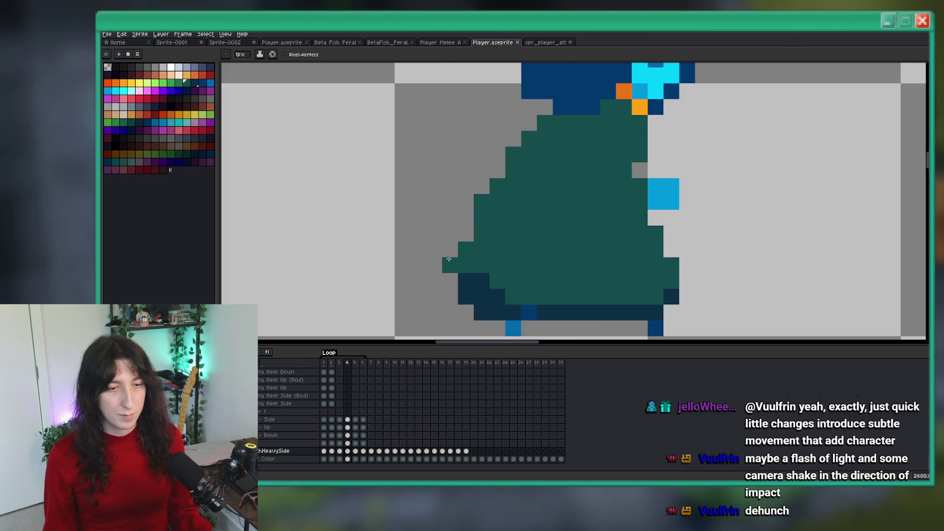
Paint dark navy shading along the robe's back hem in frame 4.
{"action": "left_click_drag", "start_coordinate": [448, 281], "coordinate": [443, 267]}
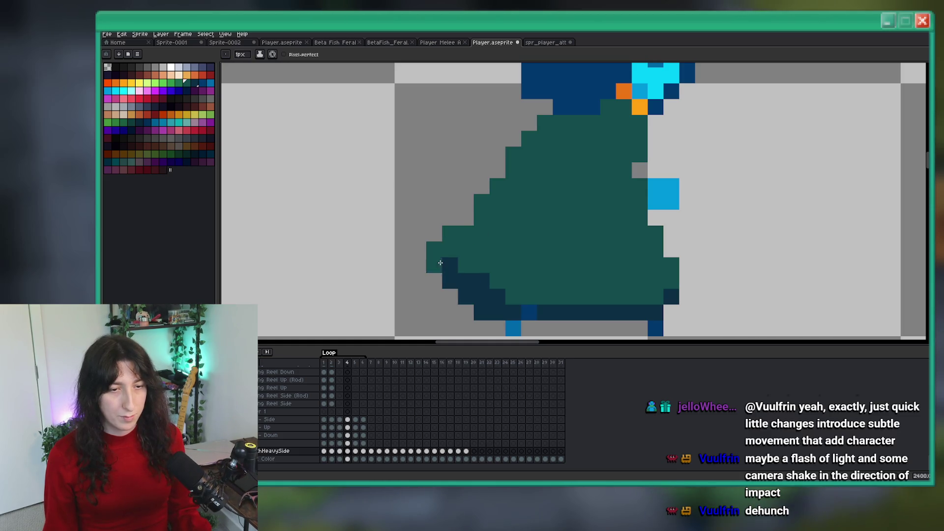
{"action": "key", "text": "ctrl+z"}
{"action": "scroll", "coordinate": [459, 263], "scroll_direction": "down", "scroll_amount": 3}
{"action": "scroll", "coordinate": [508, 281], "scroll_direction": "up", "scroll_amount": 3}
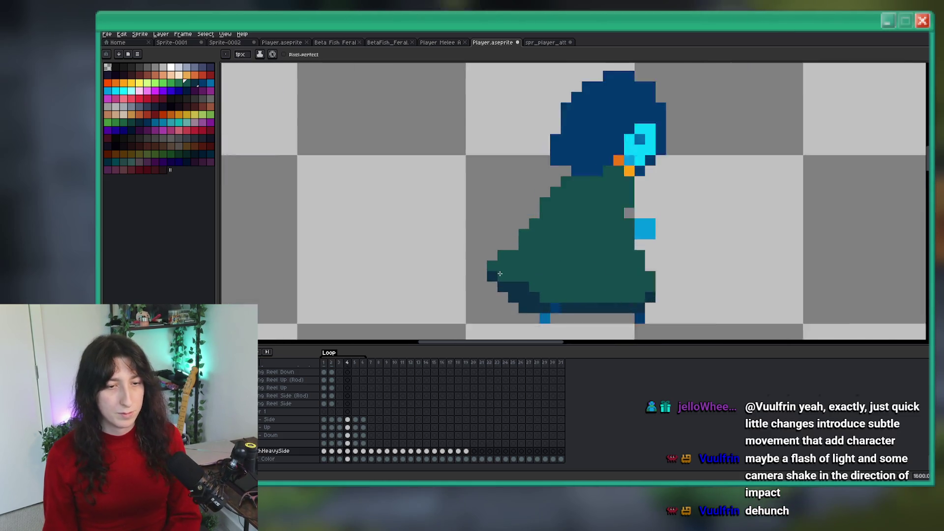
{"action": "left_click", "coordinate": [509, 281]}
{"action": "scroll", "coordinate": [509, 281], "scroll_direction": "down", "scroll_amount": 3}
{"action": "scroll", "coordinate": [509, 281], "scroll_direction": "up", "scroll_amount": 4}
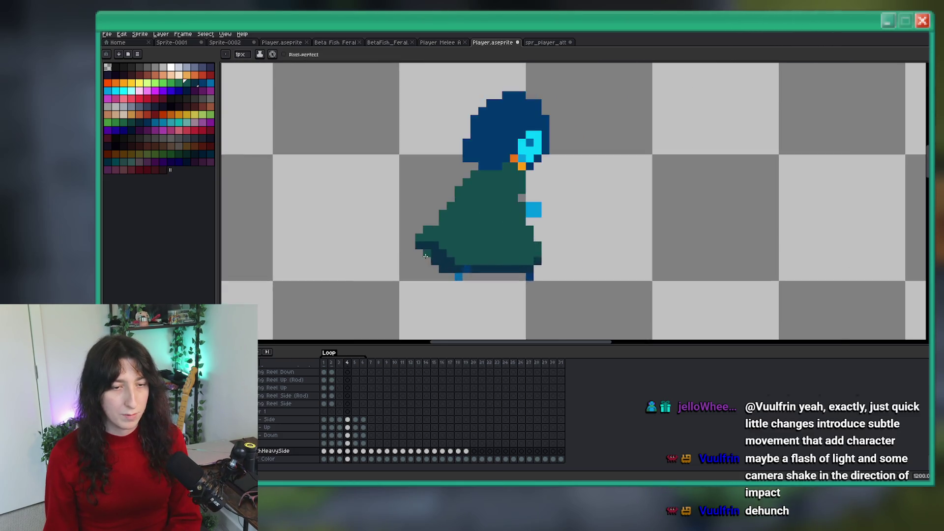
{"action": "key", "text": "ctrl+z"}
Erase three teal pixels from the robe's left edge and play the animation.
{"action": "left_click_drag", "start_coordinate": [424, 192], "coordinate": [406, 206]}
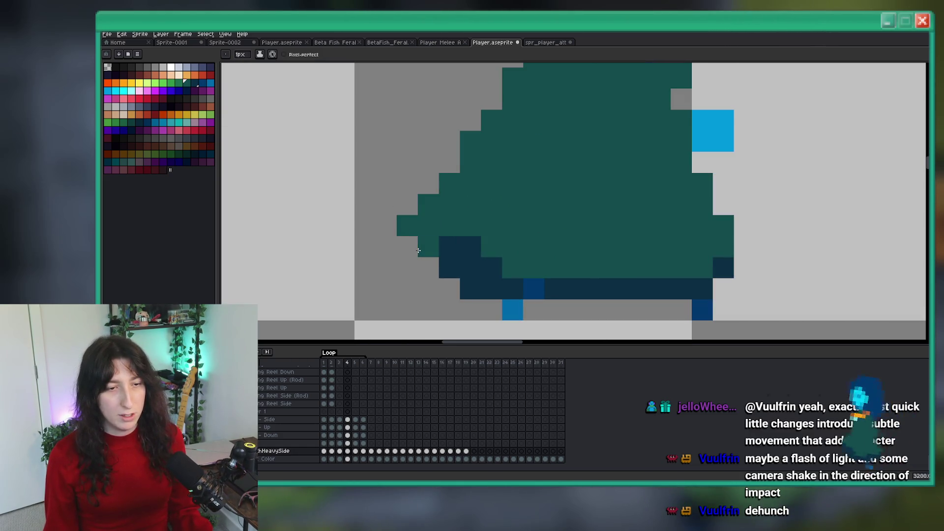
{"action": "left_click", "coordinate": [406, 225]}
{"action": "key", "text": "b"}
{"action": "scroll", "coordinate": [449, 268], "scroll_direction": "down", "scroll_amount": 3}
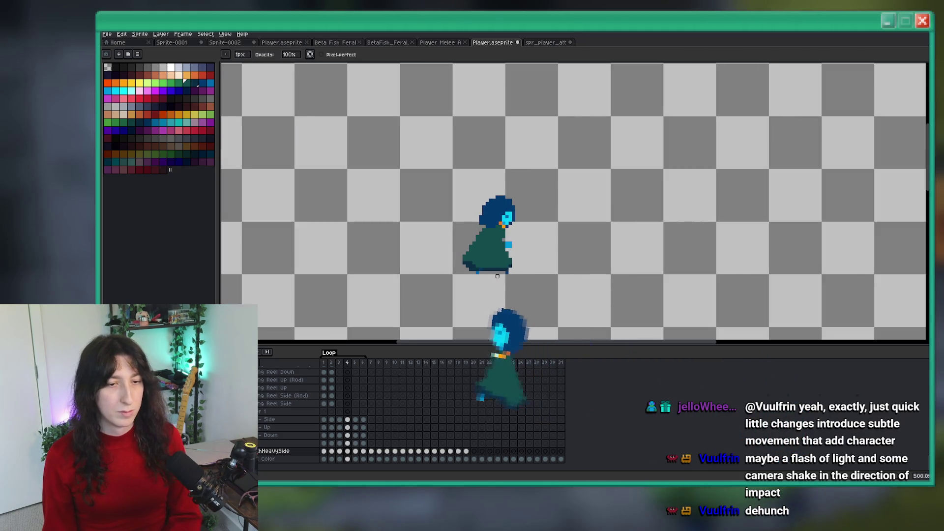
{"action": "scroll", "coordinate": [423, 243], "scroll_direction": "up", "scroll_amount": 2}
{"action": "key", "text": "e"}
{"action": "scroll", "coordinate": [424, 243], "scroll_direction": "down", "scroll_amount": 3}
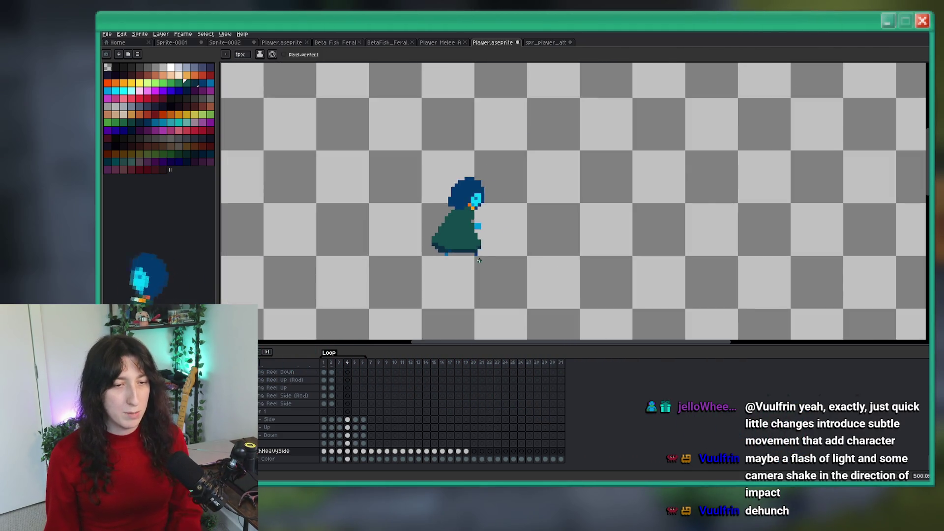
{"action": "scroll", "coordinate": [509, 208], "scroll_direction": "up", "scroll_amount": 5}
{"action": "scroll", "coordinate": [509, 208], "scroll_direction": "down", "scroll_amount": 5}
{"action": "key", "text": "Return"}
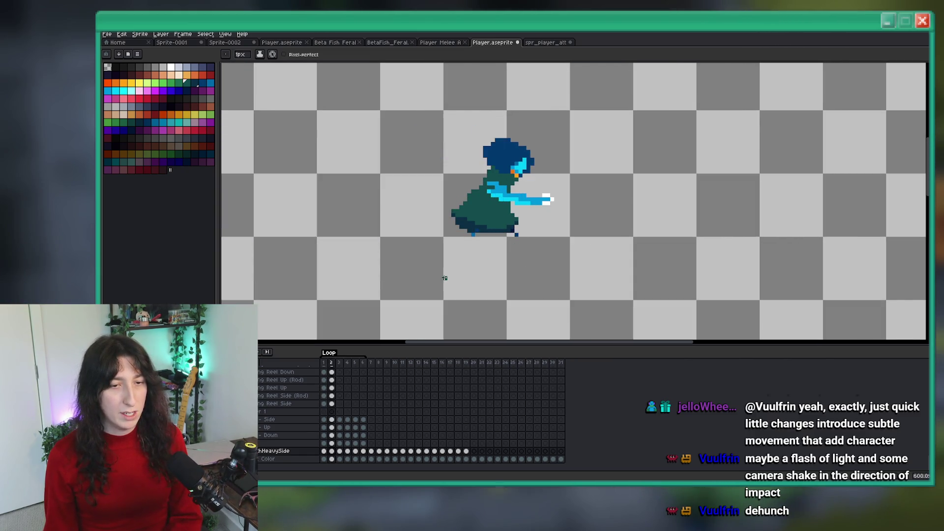
{"action": "scroll", "coordinate": [524, 237], "scroll_direction": "up", "scroll_amount": 6}
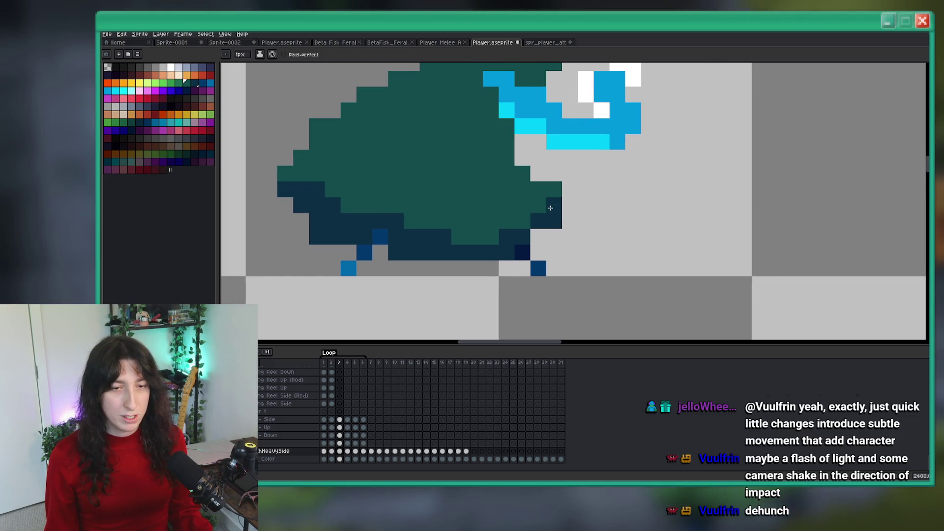
{"action": "scroll", "coordinate": [550, 208], "scroll_direction": "down", "scroll_amount": 6}
{"action": "scroll", "coordinate": [548, 254], "scroll_direction": "up", "scroll_amount": 1}
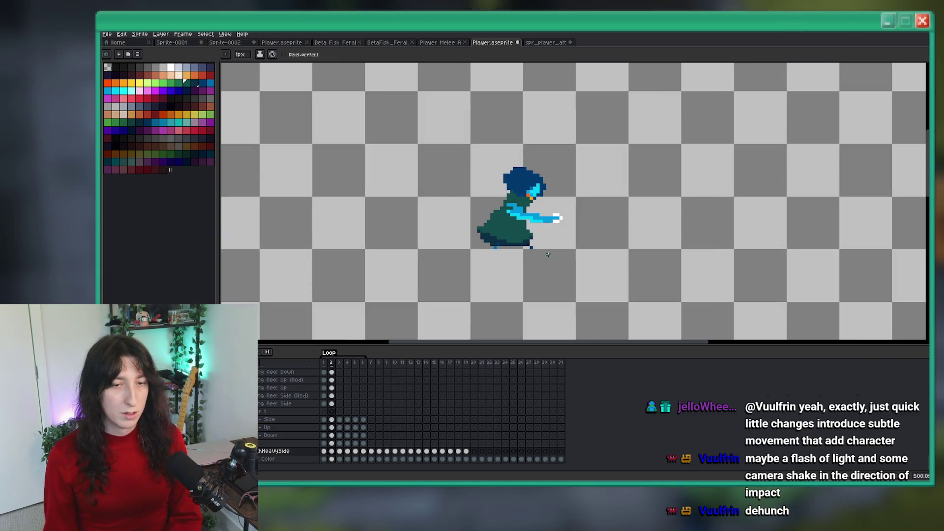
{"action": "scroll", "coordinate": [528, 237], "scroll_direction": "up", "scroll_amount": 2}
{"action": "scroll", "coordinate": [525, 238], "scroll_direction": "down", "scroll_amount": 2}
{"action": "scroll", "coordinate": [541, 240], "scroll_direction": "up", "scroll_amount": 2}
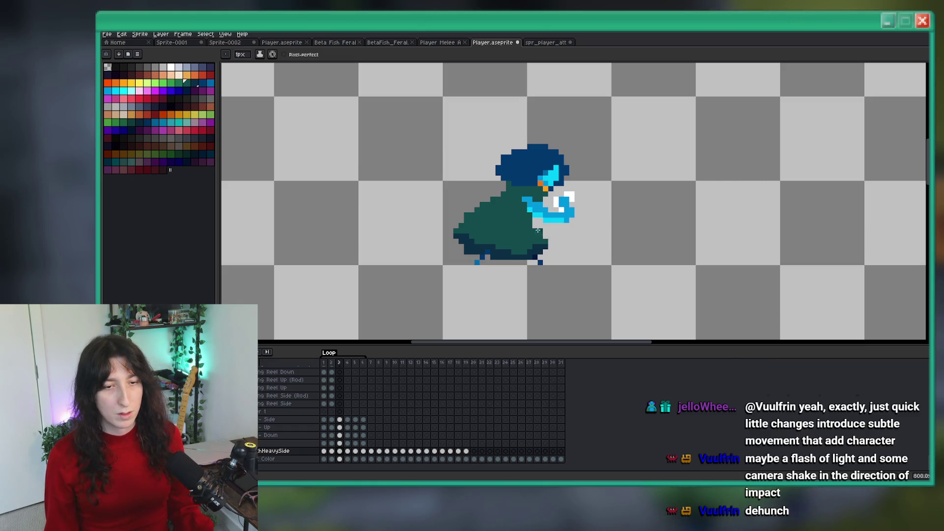
{"action": "scroll", "coordinate": [566, 236], "scroll_direction": "down", "scroll_amount": 5}
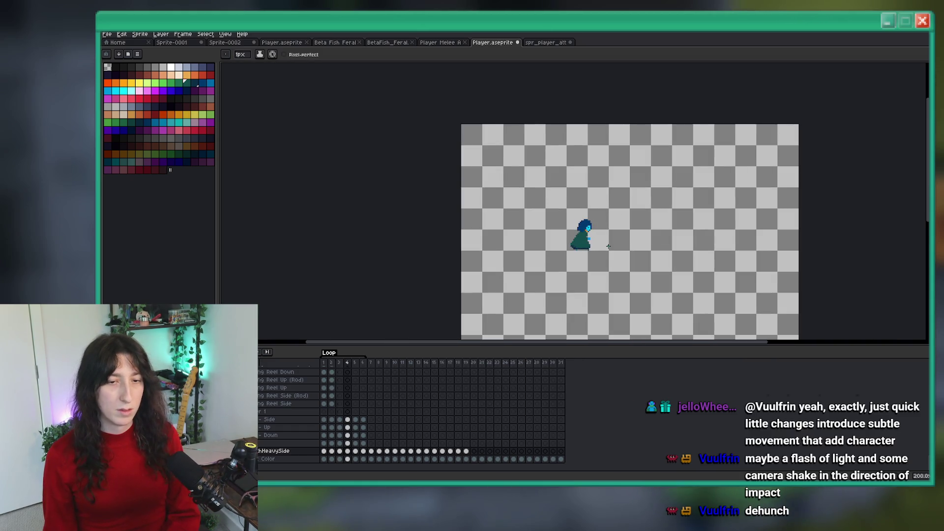
{"action": "scroll", "coordinate": [583, 240], "scroll_direction": "up", "scroll_amount": 4}
{"action": "scroll", "coordinate": [584, 239], "scroll_direction": "up", "scroll_amount": 5}
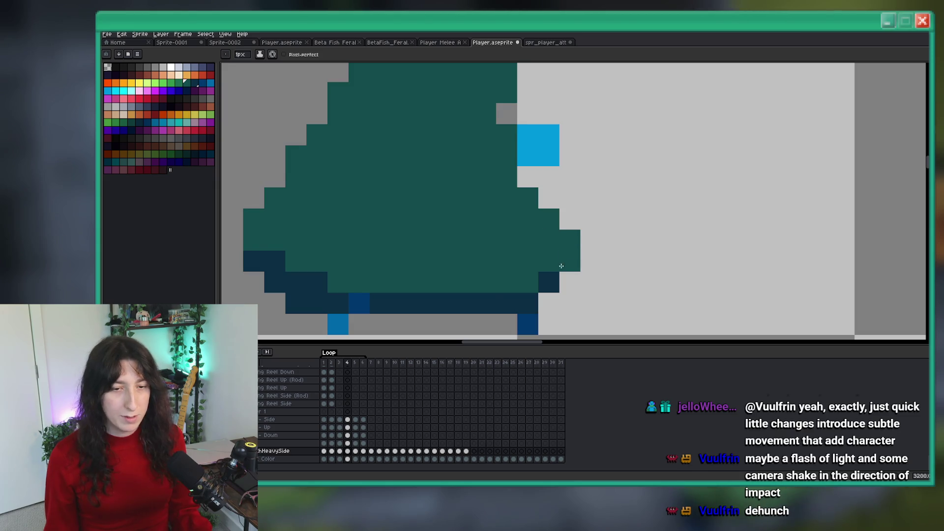
{"action": "scroll", "coordinate": [517, 280], "scroll_direction": "down", "scroll_amount": 5}
{"action": "key", "text": "Left"}
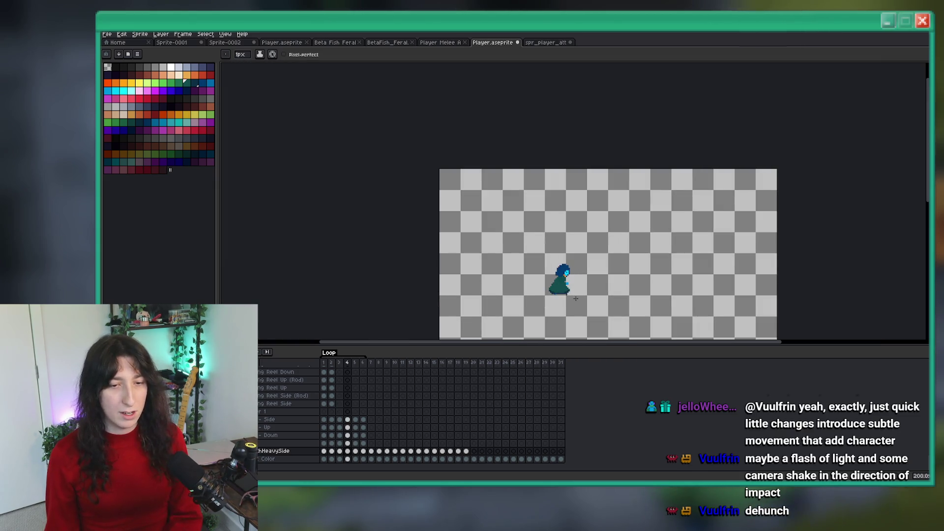
{"action": "scroll", "coordinate": [566, 296], "scroll_direction": "up", "scroll_amount": 3}
{"action": "key", "text": "Right"}
{"action": "scroll", "coordinate": [566, 295], "scroll_direction": "up", "scroll_amount": 7}
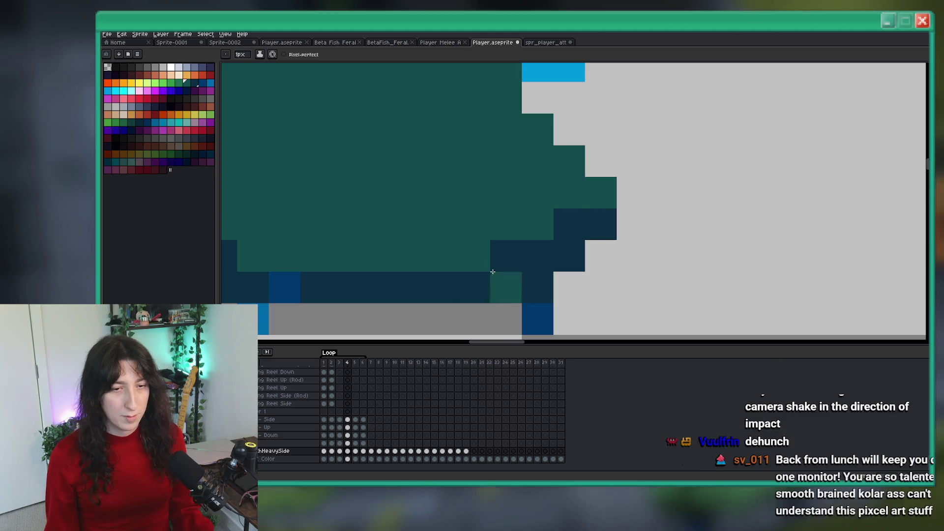
{"action": "scroll", "coordinate": [431, 260], "scroll_direction": "down", "scroll_amount": 1}
{"action": "scroll", "coordinate": [432, 260], "scroll_direction": "down", "scroll_amount": 5}
{"action": "key", "text": "Left"}
{"action": "key", "text": "Right"}
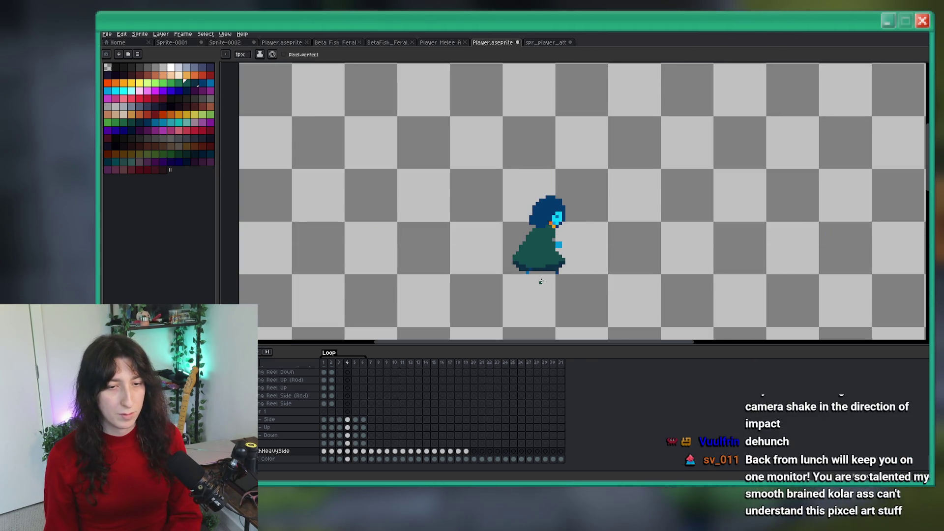
{"action": "key", "text": "Left"}
{"action": "scroll", "coordinate": [576, 272], "scroll_direction": "down", "scroll_amount": 3}
{"action": "scroll", "coordinate": [505, 255], "scroll_direction": "up", "scroll_amount": 2}
{"action": "key", "text": "Right"}
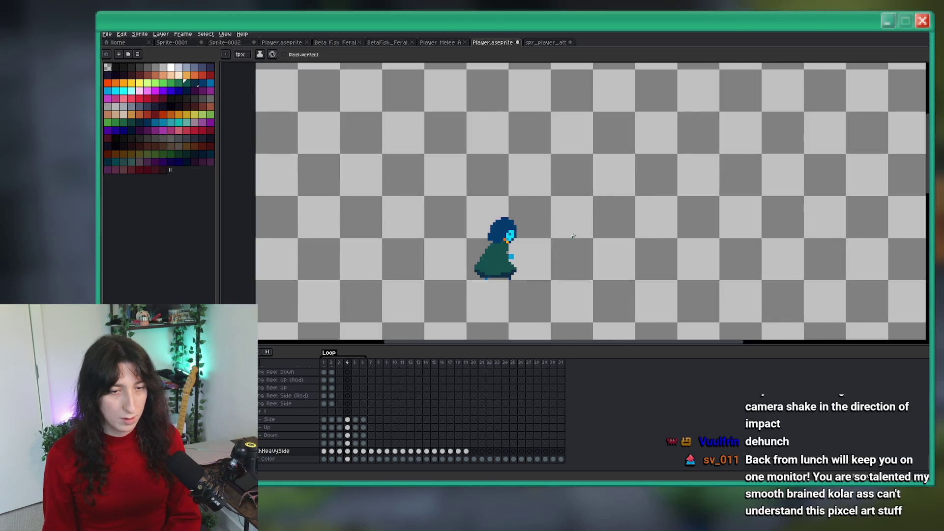
{"action": "left_click_drag", "start_coordinate": [573, 235], "coordinate": [526, 242]}
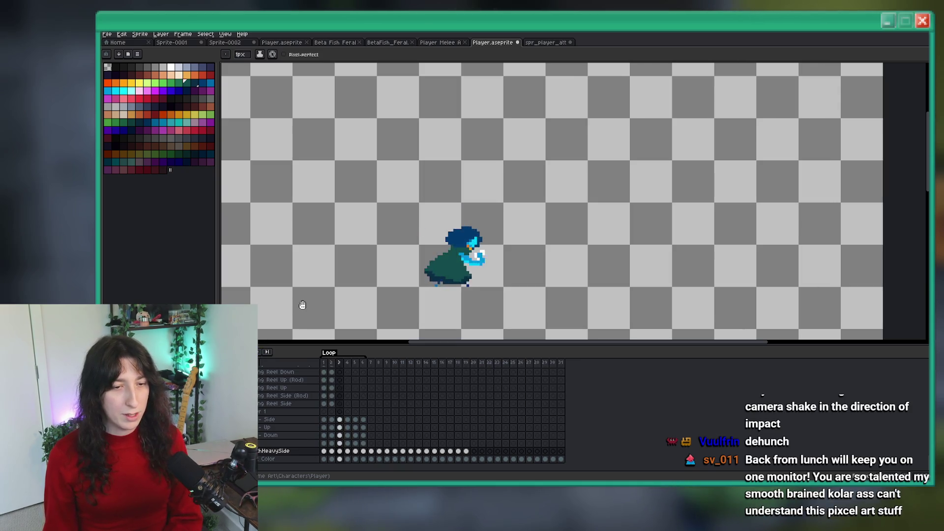
Zoom around the sprite, then advance from frame 3 to the frame 4 wind-up pose.
{"action": "scroll", "coordinate": [349, 287], "scroll_direction": "down", "scroll_amount": 2}
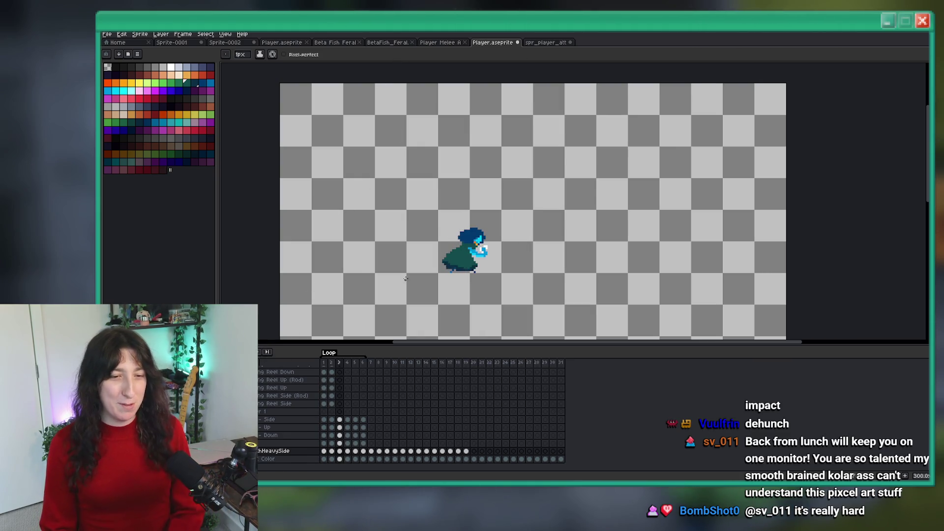
{"action": "scroll", "coordinate": [504, 239], "scroll_direction": "up", "scroll_amount": 6}
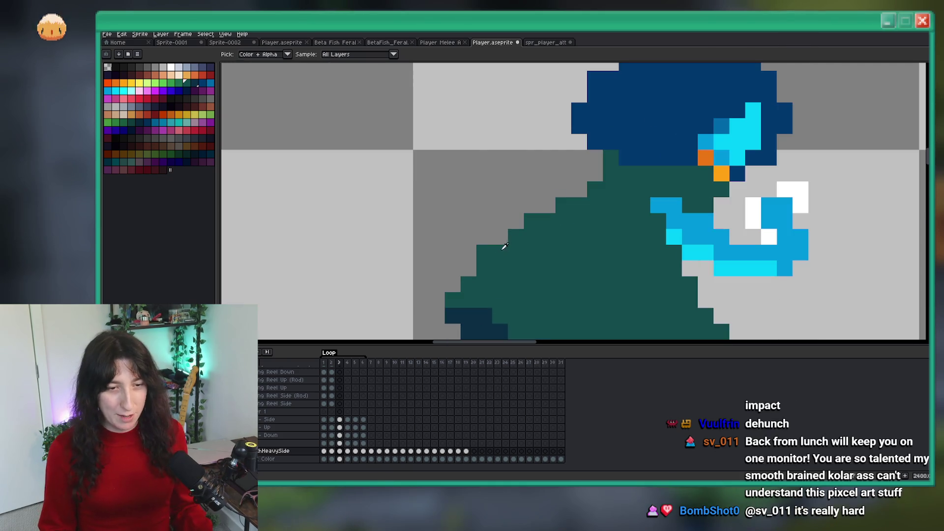
{"action": "scroll", "coordinate": [505, 239], "scroll_direction": "down", "scroll_amount": 7}
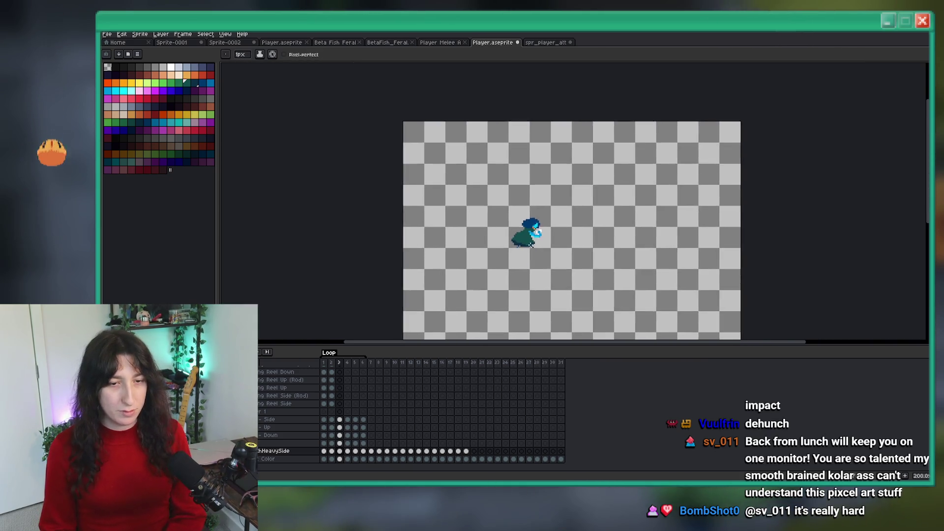
{"action": "scroll", "coordinate": [517, 209], "scroll_direction": "up", "scroll_amount": 5}
{"action": "scroll", "coordinate": [517, 210], "scroll_direction": "down", "scroll_amount": 7}
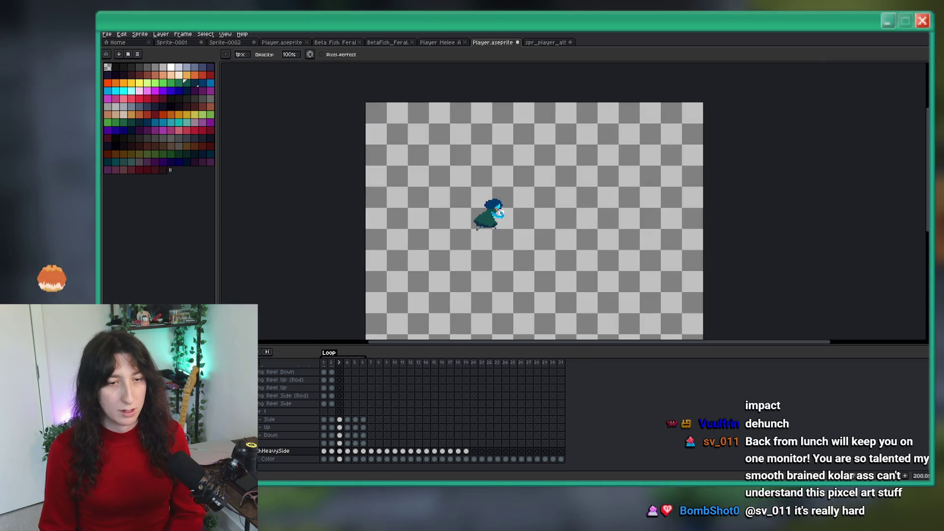
{"action": "key", "text": "period"}
{"action": "scroll", "coordinate": [484, 246], "scroll_direction": "up", "scroll_amount": 6}
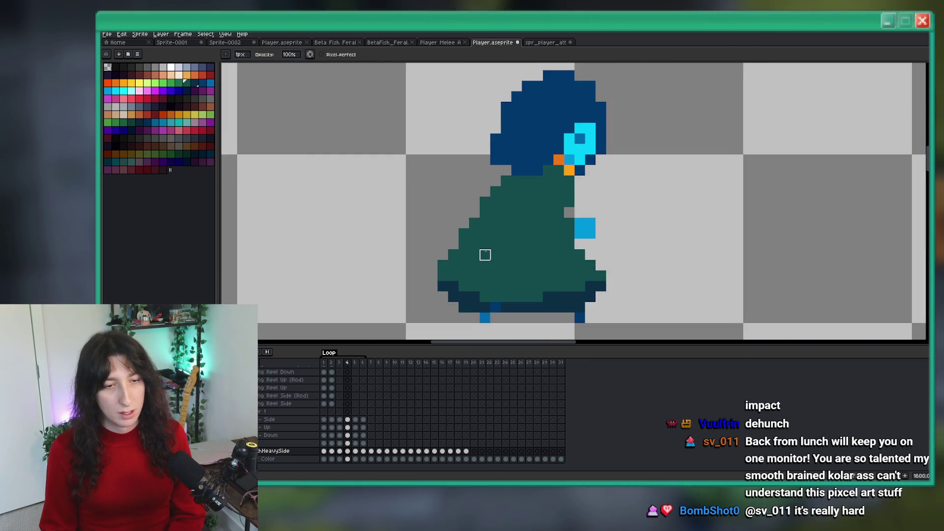
{"action": "scroll", "coordinate": [487, 251], "scroll_direction": "down", "scroll_amount": 2}
Flip between frames 5 and 6 with the period and comma keys, settling on frame 5.
{"action": "scroll", "coordinate": [487, 253], "scroll_direction": "up", "scroll_amount": 1}
{"action": "key", "text": "period"}
{"action": "scroll", "coordinate": [484, 250], "scroll_direction": "down", "scroll_amount": 1}
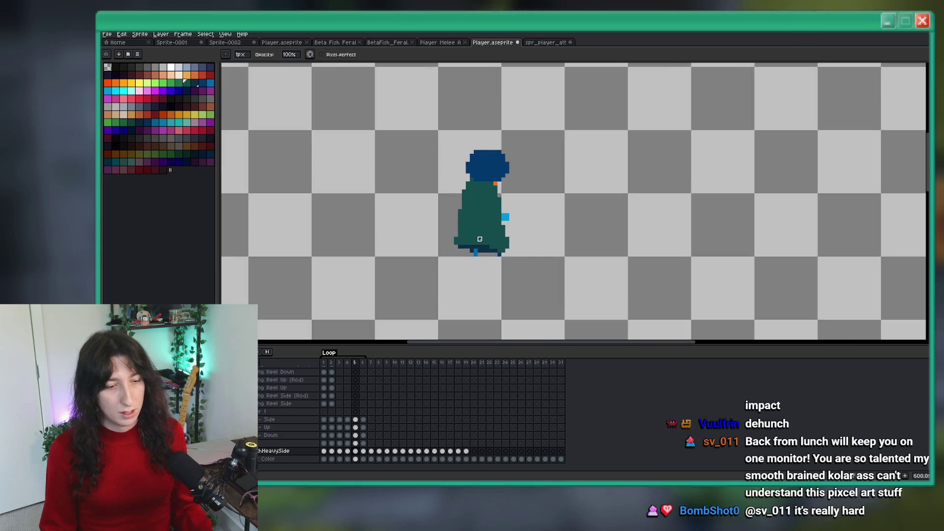
{"action": "scroll", "coordinate": [472, 248], "scroll_direction": "up", "scroll_amount": 3}
{"action": "key", "text": "i"}
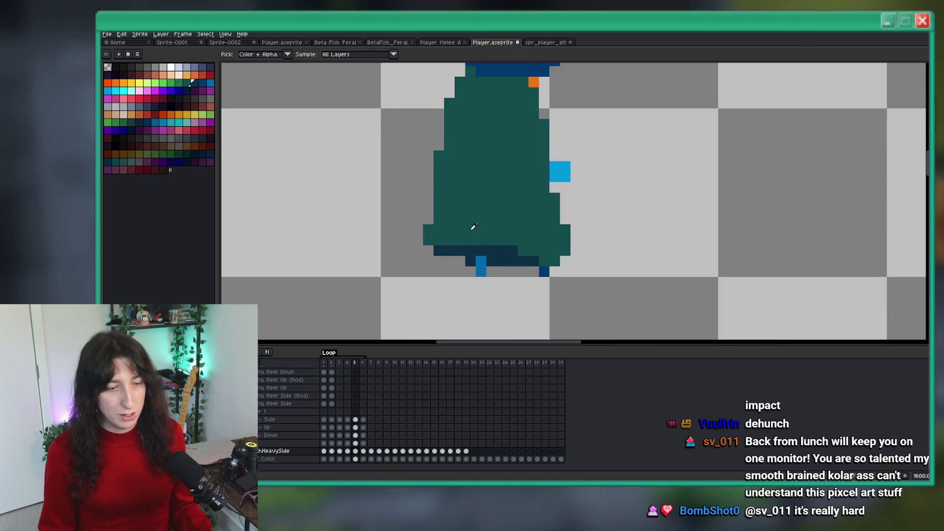
{"action": "key", "text": "b"}
{"action": "scroll", "coordinate": [474, 226], "scroll_direction": "down", "scroll_amount": 6}
{"action": "key", "text": "period"}
{"action": "scroll", "coordinate": [480, 242], "scroll_direction": "up", "scroll_amount": 1}
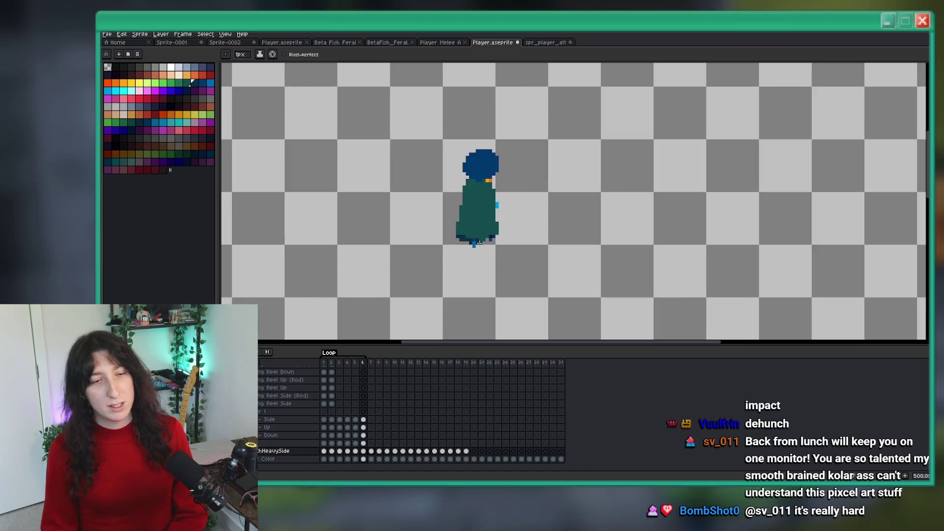
{"action": "key", "text": "comma"}
{"action": "key", "text": "comma"}
{"action": "key", "text": "period"}
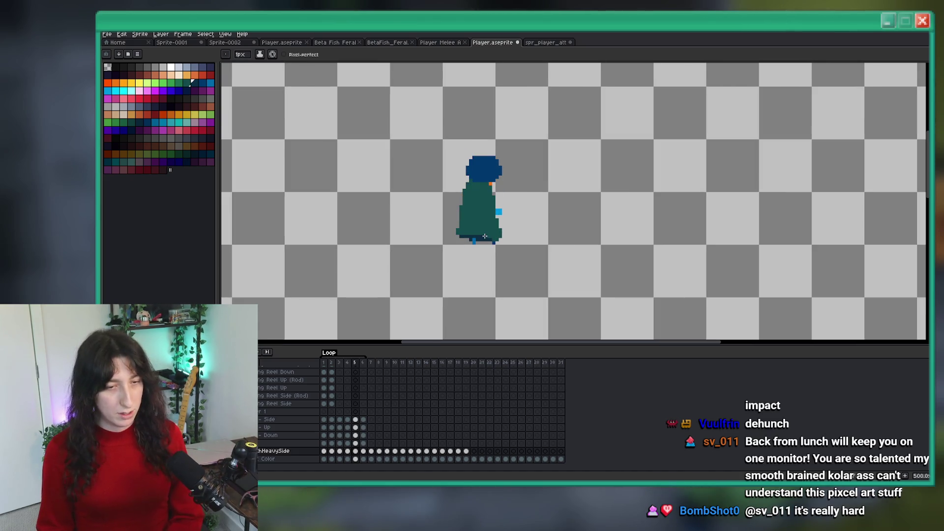
{"action": "scroll", "coordinate": [484, 236], "scroll_direction": "up", "scroll_amount": 4}
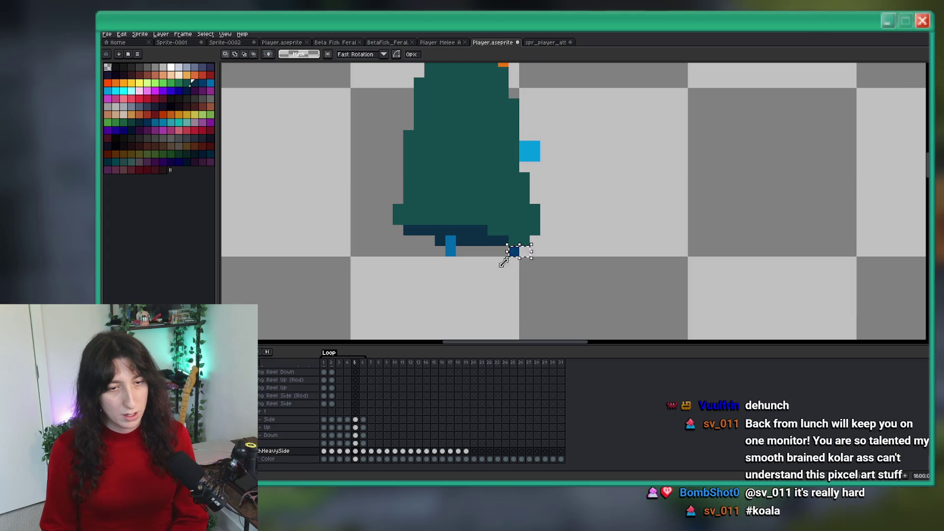
Select the dark foot pixel in frame 5 and move it left under the robe.
{"action": "key", "text": "m"}
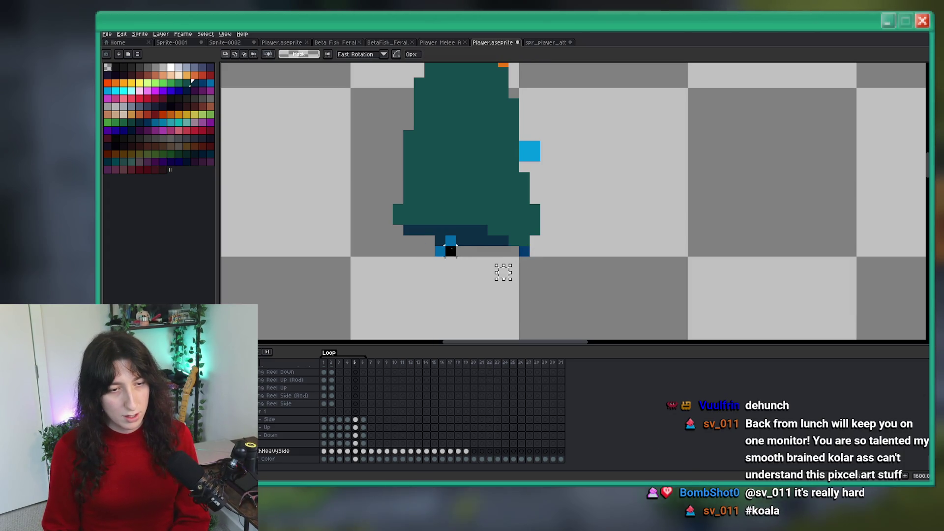
{"action": "left_click_drag", "start_coordinate": [450, 251], "coordinate": [430, 250]}
{"action": "scroll", "coordinate": [514, 261], "scroll_direction": "up", "scroll_amount": 3}
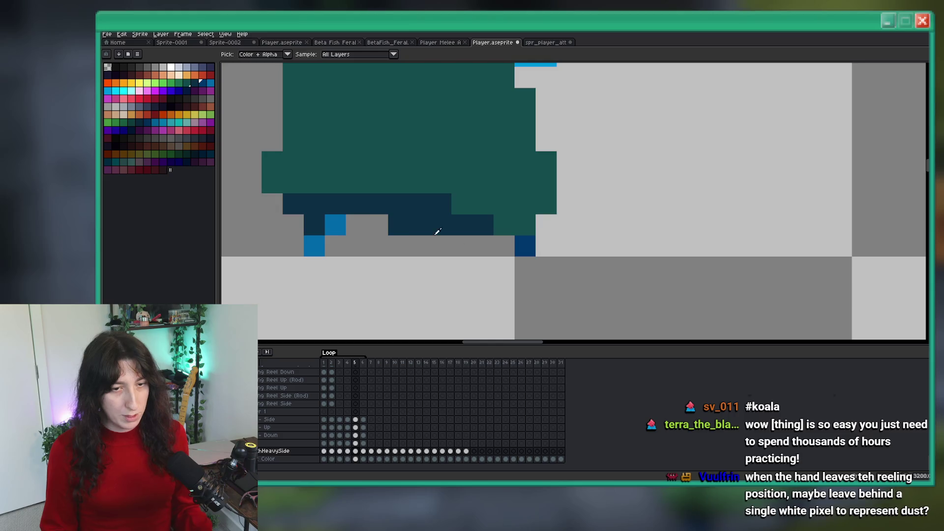
{"action": "key", "text": "b"}
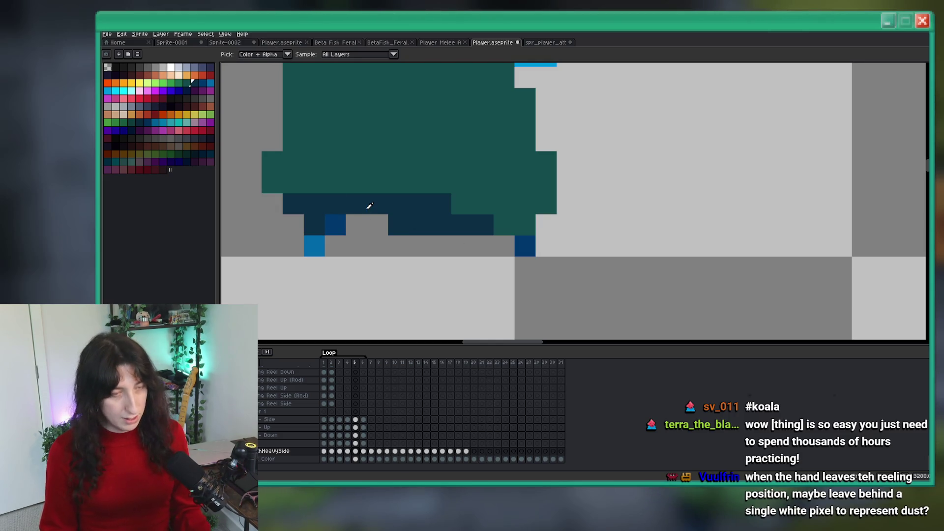
Compare frames 4 and 5, then fill the grey gap under the hair with dark blue.
{"action": "key", "text": "comma"}
{"action": "scroll", "coordinate": [400, 248], "scroll_direction": "down", "scroll_amount": 7}
{"action": "key", "text": "period"}
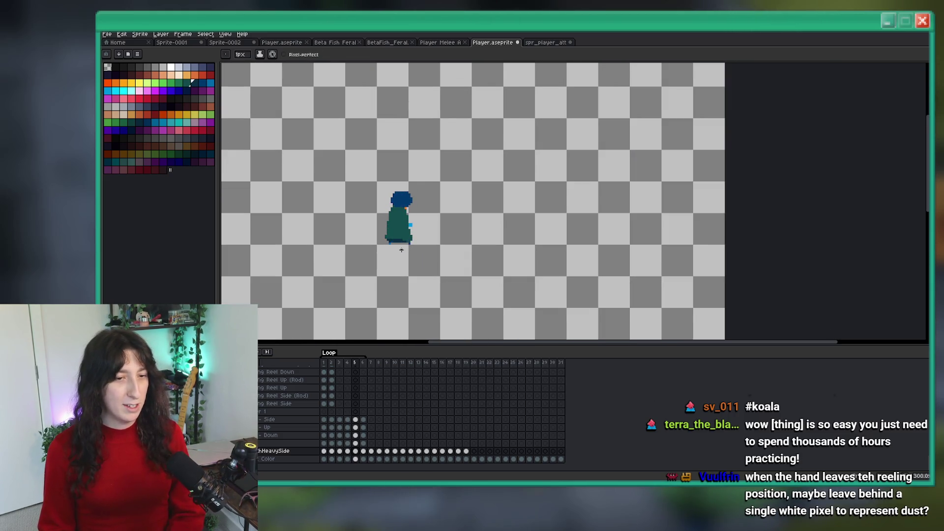
{"action": "key", "text": "comma"}
{"action": "key", "text": "period"}
{"action": "scroll", "coordinate": [391, 239], "scroll_direction": "up", "scroll_amount": 7}
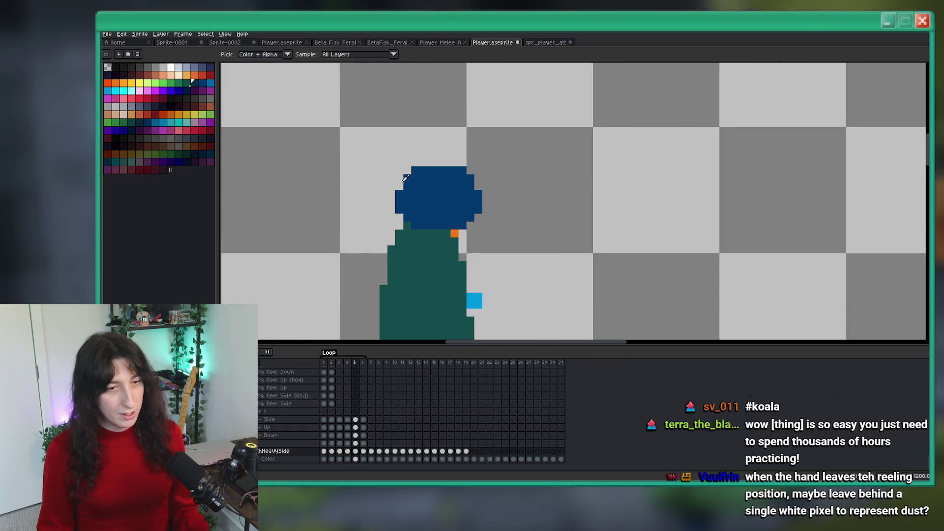
{"action": "left_click", "coordinate": [323, 185]}
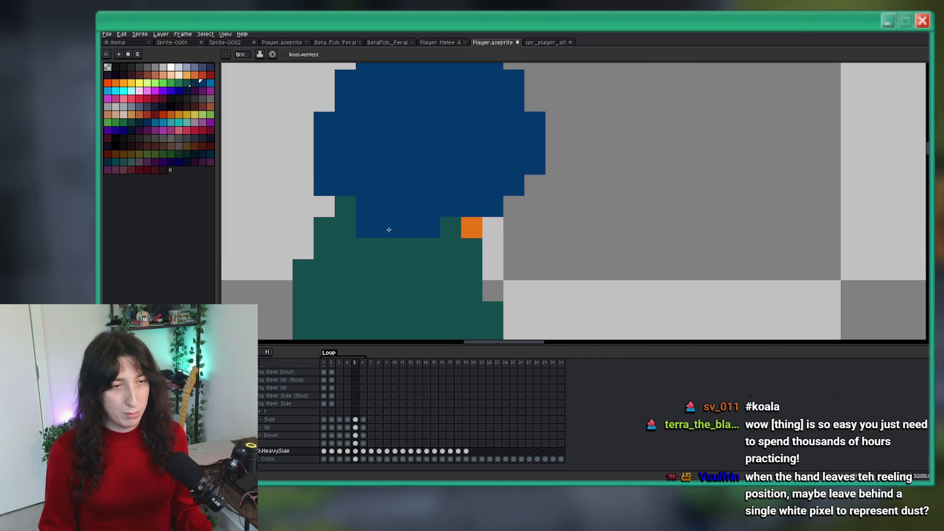
{"action": "scroll", "coordinate": [343, 200], "scroll_direction": "down", "scroll_amount": 5}
{"action": "scroll", "coordinate": [398, 236], "scroll_direction": "up", "scroll_amount": 5}
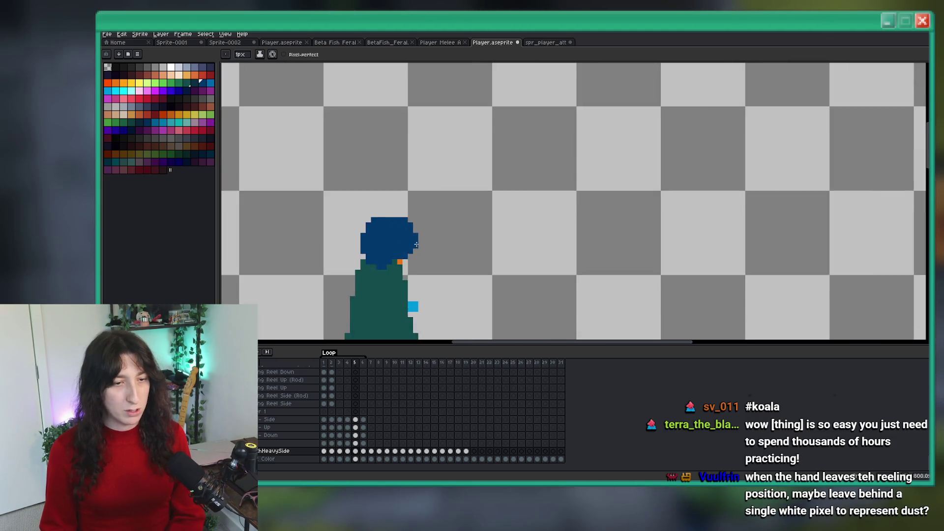
Flip back and forth between frames 4 and 5 to compare the edited cloak and feet.
{"action": "key", "text": "b"}
{"action": "scroll", "coordinate": [390, 196], "scroll_direction": "down", "scroll_amount": 2}
{"action": "key", "text": "e"}
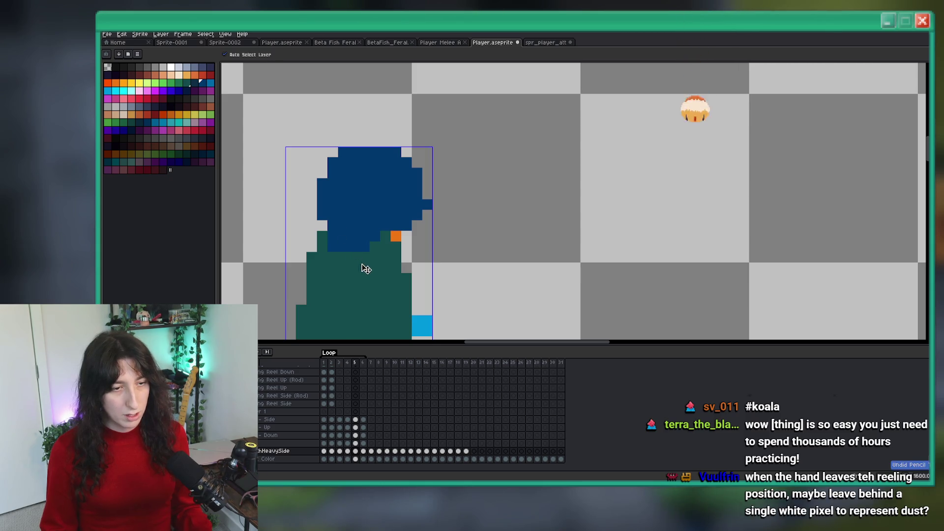
{"action": "scroll", "coordinate": [362, 267], "scroll_direction": "down", "scroll_amount": 4}
{"action": "key", "text": "Left"}
{"action": "scroll", "coordinate": [412, 242], "scroll_direction": "up", "scroll_amount": 2}
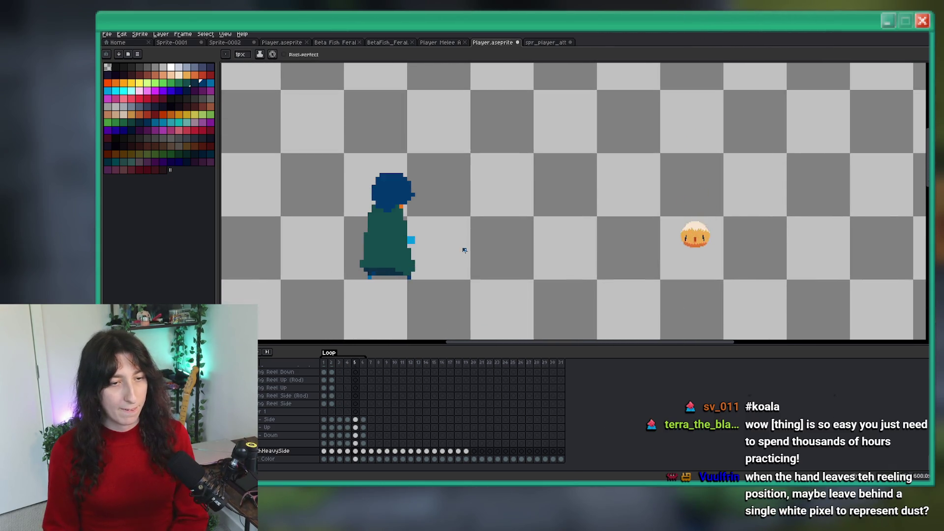
{"action": "scroll", "coordinate": [462, 248], "scroll_direction": "down", "scroll_amount": 2}
{"action": "scroll", "coordinate": [471, 186], "scroll_direction": "up", "scroll_amount": 2}
{"action": "key", "text": "Right"}
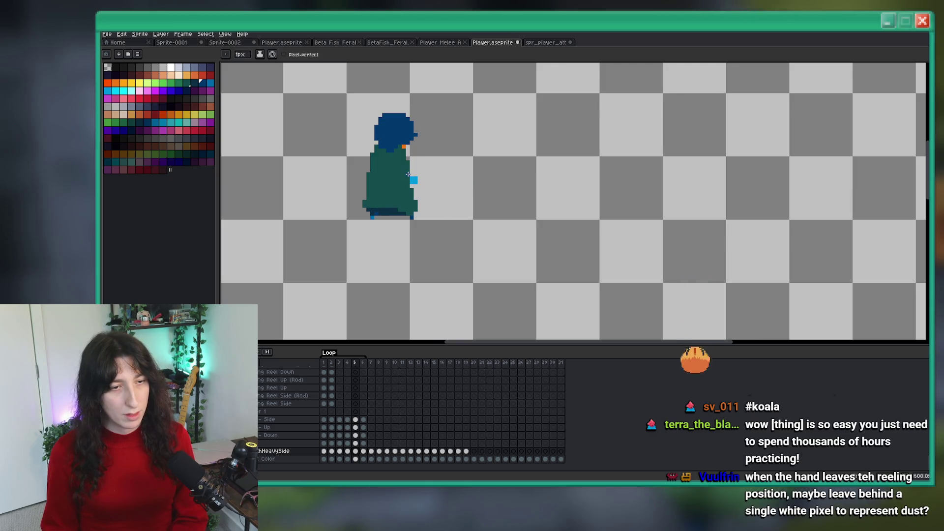
{"action": "key", "text": "Left"}
{"action": "key", "text": "Right"}
{"action": "key", "text": "Left"}
{"action": "scroll", "coordinate": [387, 194], "scroll_direction": "up", "scroll_amount": 3}
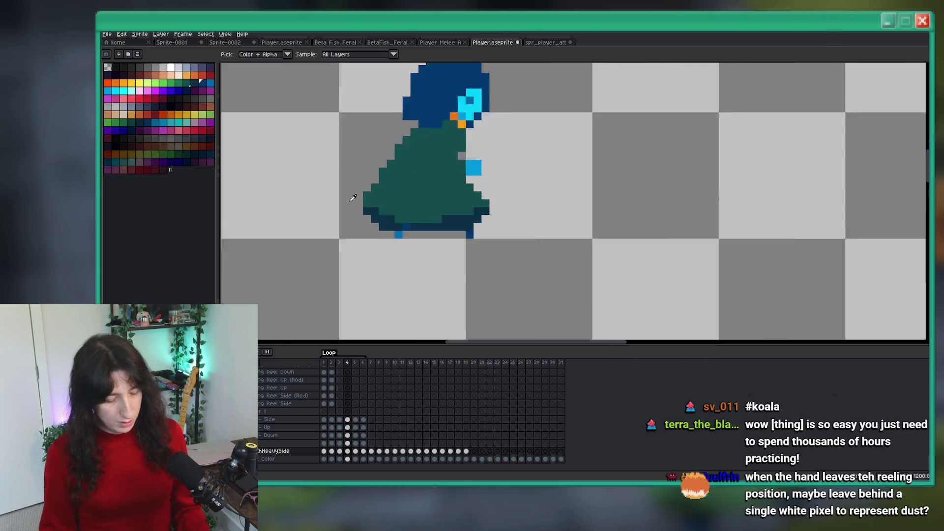
{"action": "key", "text": "Right"}
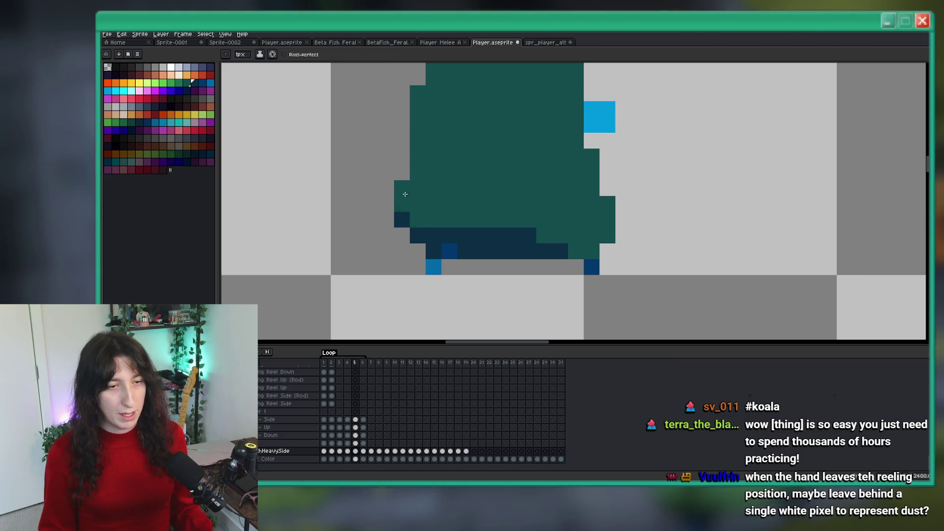
{"action": "scroll", "coordinate": [393, 191], "scroll_direction": "down", "scroll_amount": 3}
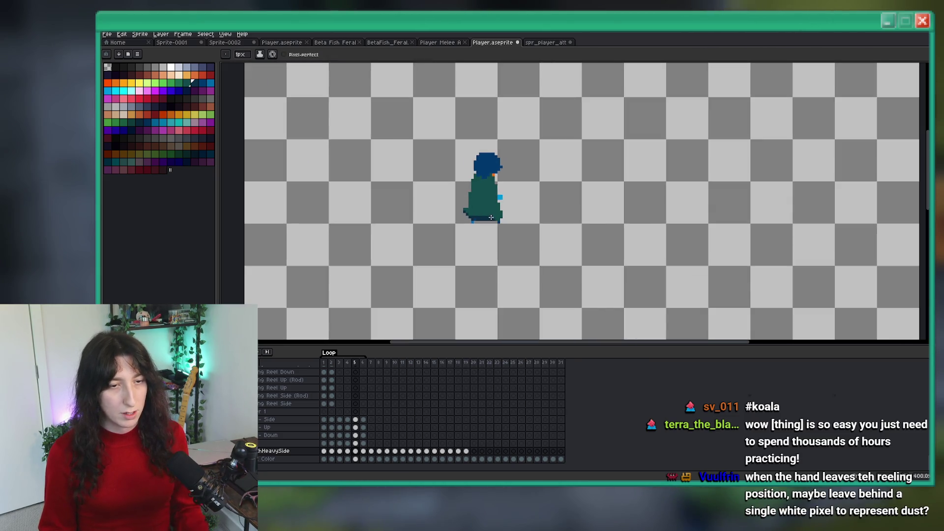
{"action": "key", "text": "Left"}
{"action": "key", "text": "Right"}
{"action": "scroll", "coordinate": [469, 221], "scroll_direction": "up", "scroll_amount": 3}
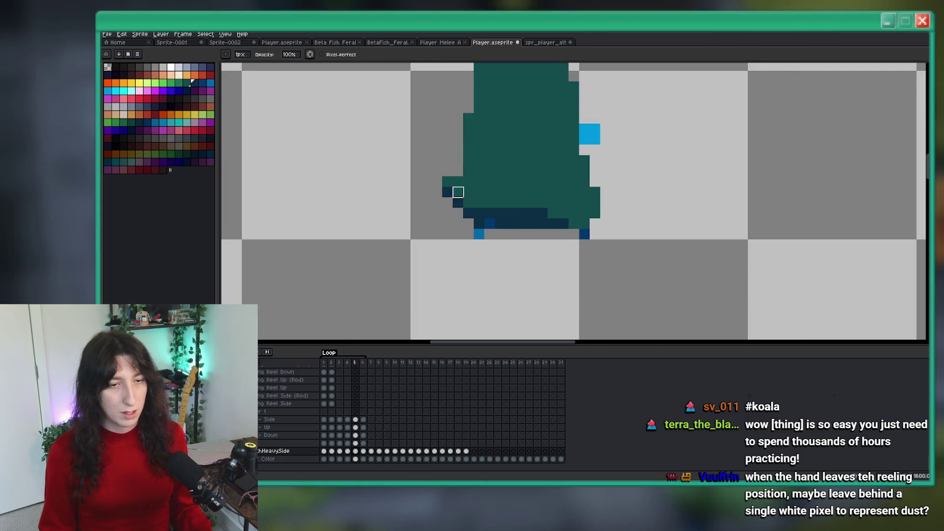
{"action": "scroll", "coordinate": [600, 221], "scroll_direction": "down", "scroll_amount": 3}
{"action": "key", "text": "Left"}
{"action": "key", "text": "Right"}
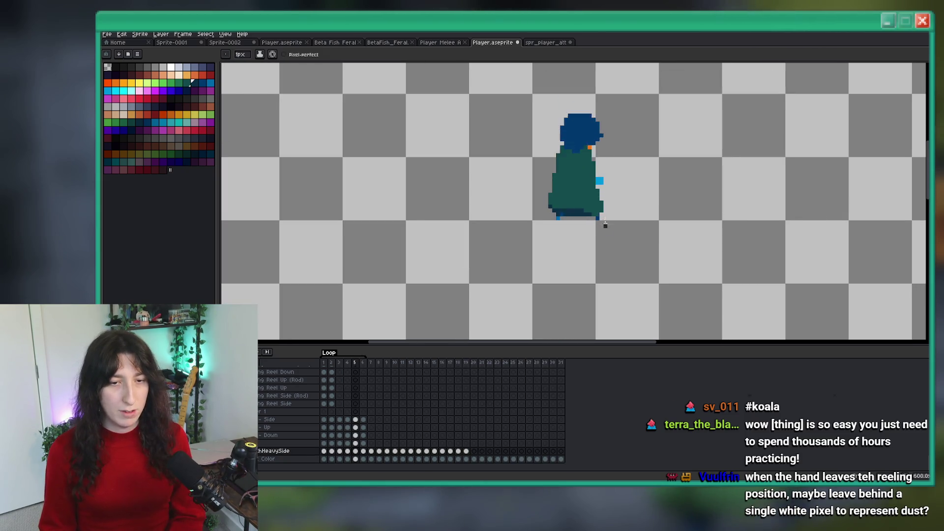
{"action": "scroll", "coordinate": [601, 221], "scroll_direction": "up", "scroll_amount": 3}
{"action": "scroll", "coordinate": [573, 233], "scroll_direction": "down", "scroll_amount": 2}
{"action": "scroll", "coordinate": [574, 233], "scroll_direction": "down", "scroll_amount": 2}
{"action": "key", "text": "Left"}
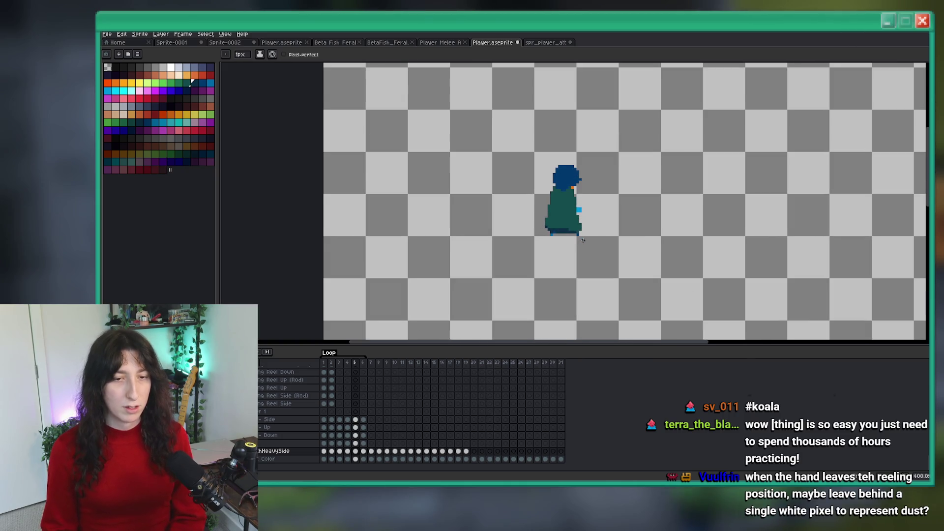
{"action": "key", "text": "Right"}
{"action": "scroll", "coordinate": [565, 212], "scroll_direction": "up", "scroll_amount": 2}
Open frame 6 of the HeavySide layer, glancing at frame 7 before returning.
{"action": "left_click", "coordinate": [363, 451]}
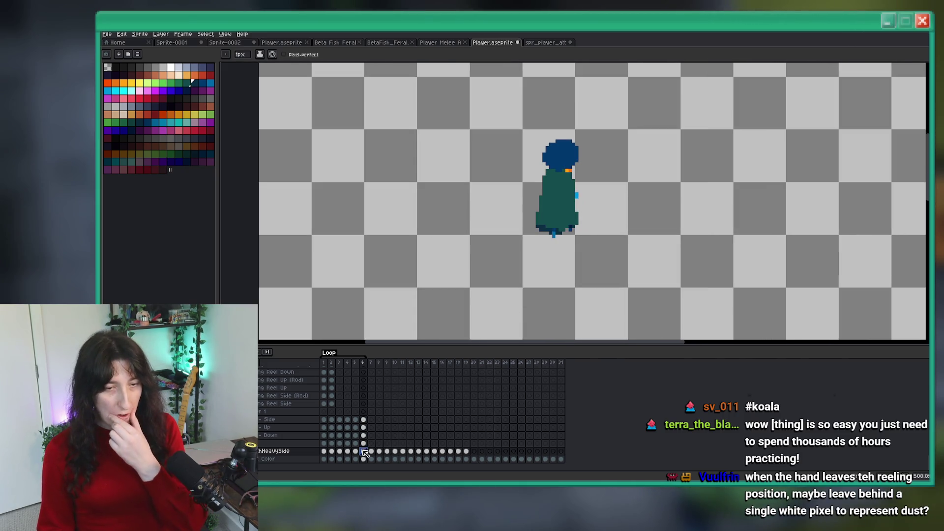
{"action": "scroll", "coordinate": [513, 280], "scroll_direction": "down", "scroll_amount": 1}
{"action": "scroll", "coordinate": [511, 261], "scroll_direction": "up", "scroll_amount": 1}
{"action": "key", "text": "Right"}
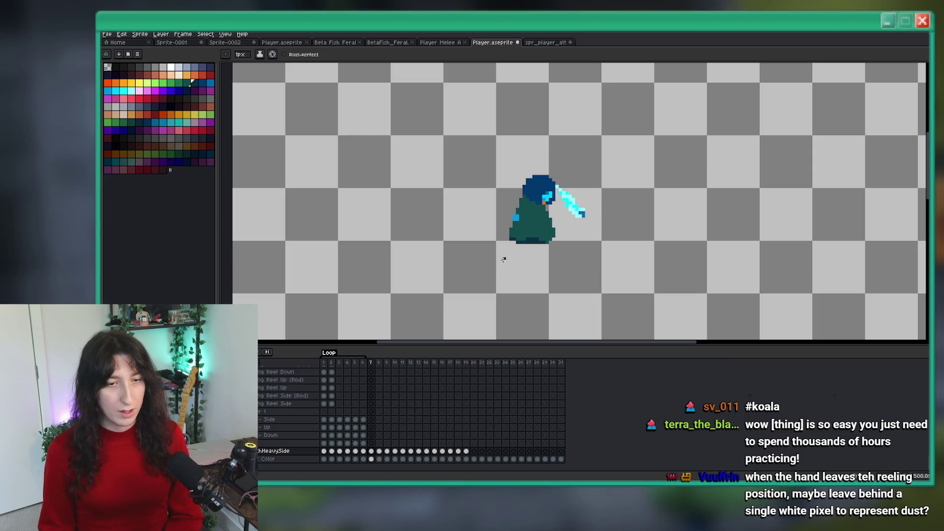
{"action": "key", "text": "Left"}
Select everything in frame 6, nudge the character up one pixel, and deselect.
{"action": "key", "text": "m"}
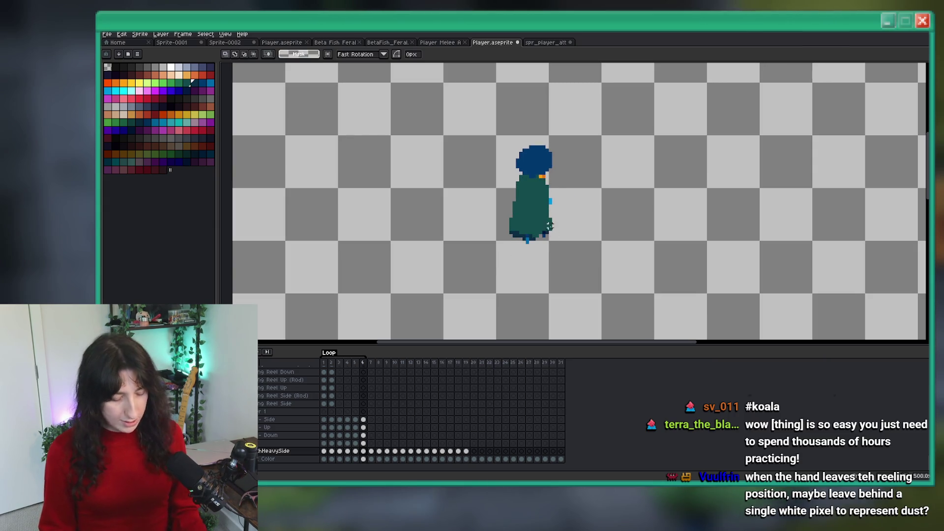
{"action": "scroll", "coordinate": [556, 246], "scroll_direction": "up", "scroll_amount": 3}
{"action": "scroll", "coordinate": [558, 274], "scroll_direction": "down", "scroll_amount": 2}
{"action": "left_click_drag", "start_coordinate": [549, 299], "coordinate": [566, 315]}
{"action": "key", "text": "ctrl+a"}
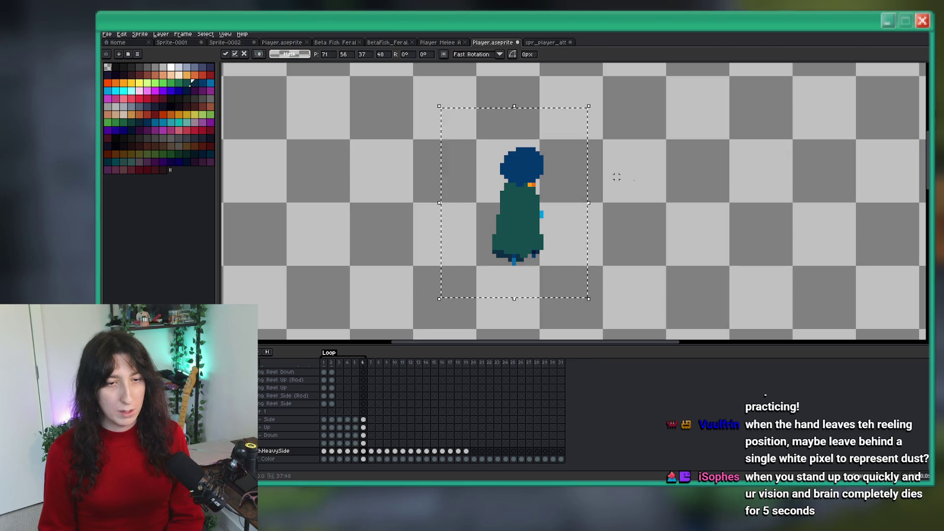
{"action": "key", "text": "Up"}
{"action": "key", "text": "ctrl+d"}
Shift the blue three-pixel foot column left behind the cloak hem, then check against frame 7.
{"action": "scroll", "coordinate": [506, 264], "scroll_direction": "up", "scroll_amount": 4}
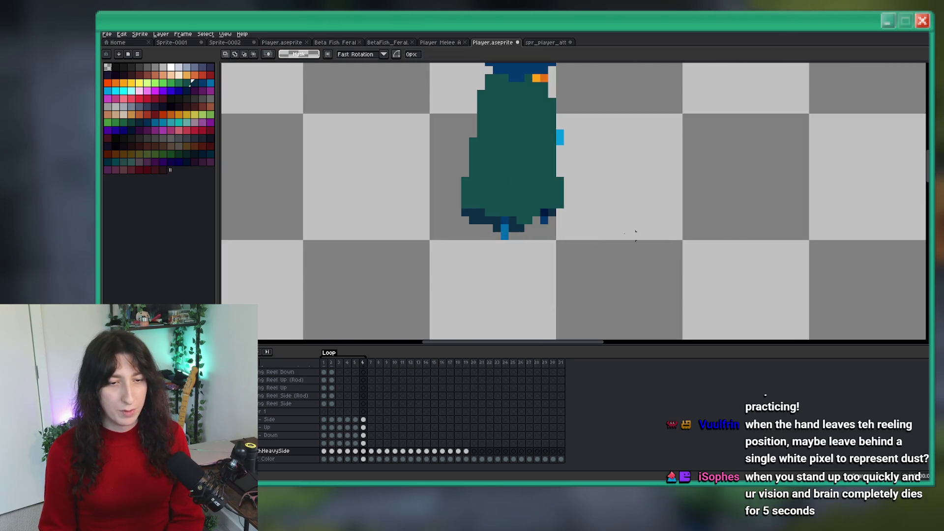
{"action": "left_click_drag", "start_coordinate": [457, 222], "coordinate": [475, 283]}
{"action": "key", "text": "Left"}
{"action": "key", "text": "Left"}
{"action": "key", "text": "Left"}
{"action": "key", "text": "Left"}
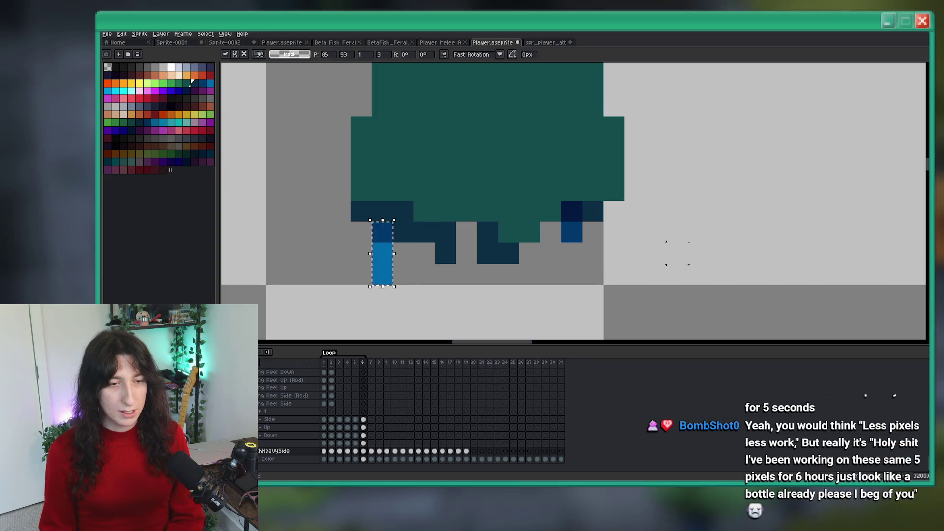
{"action": "key", "text": "Return"}
{"action": "scroll", "coordinate": [683, 248], "scroll_direction": "down", "scroll_amount": 5}
{"action": "key", "text": "Right"}
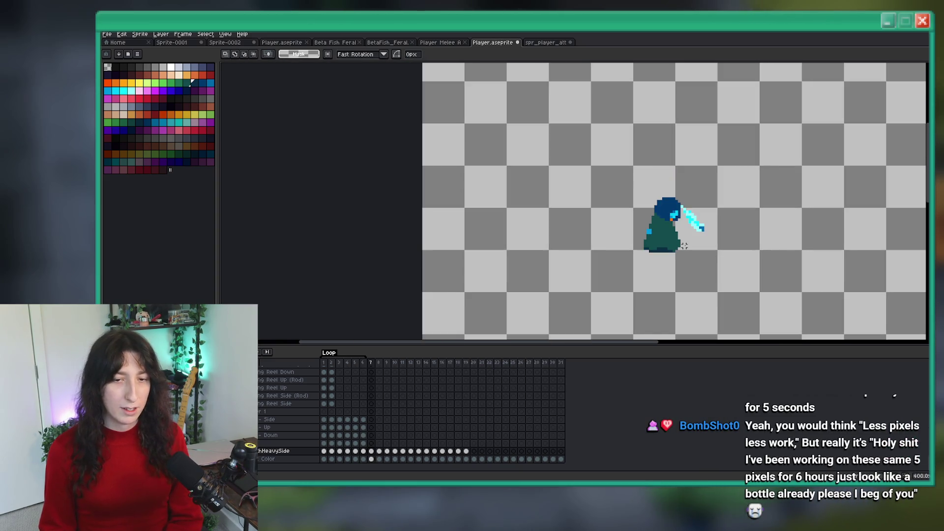
{"action": "key", "text": "Left"}
Zoom around frame 6 and eyedrop the dark hem colour from the sprite.
{"action": "scroll", "coordinate": [654, 251], "scroll_direction": "up", "scroll_amount": 6}
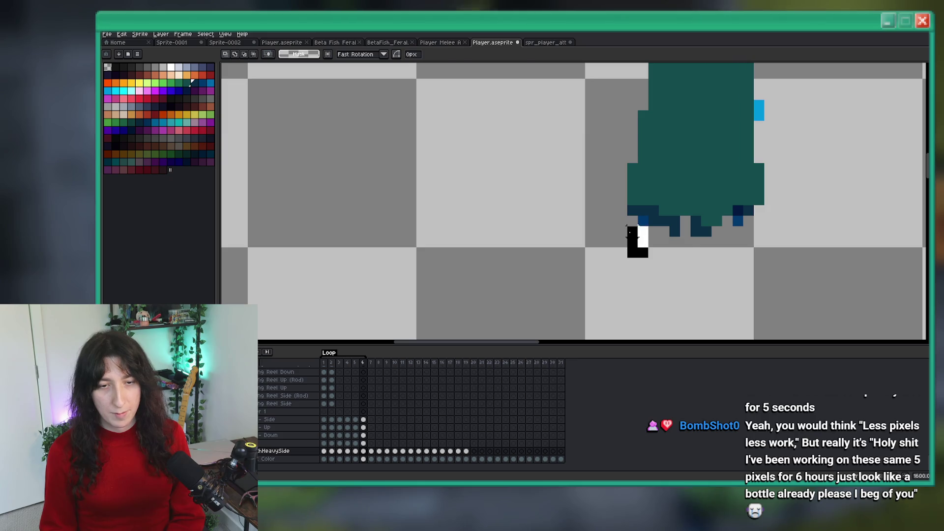
{"action": "scroll", "coordinate": [606, 264], "scroll_direction": "down", "scroll_amount": 5}
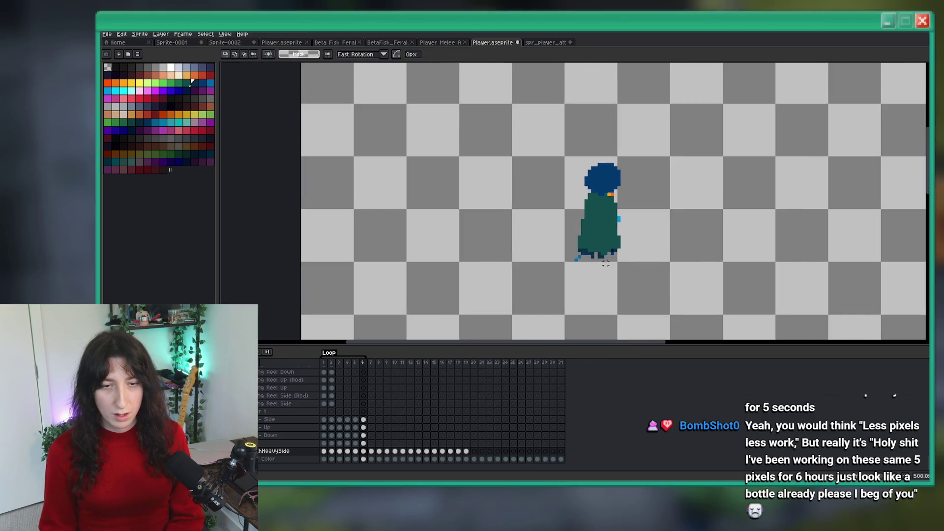
{"action": "scroll", "coordinate": [606, 264], "scroll_direction": "up", "scroll_amount": 5}
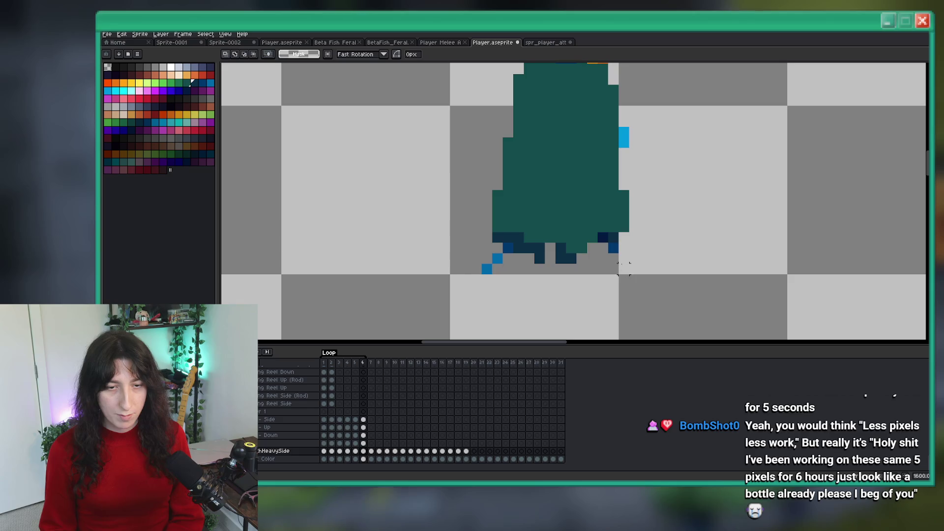
{"action": "scroll", "coordinate": [623, 268], "scroll_direction": "down", "scroll_amount": 5}
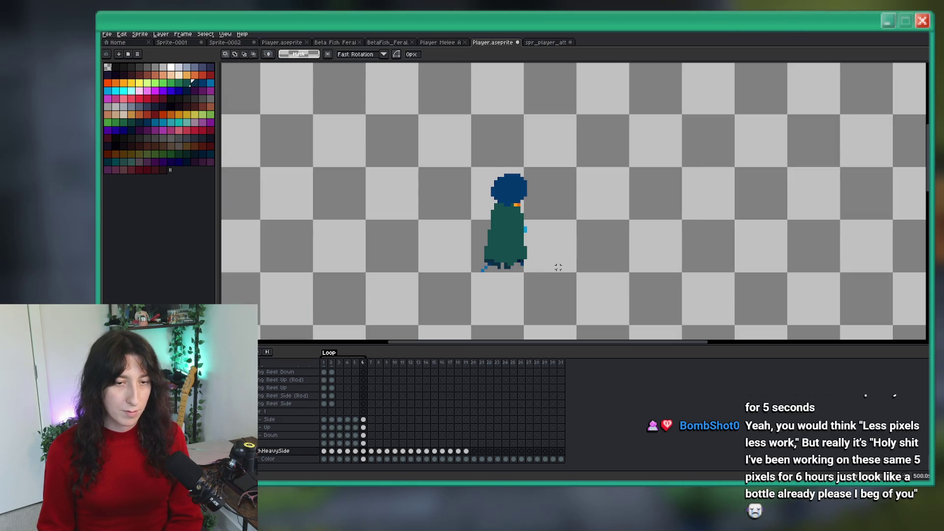
{"action": "scroll", "coordinate": [486, 267], "scroll_direction": "up", "scroll_amount": 5}
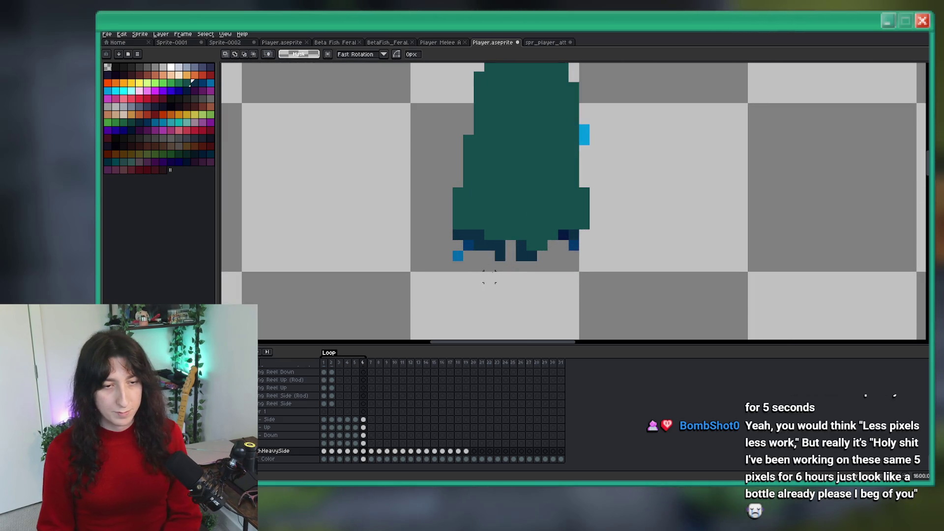
{"action": "scroll", "coordinate": [489, 276], "scroll_direction": "down", "scroll_amount": 5}
{"action": "scroll", "coordinate": [544, 276], "scroll_direction": "up", "scroll_amount": 6}
{"action": "key", "text": "i"}
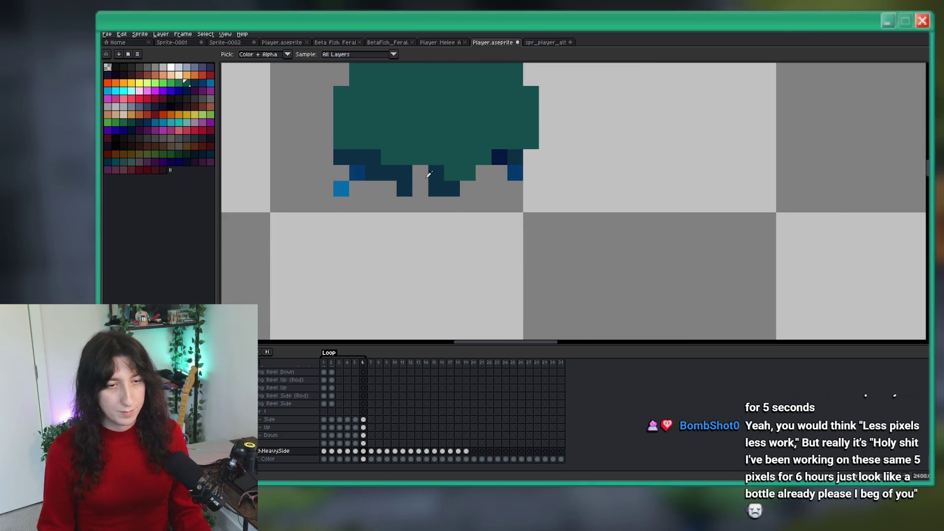
{"action": "left_click", "coordinate": [416, 155], "text": "alt"}
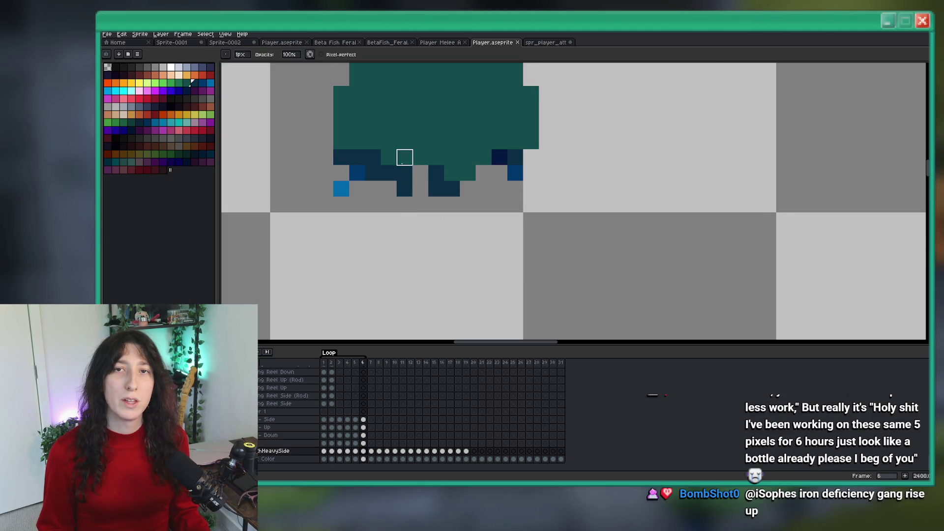
{"action": "left_click_drag", "start_coordinate": [417, 143], "coordinate": [539, 177]}
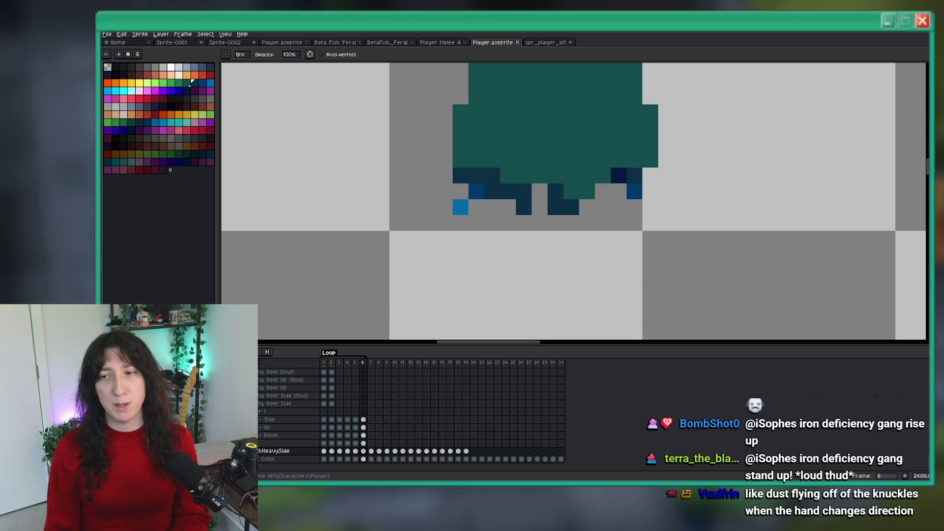
{"action": "scroll", "coordinate": [705, 169], "scroll_direction": "down", "scroll_amount": 2}
{"action": "scroll", "coordinate": [652, 169], "scroll_direction": "up", "scroll_amount": 1}
{"action": "key", "text": "Left"}
{"action": "key", "text": "Left"}
{"action": "scroll", "coordinate": [616, 171], "scroll_direction": "down", "scroll_amount": 2}
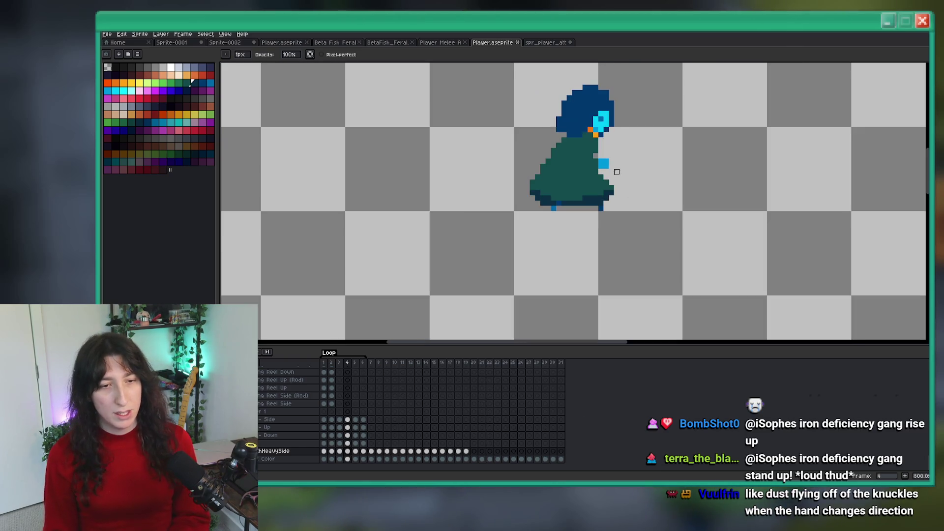
{"action": "key", "text": "Right"}
{"action": "key", "text": "Right"}
{"action": "scroll", "coordinate": [566, 187], "scroll_direction": "down", "scroll_amount": 2}
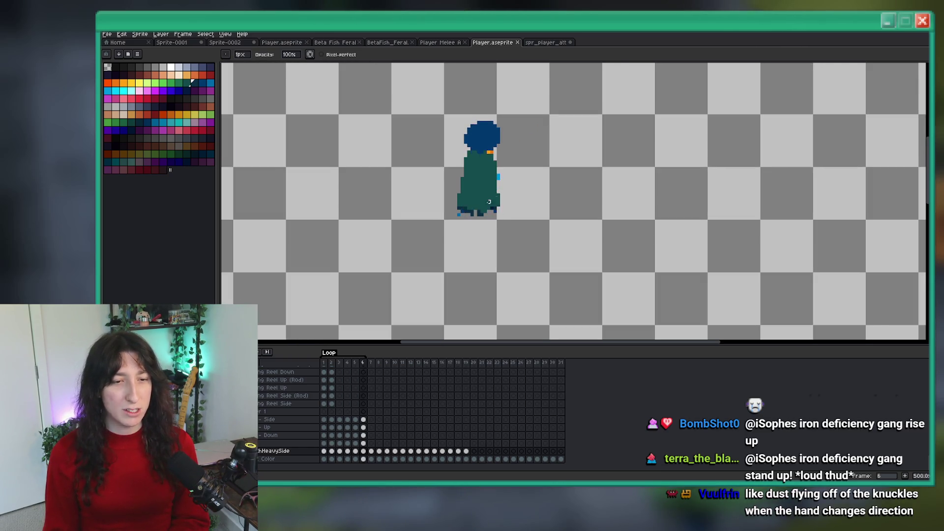
{"action": "scroll", "coordinate": [489, 201], "scroll_direction": "up", "scroll_amount": 7}
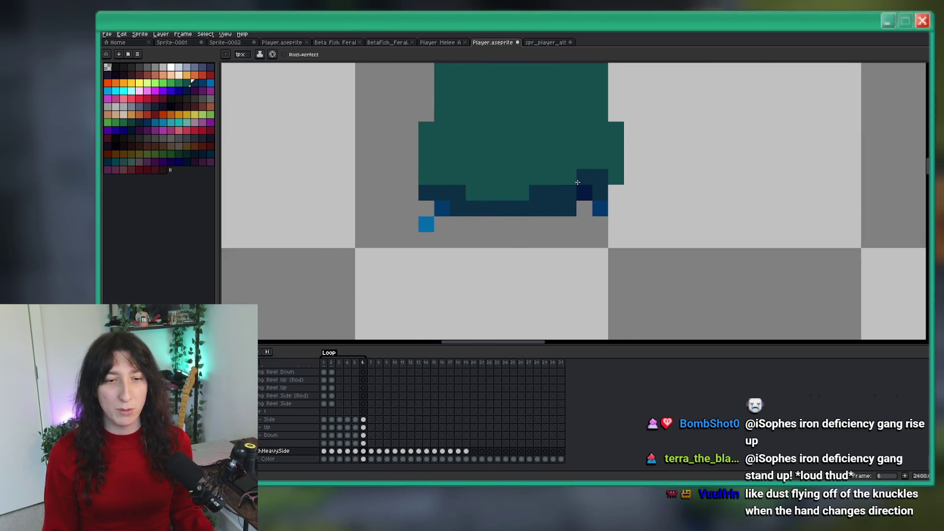
{"action": "left_click", "coordinate": [616, 176]}
{"action": "scroll", "coordinate": [615, 176], "scroll_direction": "down", "scroll_amount": 7}
{"action": "scroll", "coordinate": [582, 191], "scroll_direction": "up", "scroll_amount": 7}
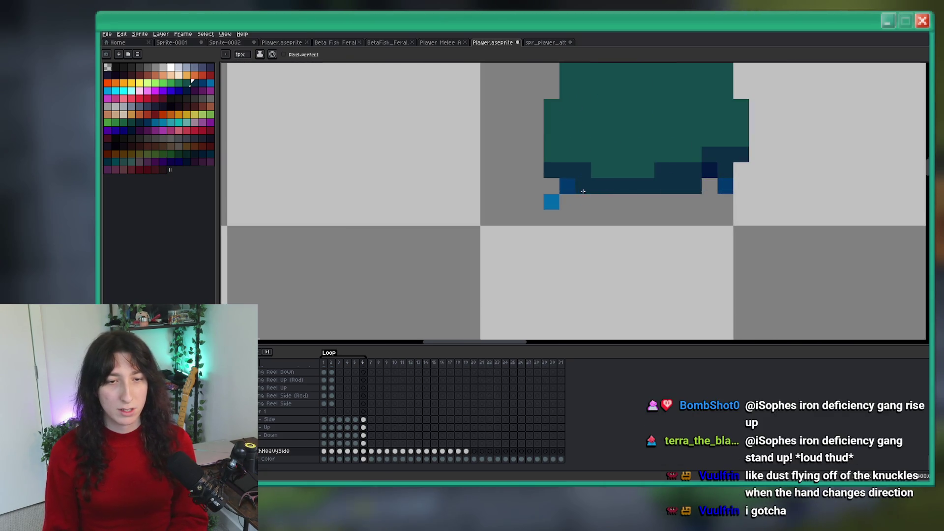
{"action": "scroll", "coordinate": [575, 167], "scroll_direction": "down", "scroll_amount": 8}
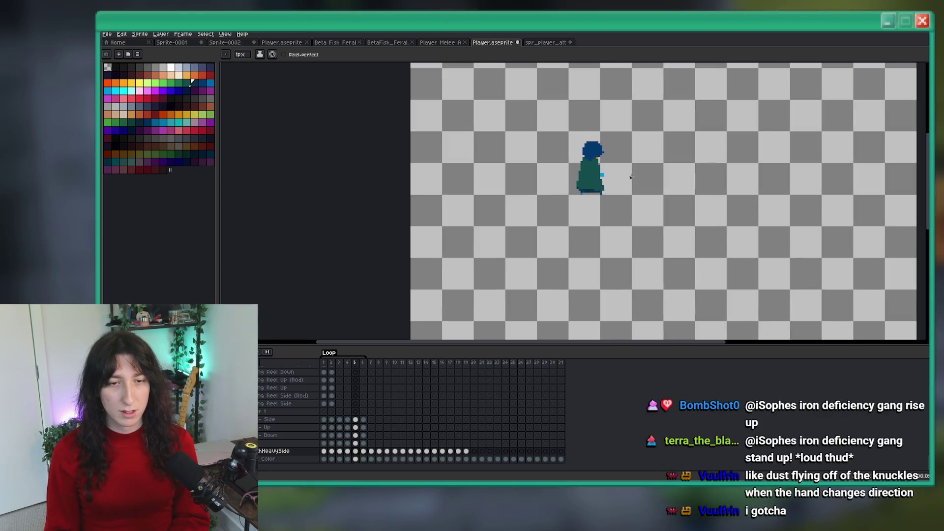
{"action": "scroll", "coordinate": [589, 207], "scroll_direction": "up", "scroll_amount": 1}
{"action": "key", "text": "m"}
{"action": "left_click_drag", "start_coordinate": [597, 231], "coordinate": [523, 139]}
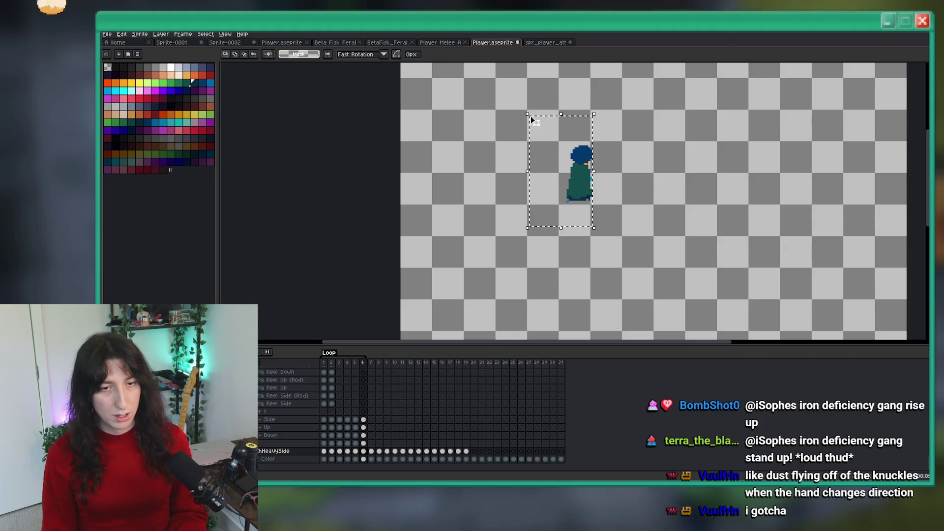
{"action": "left_click", "coordinate": [682, 168]}
{"action": "scroll", "coordinate": [682, 168], "scroll_direction": "down", "scroll_amount": 1}
{"action": "scroll", "coordinate": [590, 207], "scroll_direction": "up", "scroll_amount": 6}
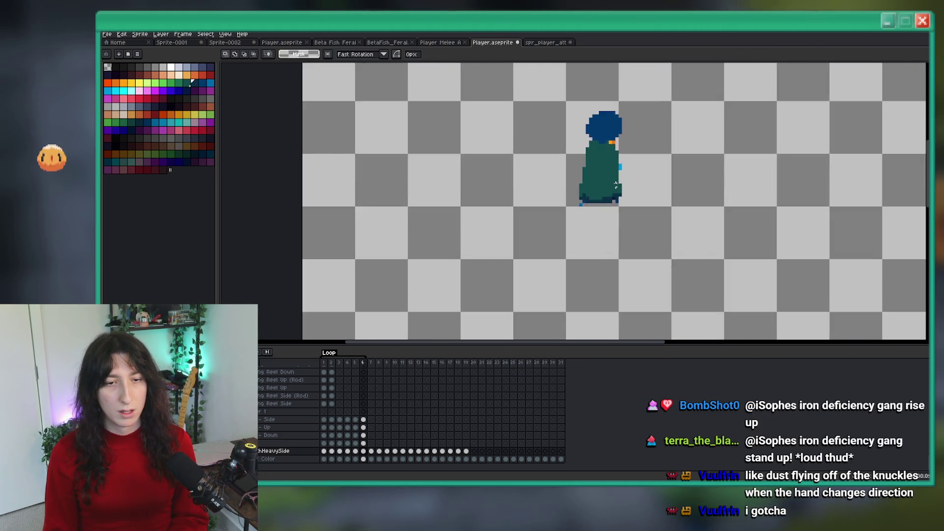
{"action": "key", "text": "b"}
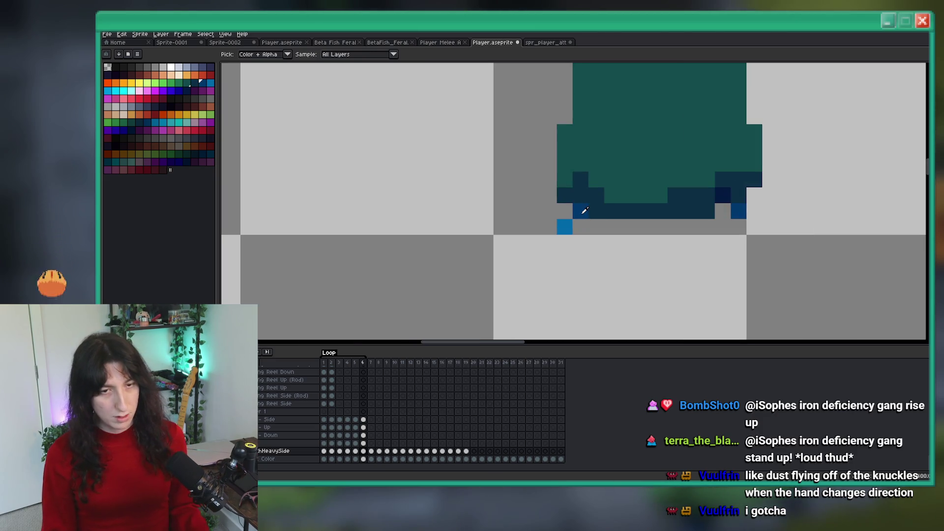
{"action": "left_click", "coordinate": [581, 212]}
{"action": "scroll", "coordinate": [639, 196], "scroll_direction": "down", "scroll_amount": 4}
{"action": "key", "text": "comma"}
{"action": "key", "text": "period"}
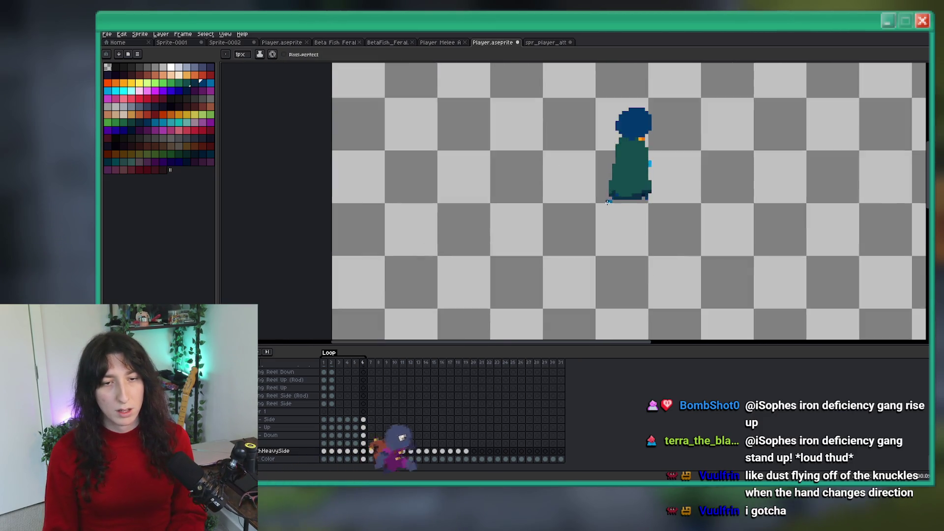
{"action": "scroll", "coordinate": [661, 185], "scroll_direction": "up", "scroll_amount": 5}
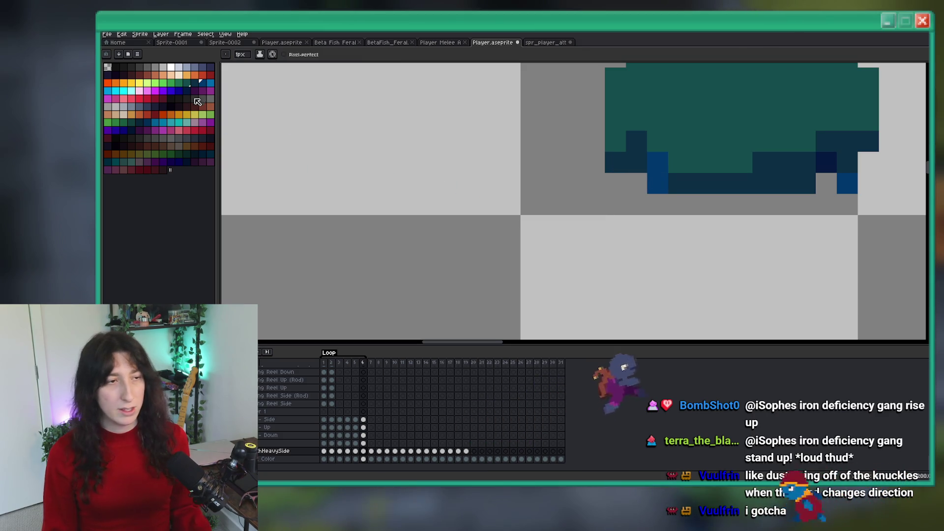
{"action": "left_click", "coordinate": [661, 209]}
{"action": "scroll", "coordinate": [661, 209], "scroll_direction": "down", "scroll_amount": 5}
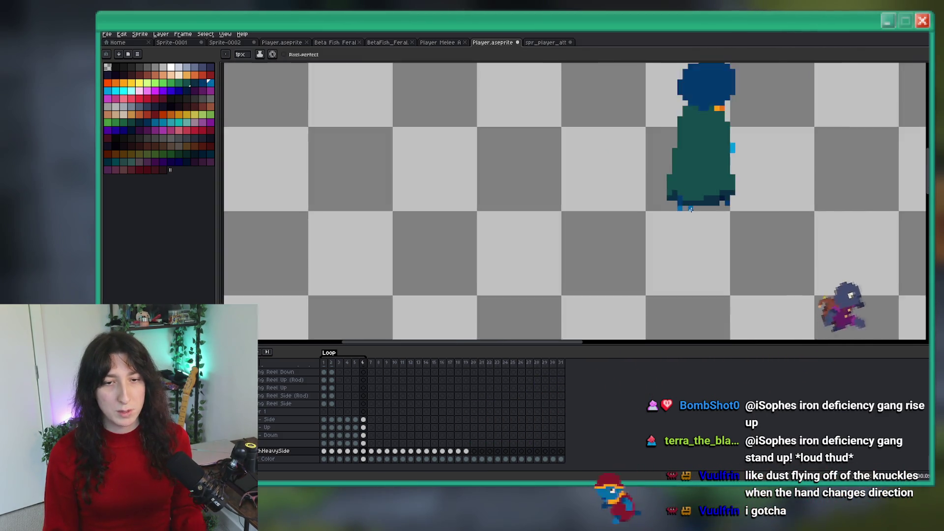
{"action": "key", "text": "m"}
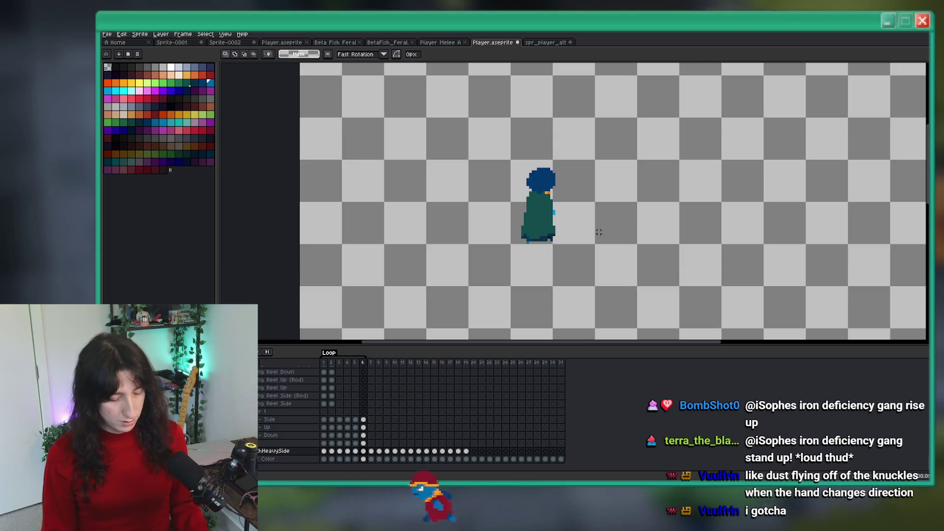
{"action": "scroll", "coordinate": [560, 241], "scroll_direction": "up", "scroll_amount": 2}
{"action": "left_click_drag", "start_coordinate": [522, 195], "coordinate": [562, 229]}
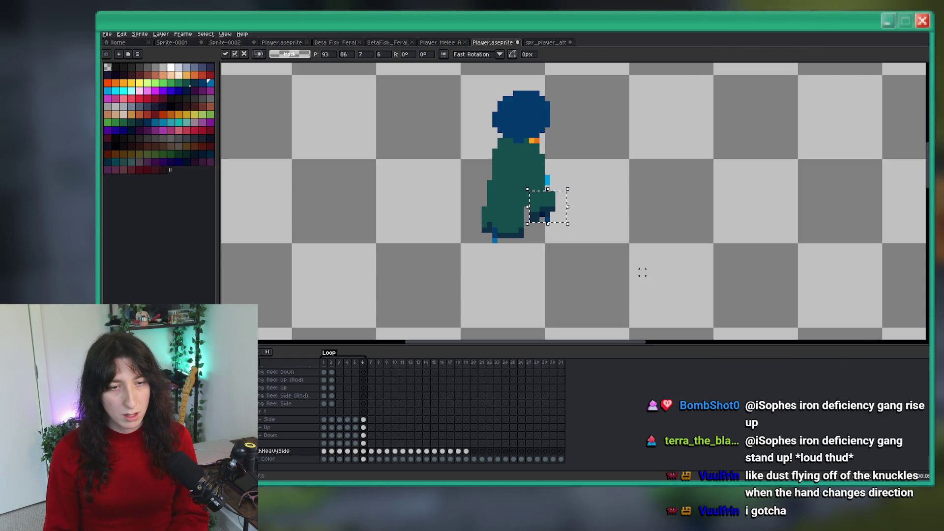
{"action": "left_click", "coordinate": [605, 246]}
{"action": "scroll", "coordinate": [547, 217], "scroll_direction": "up", "scroll_amount": 2}
{"action": "scroll", "coordinate": [547, 217], "scroll_direction": "down", "scroll_amount": 2}
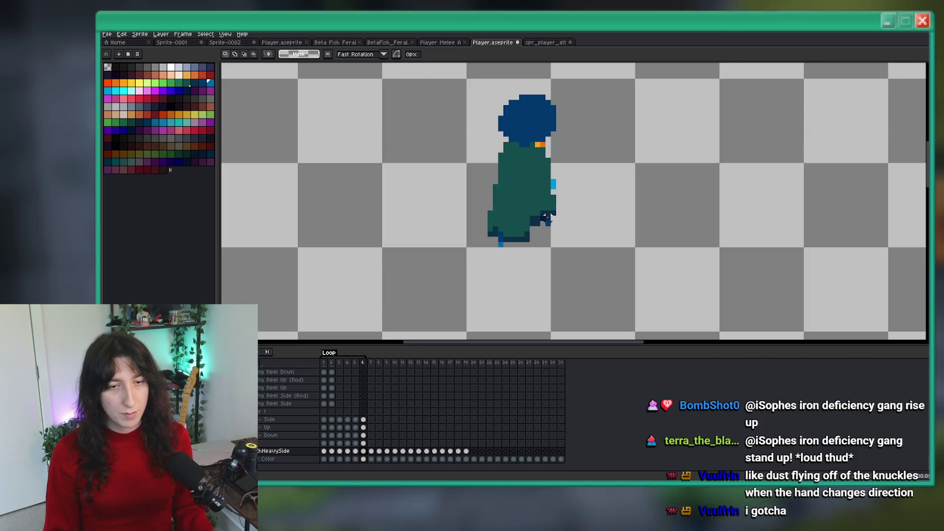
{"action": "scroll", "coordinate": [547, 217], "scroll_direction": "up", "scroll_amount": 1}
{"action": "scroll", "coordinate": [544, 211], "scroll_direction": "down", "scroll_amount": 3}
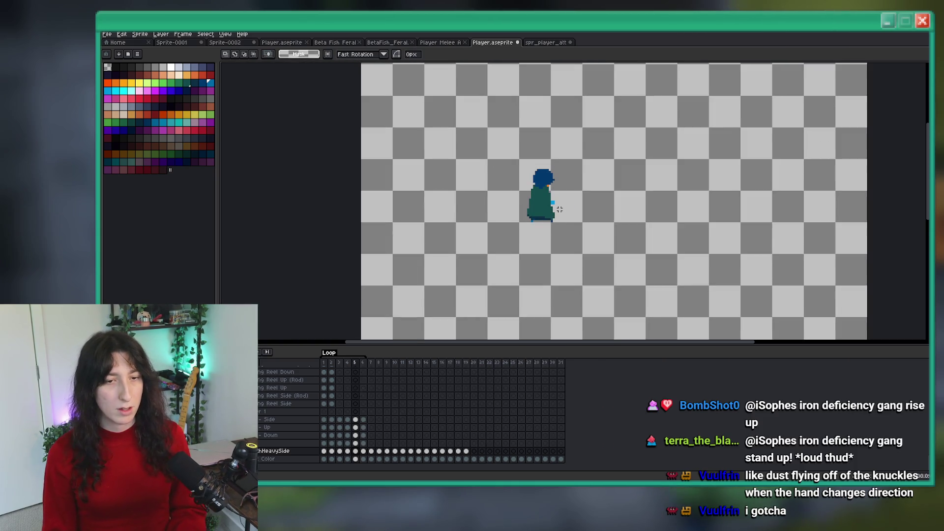
{"action": "key", "text": "i"}
{"action": "scroll", "coordinate": [559, 209], "scroll_direction": "up", "scroll_amount": 3}
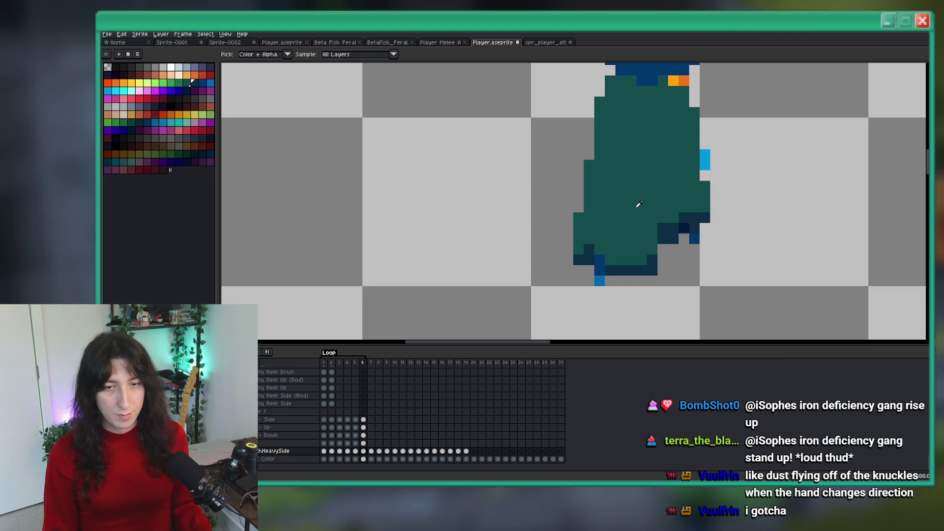
{"action": "key", "text": "b"}
{"action": "scroll", "coordinate": [569, 240], "scroll_direction": "right", "scroll_amount": 2}
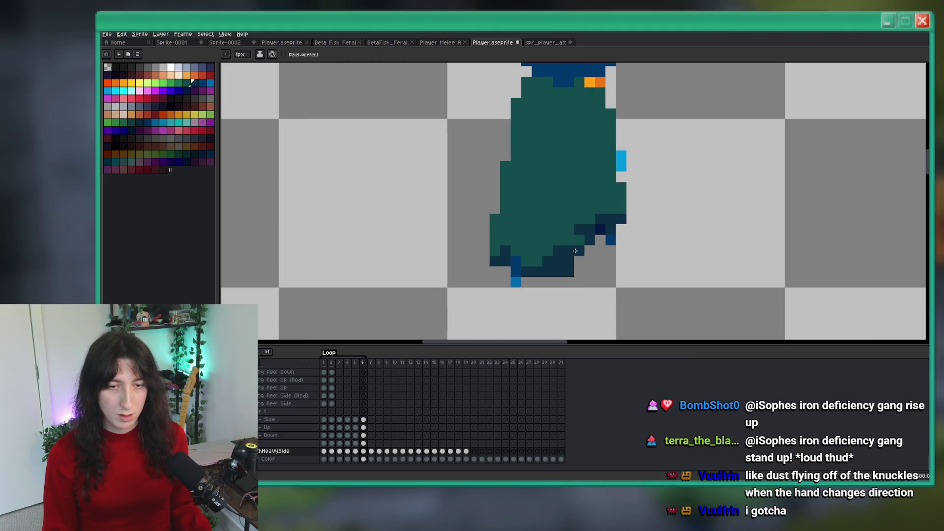
{"action": "scroll", "coordinate": [625, 204], "scroll_direction": "down", "scroll_amount": 3}
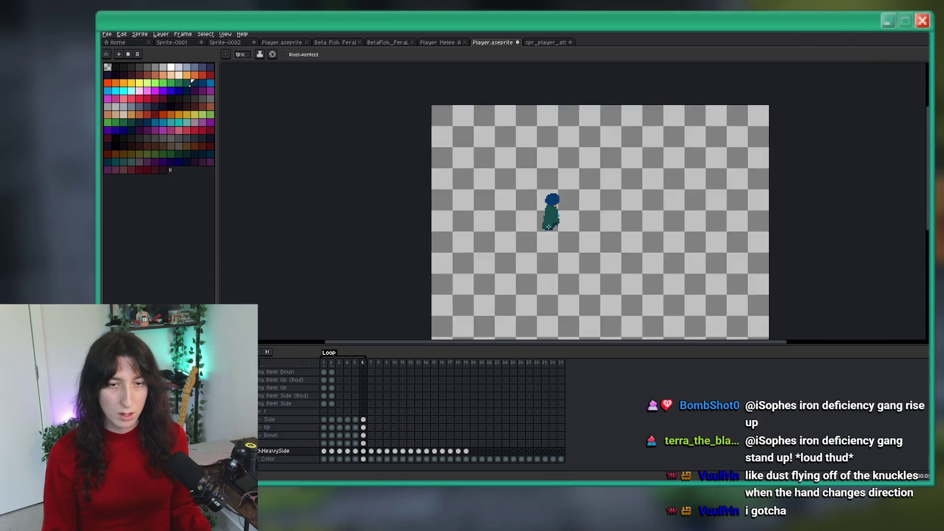
{"action": "scroll", "coordinate": [599, 208], "scroll_direction": "up", "scroll_amount": 4}
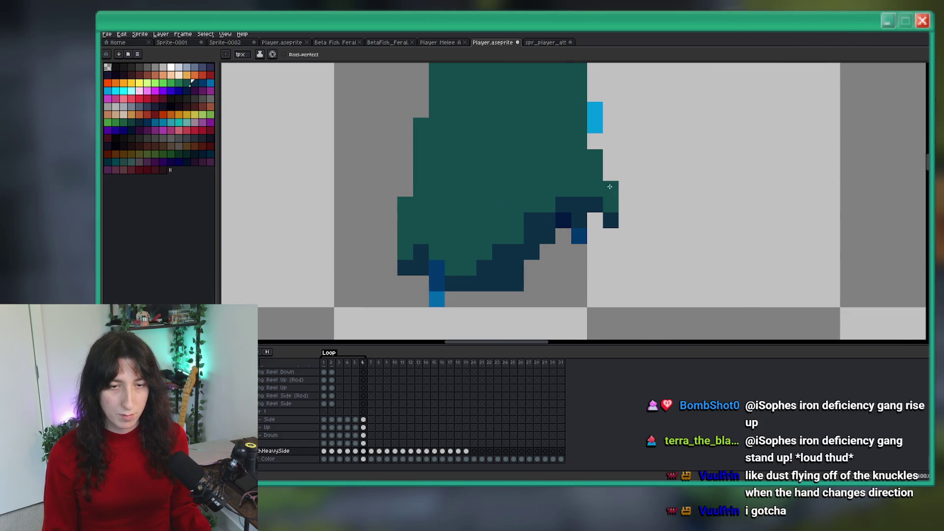
{"action": "scroll", "coordinate": [609, 187], "scroll_direction": "down", "scroll_amount": 3}
{"action": "scroll", "coordinate": [598, 204], "scroll_direction": "up", "scroll_amount": 4}
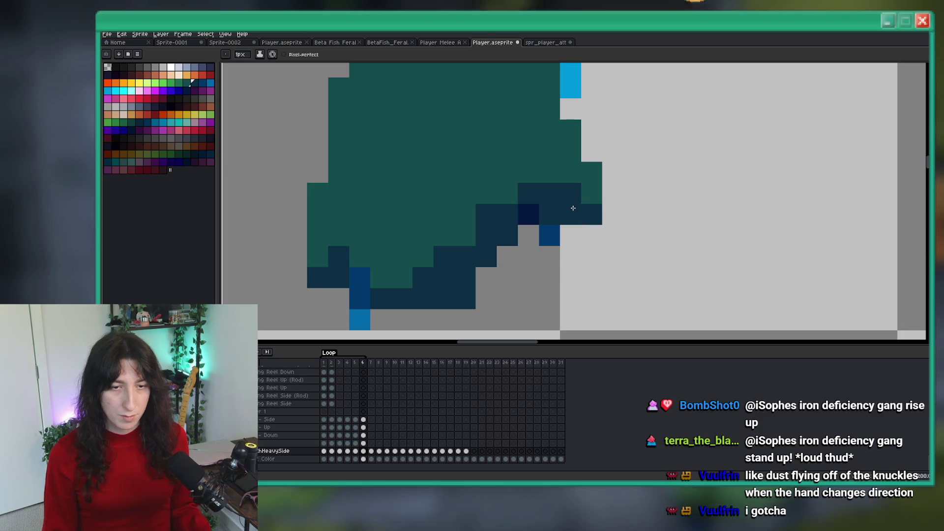
{"action": "scroll", "coordinate": [599, 196], "scroll_direction": "down", "scroll_amount": 5}
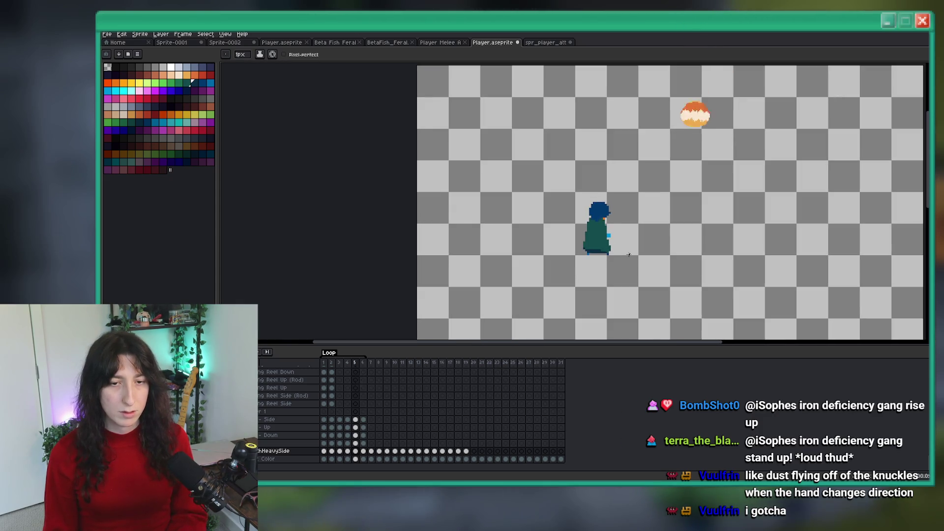
{"action": "scroll", "coordinate": [628, 255], "scroll_direction": "up", "scroll_amount": 5}
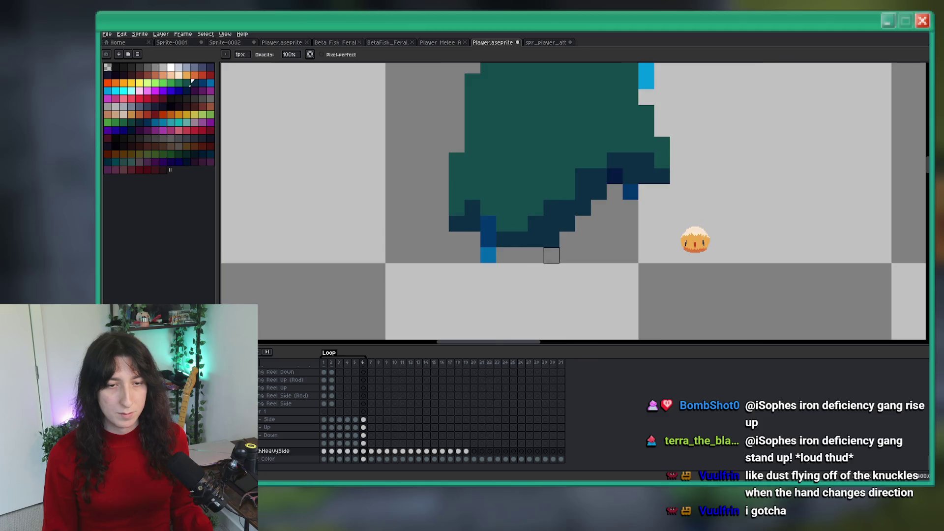
{"action": "scroll", "coordinate": [552, 252], "scroll_direction": "down", "scroll_amount": 3}
{"action": "scroll", "coordinate": [614, 260], "scroll_direction": "down", "scroll_amount": 2}
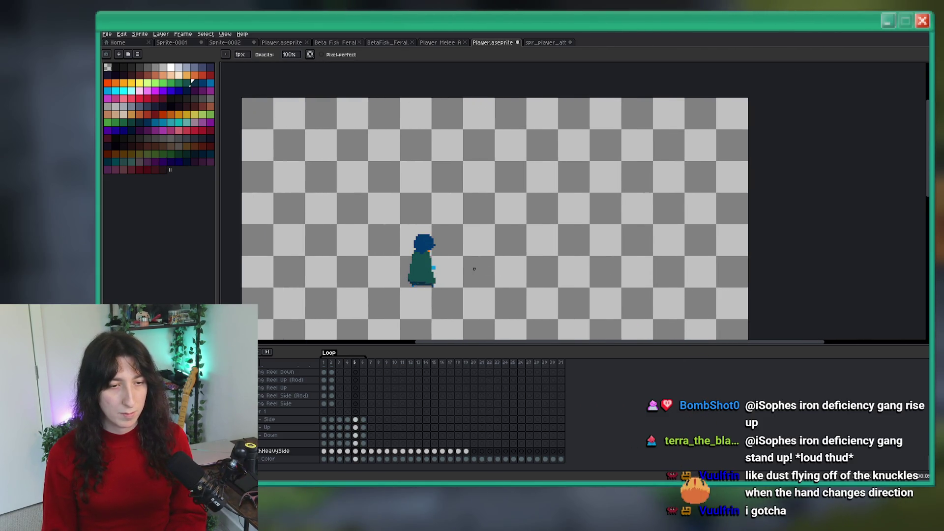
{"action": "scroll", "coordinate": [422, 235], "scroll_direction": "up", "scroll_amount": 3}
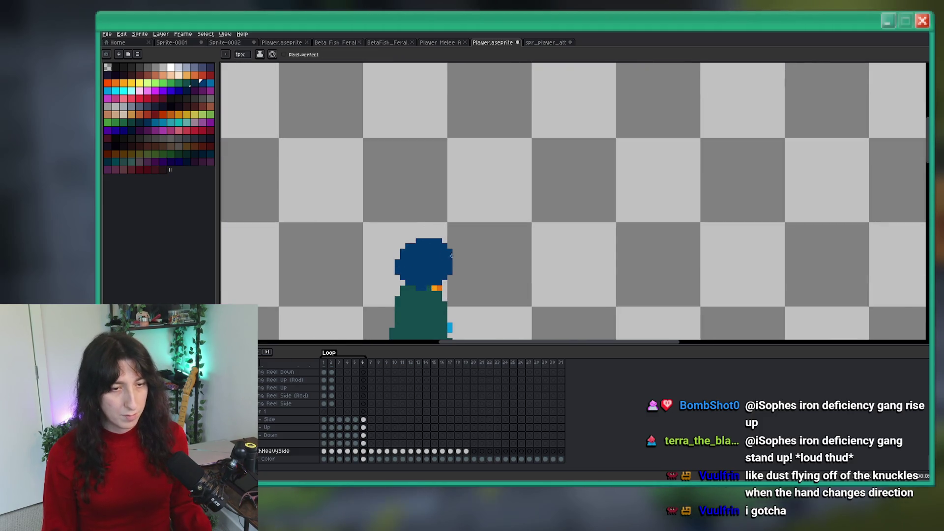
{"action": "scroll", "coordinate": [472, 245], "scroll_direction": "up", "scroll_amount": 2}
{"action": "scroll", "coordinate": [472, 245], "scroll_direction": "down", "scroll_amount": 4}
{"action": "scroll", "coordinate": [442, 240], "scroll_direction": "up", "scroll_amount": 4}
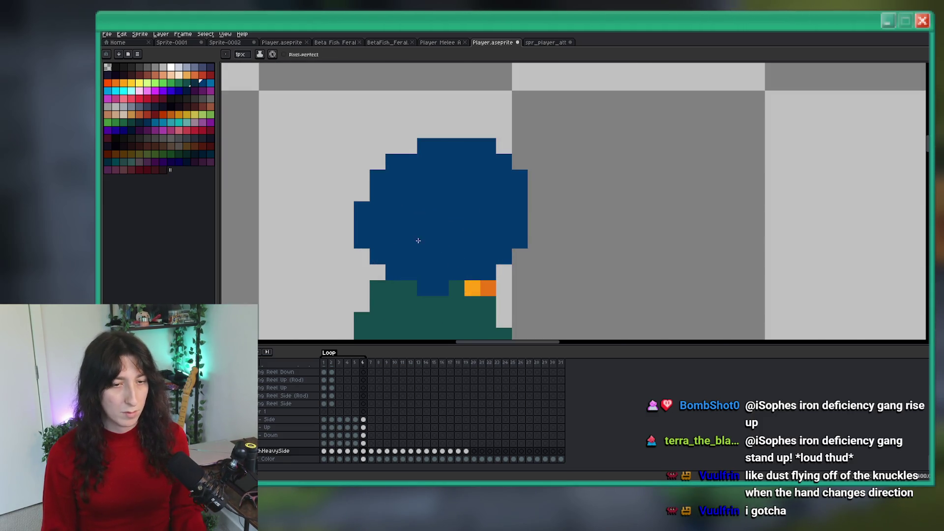
{"action": "scroll", "coordinate": [418, 236], "scroll_direction": "down", "scroll_amount": 1}
{"action": "scroll", "coordinate": [393, 221], "scroll_direction": "up", "scroll_amount": 3}
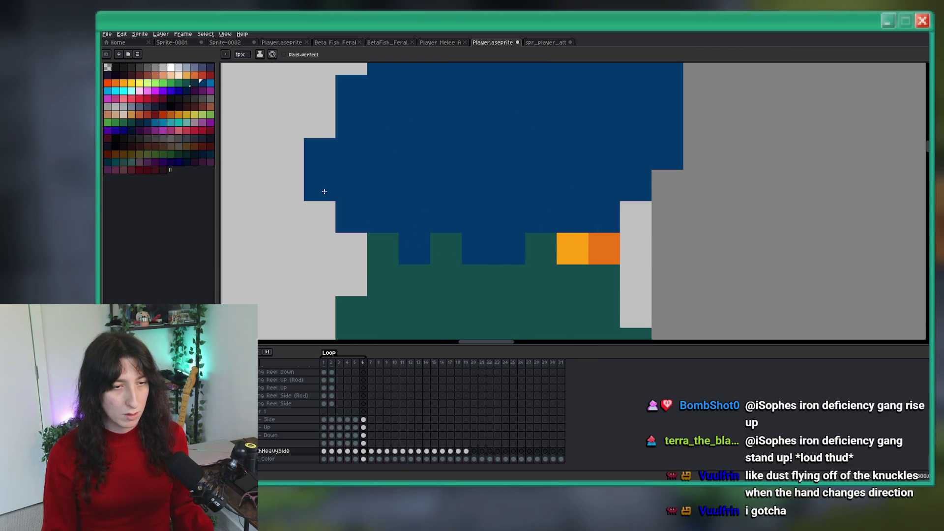
{"action": "scroll", "coordinate": [384, 207], "scroll_direction": "down", "scroll_amount": 5}
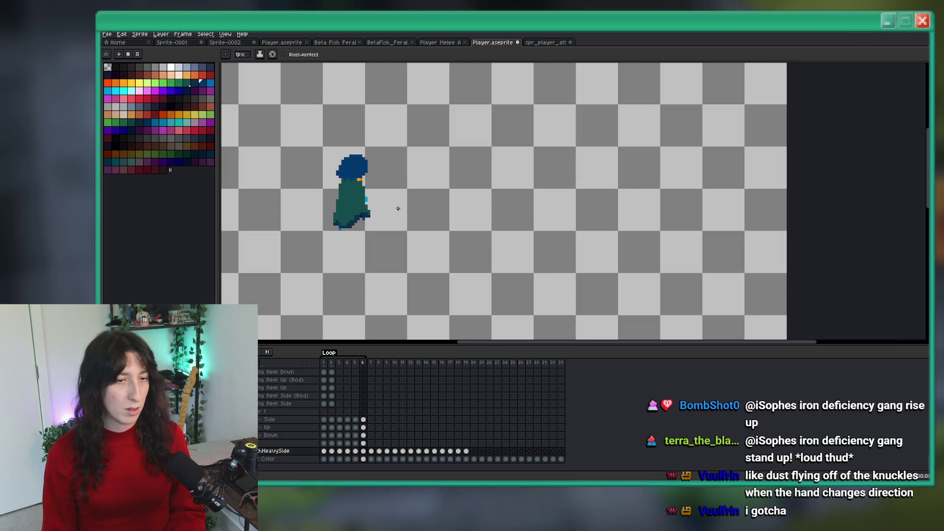
Return to frame 6, play the animation, and pan to recentre the character.
{"action": "key", "text": "Right"}
{"action": "left_click", "coordinate": [365, 362]}
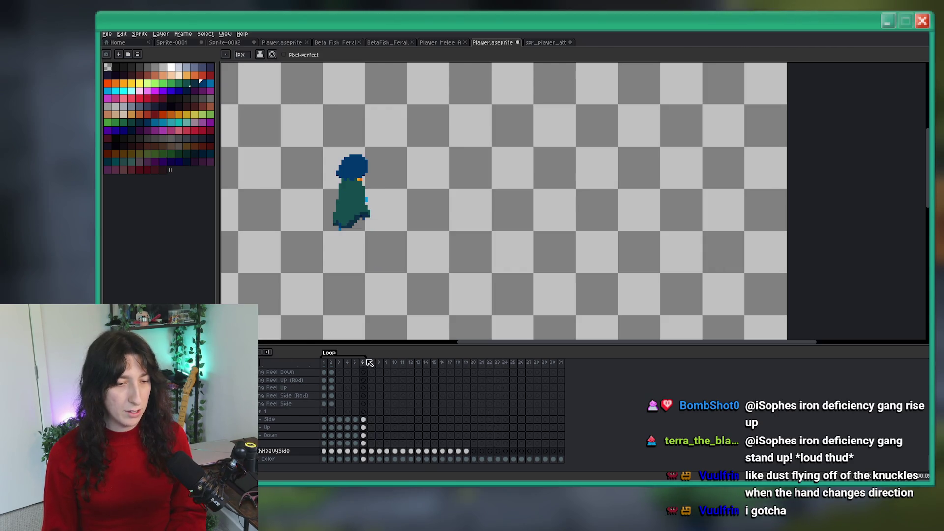
{"action": "key", "text": "Return"}
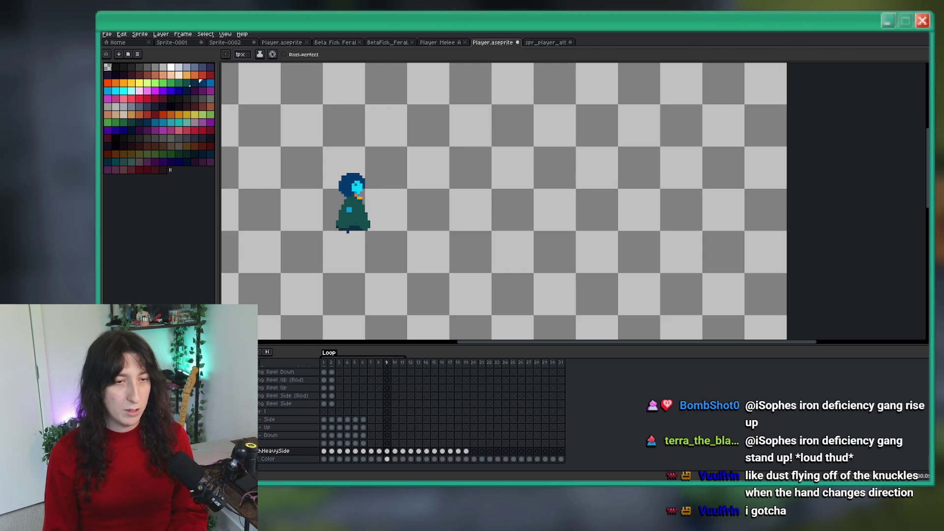
{"action": "mouse_move", "coordinate": [410, 249]}
{"action": "left_mouse_down"}
{"action": "mouse_move", "coordinate": [548, 232]}
{"action": "mouse_move", "coordinate": [627, 238]}
{"action": "left_mouse_up"}
{"action": "scroll", "coordinate": [628, 239], "scroll_direction": "down", "scroll_amount": 1}
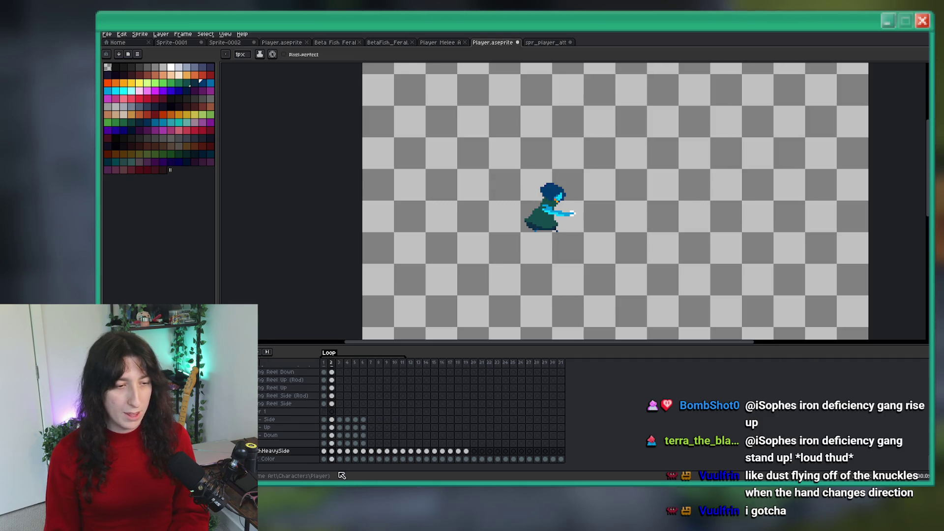
Play the punch animation from frame 1, panning and zooming out to view it.
{"action": "left_click", "coordinate": [323, 451]}
{"action": "scroll", "coordinate": [541, 160], "scroll_direction": "up", "scroll_amount": 4}
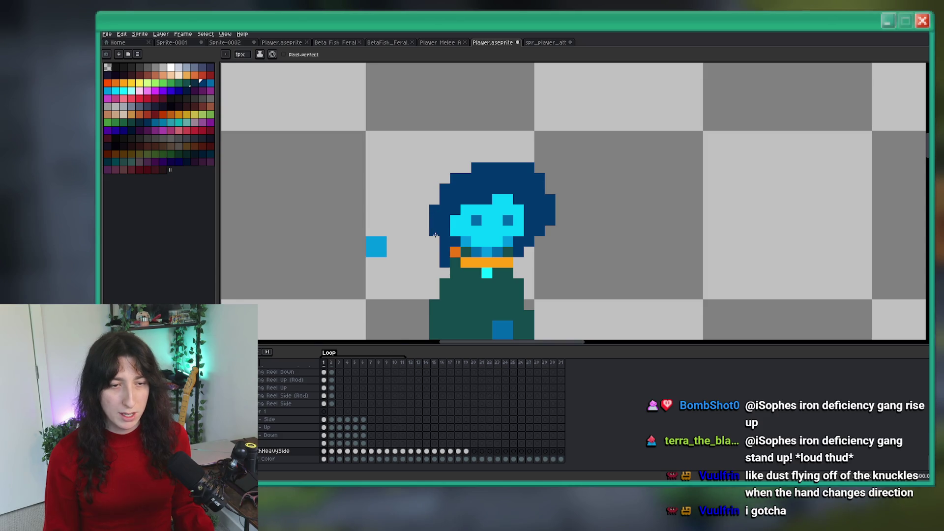
{"action": "scroll", "coordinate": [435, 235], "scroll_direction": "down", "scroll_amount": 4}
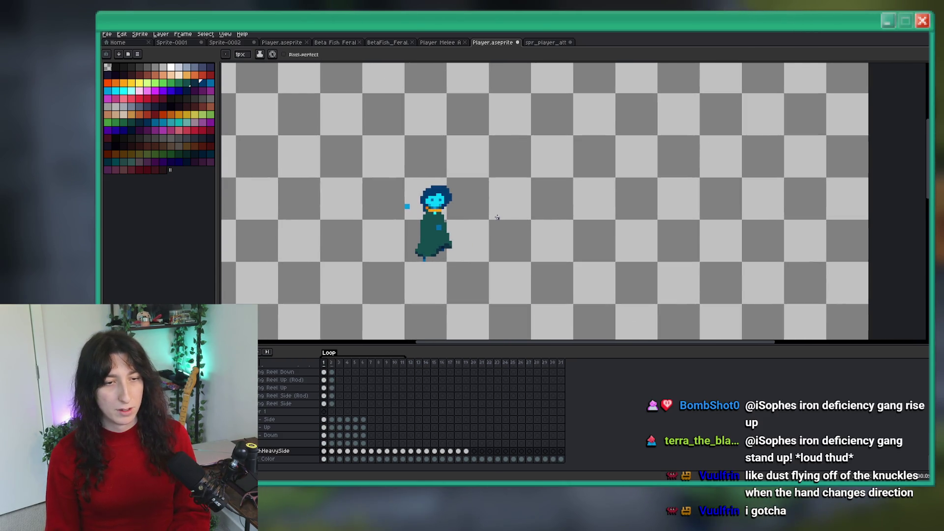
{"action": "key", "text": "Return"}
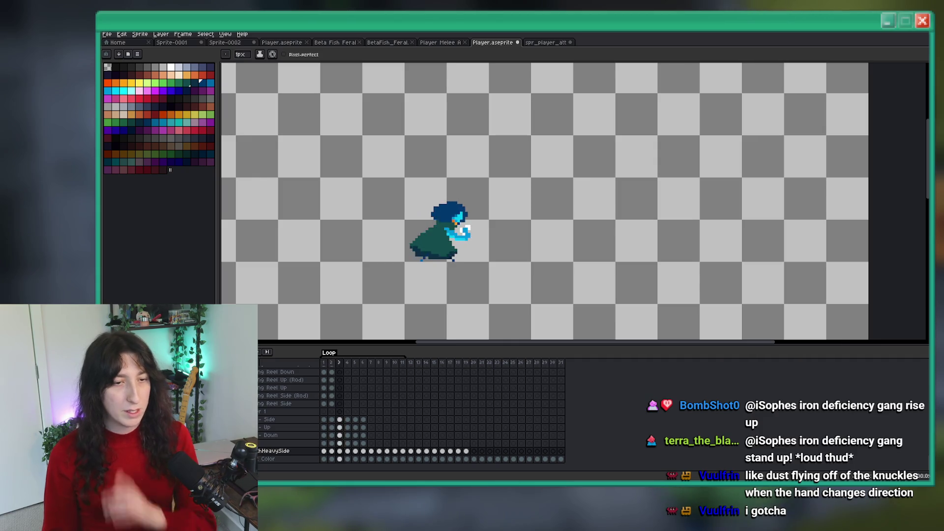
{"action": "left_click_drag", "start_coordinate": [397, 253], "coordinate": [508, 185]}
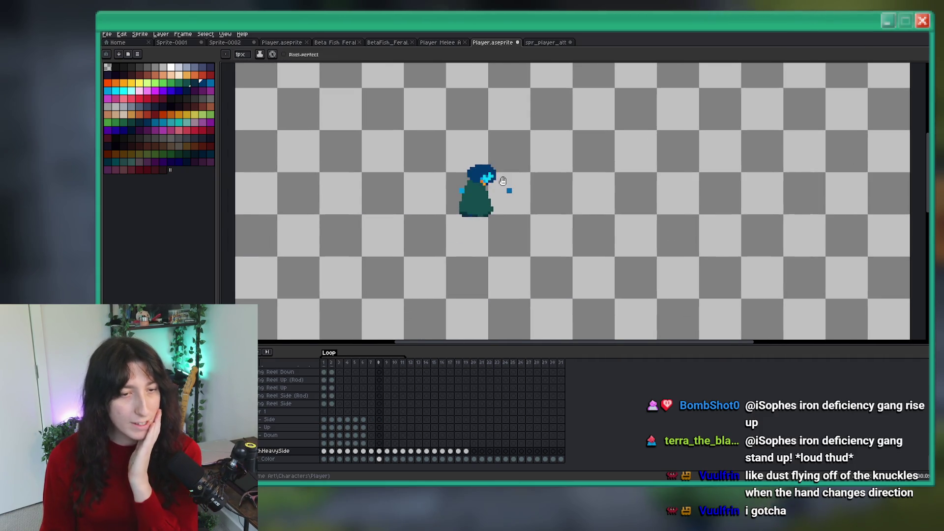
{"action": "scroll", "coordinate": [512, 270], "scroll_direction": "down", "scroll_amount": 1}
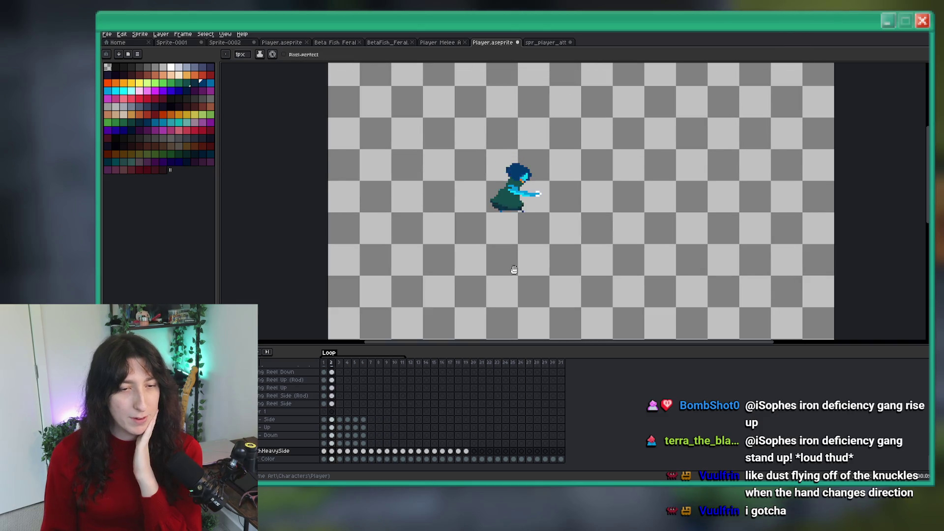
{"action": "scroll", "coordinate": [506, 261], "scroll_direction": "down", "scroll_amount": 1}
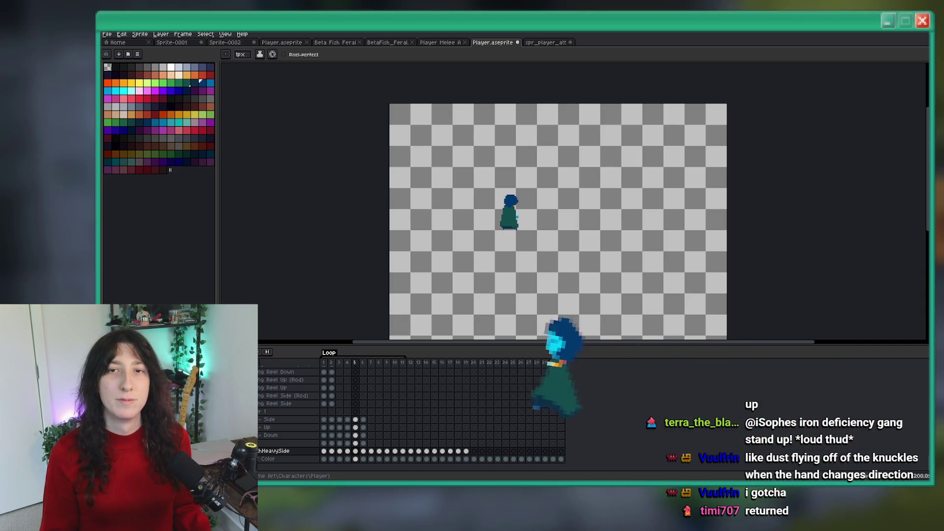
Save Player.aseprite and advance to the sword-swing frame 7.
{"action": "key", "text": "ctrl+s"}
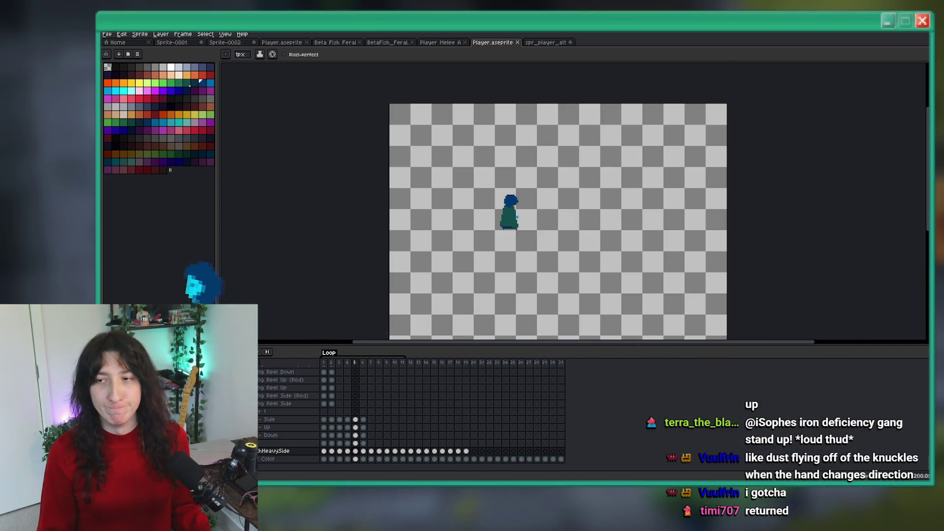
{"action": "left_click_drag", "start_coordinate": [520, 213], "coordinate": [534, 171]}
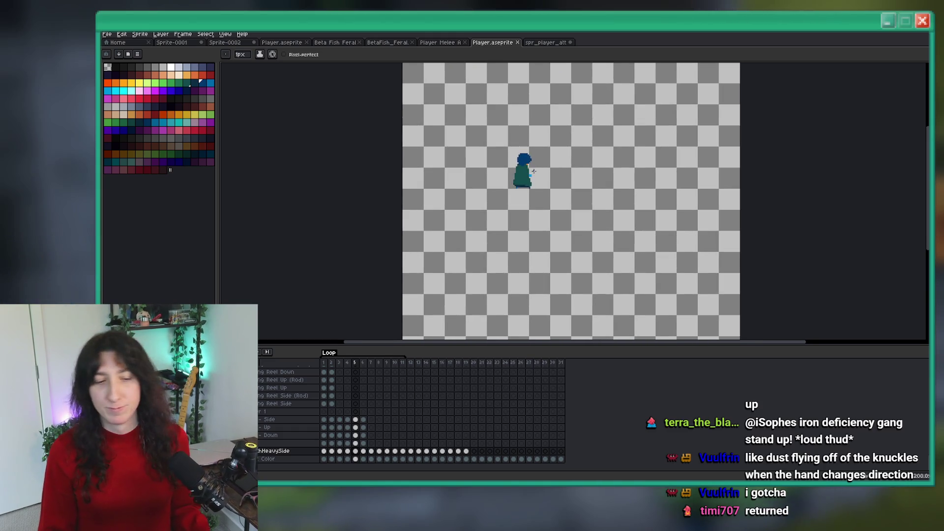
{"action": "key", "text": "period"}
{"action": "scroll", "coordinate": [556, 195], "scroll_direction": "up", "scroll_amount": 1}
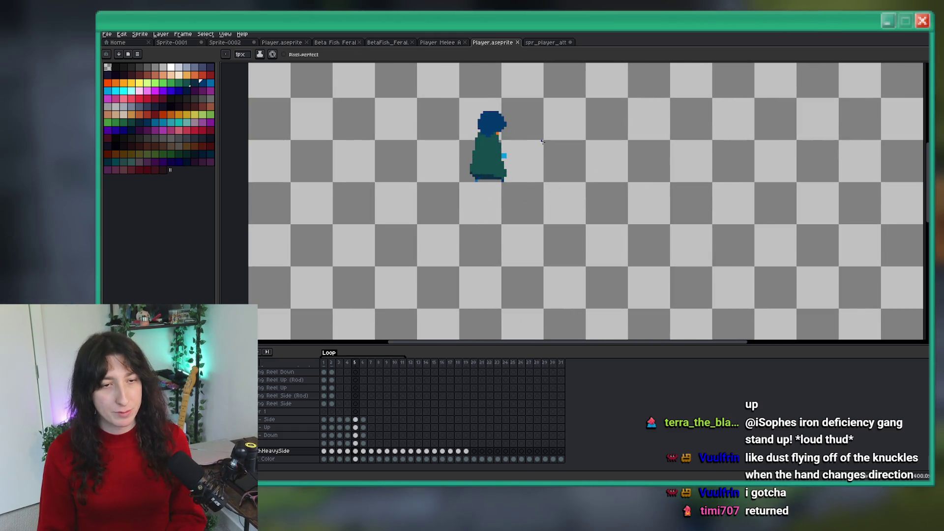
{"action": "key", "text": "period"}
{"action": "scroll", "coordinate": [519, 132], "scroll_direction": "up", "scroll_amount": 3}
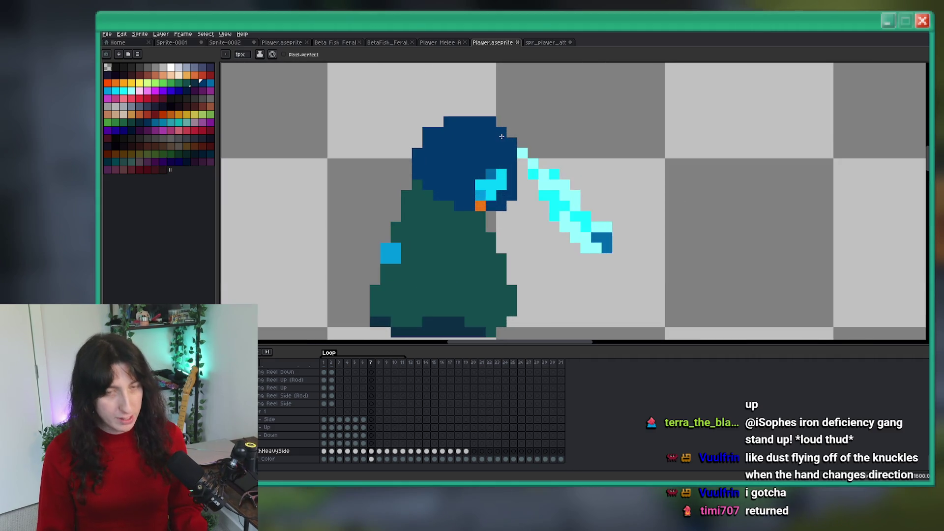
{"action": "scroll", "coordinate": [587, 235], "scroll_direction": "up", "scroll_amount": 1}
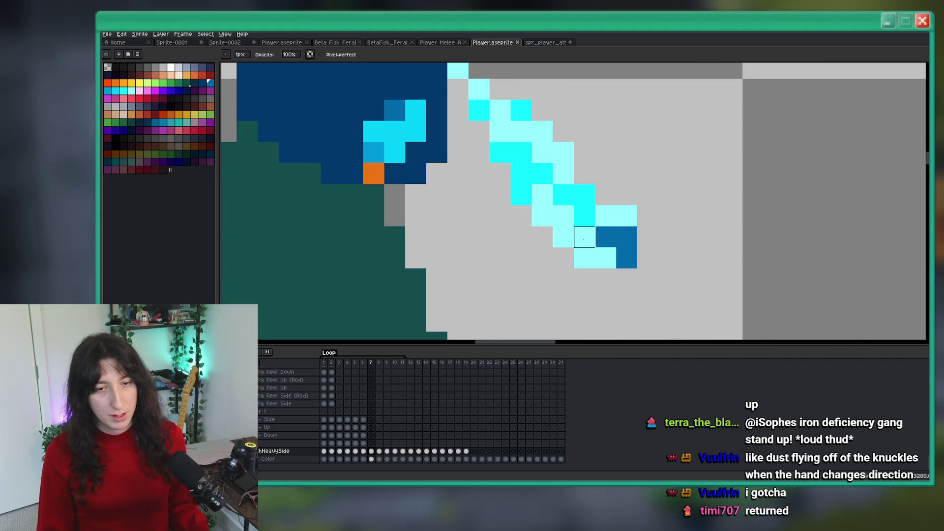
Repaint frame 7's rod in dark blue and erase its light cyan tip pixels.
{"action": "mouse_move", "coordinate": [598, 243]}
{"action": "left_mouse_down"}
{"action": "mouse_move", "coordinate": [487, 111]}
{"action": "mouse_move", "coordinate": [520, 168]}
{"action": "left_mouse_up"}
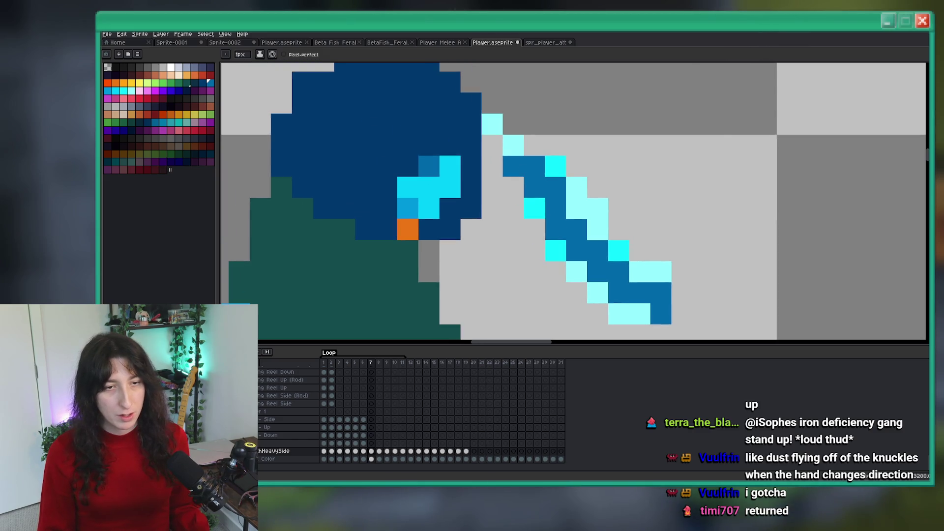
{"action": "left_click_drag", "start_coordinate": [492, 124], "coordinate": [540, 202]}
{"action": "key", "text": "e"}
{"action": "left_click_drag", "start_coordinate": [660, 271], "coordinate": [640, 252]}
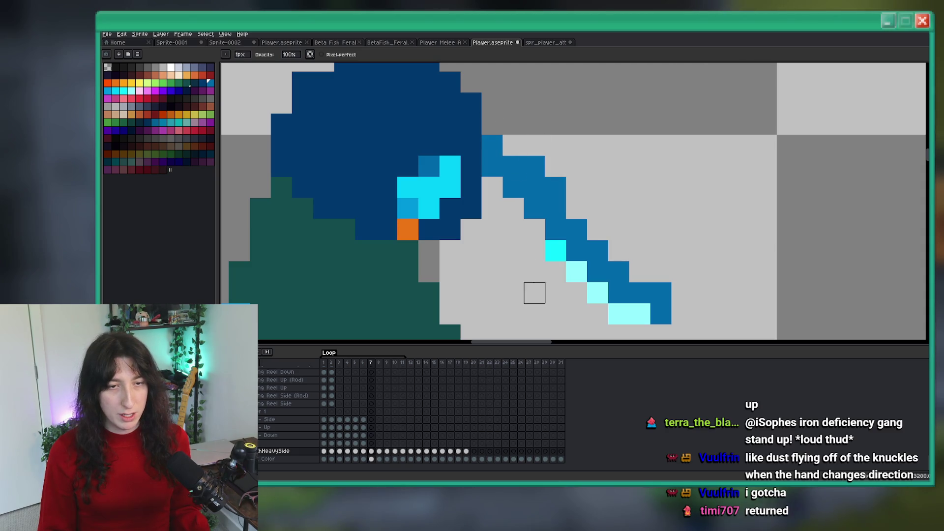
{"action": "left_click_drag", "start_coordinate": [576, 271], "coordinate": [639, 315]}
{"action": "left_click_drag", "start_coordinate": [606, 283], "coordinate": [593, 269]}
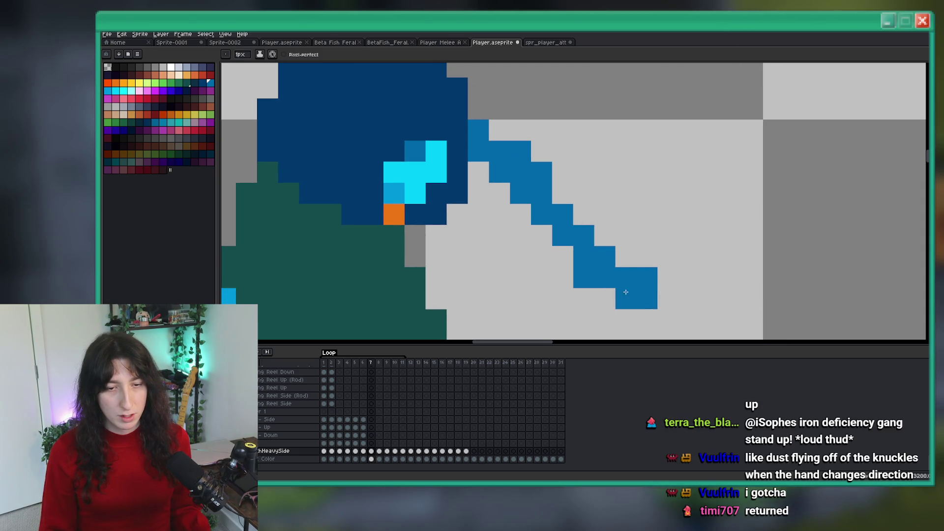
Zoom in and out to inspect frame 7's outstretched arm.
{"action": "scroll", "coordinate": [625, 292], "scroll_direction": "down", "scroll_amount": 4}
{"action": "scroll", "coordinate": [613, 283], "scroll_direction": "up", "scroll_amount": 1}
{"action": "scroll", "coordinate": [571, 245], "scroll_direction": "down", "scroll_amount": 3}
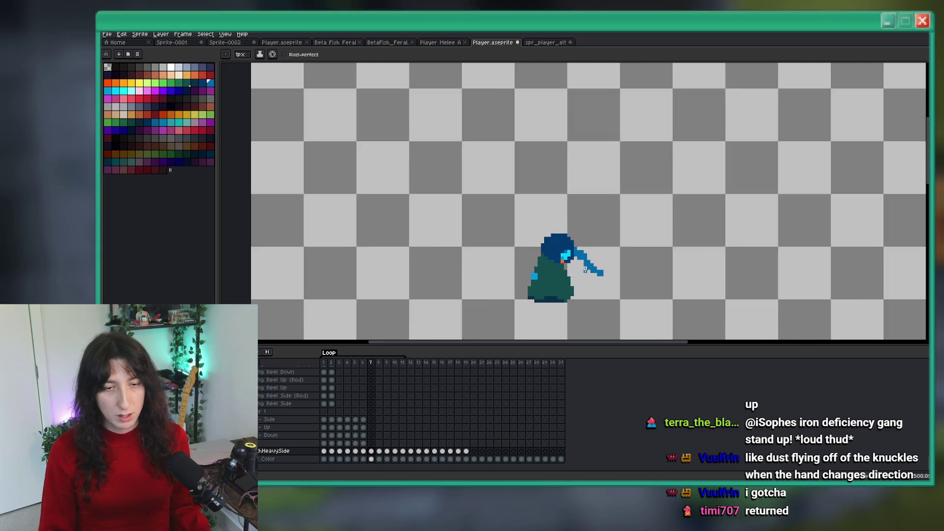
{"action": "scroll", "coordinate": [566, 254], "scroll_direction": "up", "scroll_amount": 3}
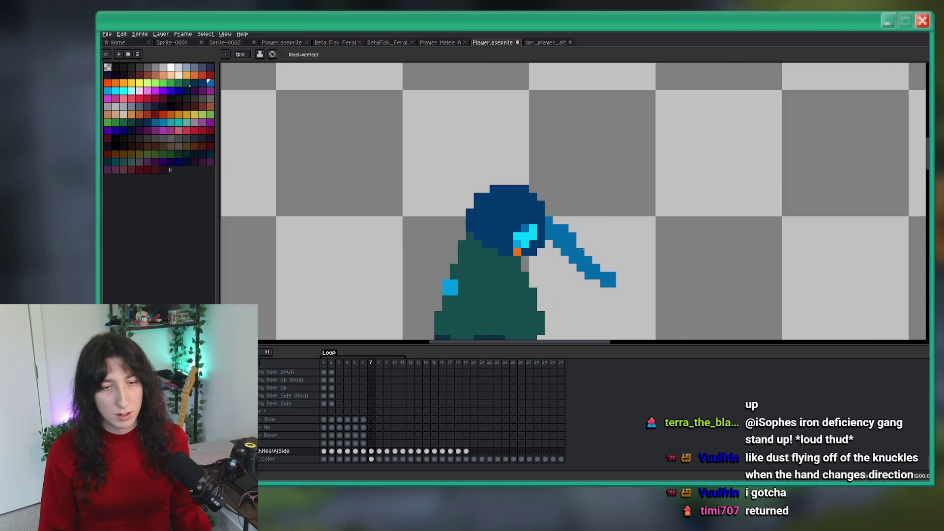
{"action": "scroll", "coordinate": [564, 229], "scroll_direction": "down", "scroll_amount": 3}
{"action": "scroll", "coordinate": [580, 241], "scroll_direction": "up", "scroll_amount": 4}
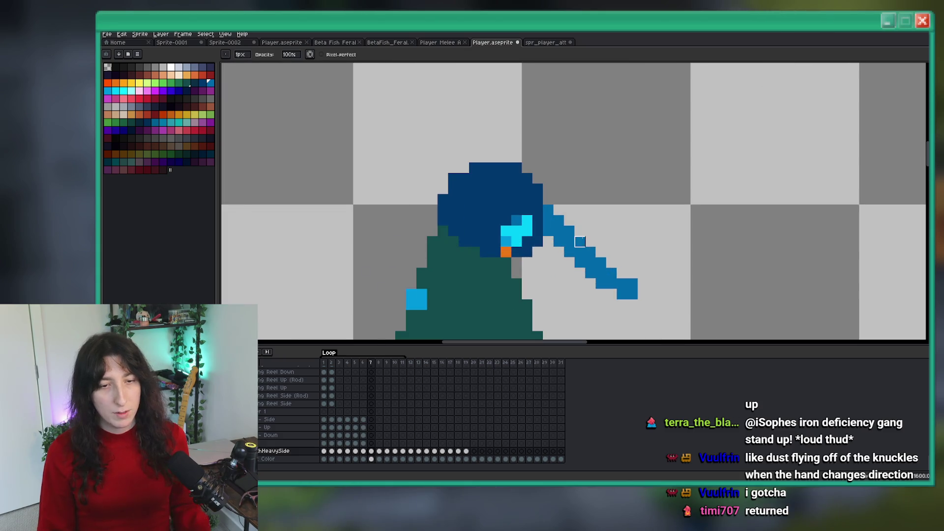
{"action": "scroll", "coordinate": [556, 213], "scroll_direction": "down", "scroll_amount": 4}
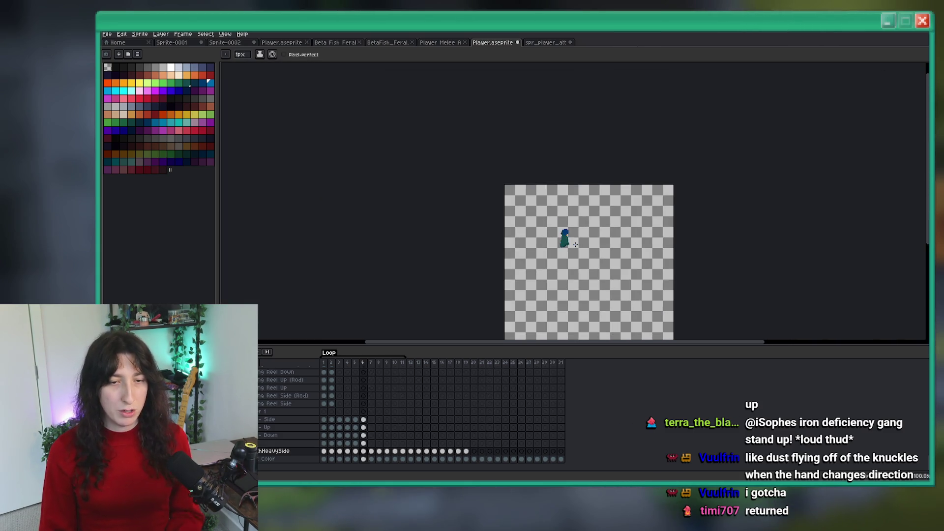
On frame 7, redraw the punching arm so it angles up from the shoulder.
{"action": "scroll", "coordinate": [569, 237], "scroll_direction": "up", "scroll_amount": 3}
{"action": "scroll", "coordinate": [570, 238], "scroll_direction": "up", "scroll_amount": 3}
{"action": "key", "text": "b"}
{"action": "scroll", "coordinate": [539, 209], "scroll_direction": "down", "scroll_amount": 3}
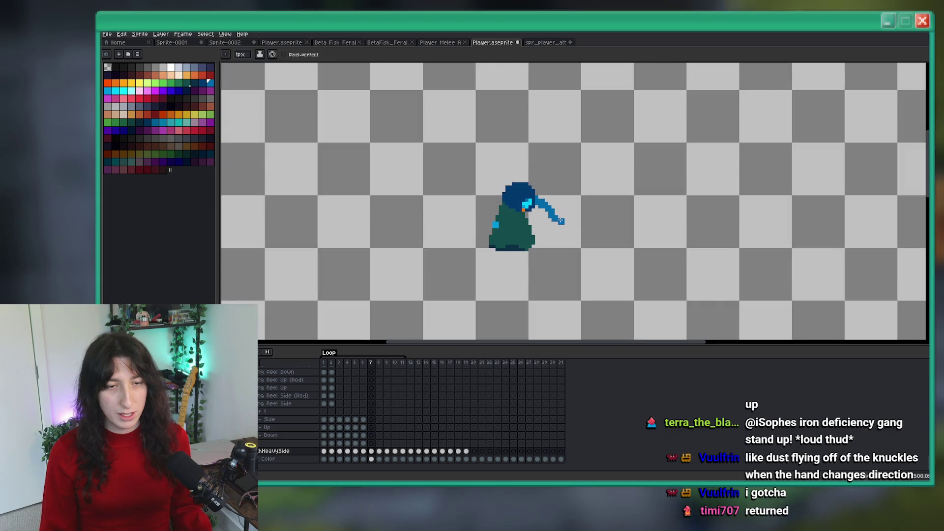
{"action": "scroll", "coordinate": [570, 221], "scroll_direction": "up", "scroll_amount": 3}
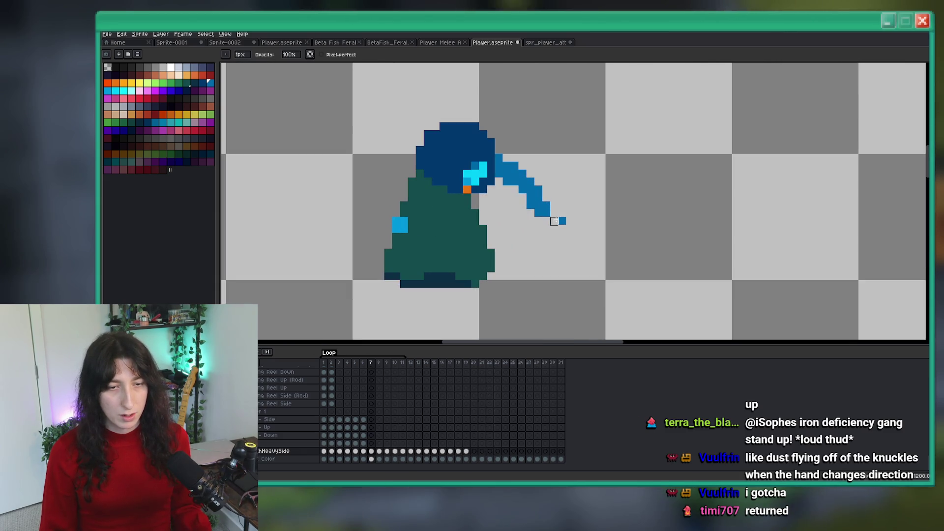
{"action": "scroll", "coordinate": [562, 221], "scroll_direction": "down", "scroll_amount": 3}
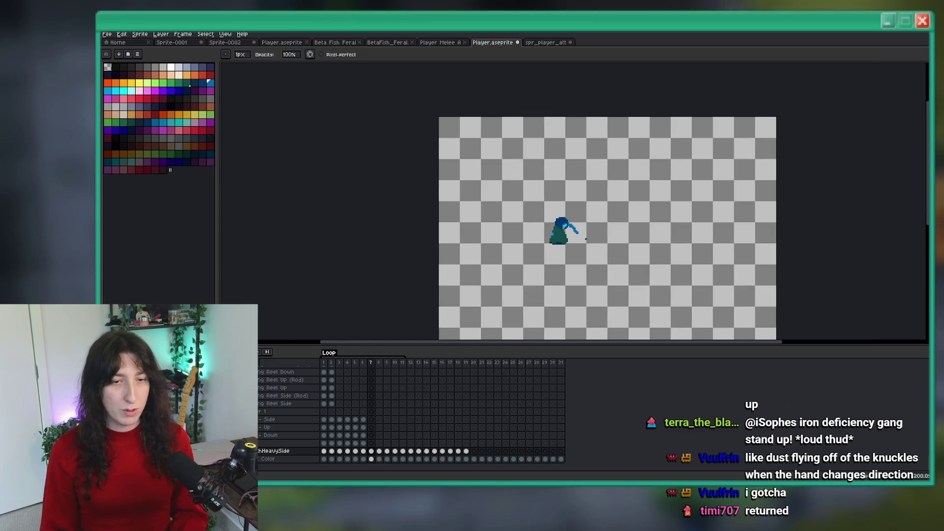
{"action": "scroll", "coordinate": [618, 249], "scroll_direction": "down", "scroll_amount": 2}
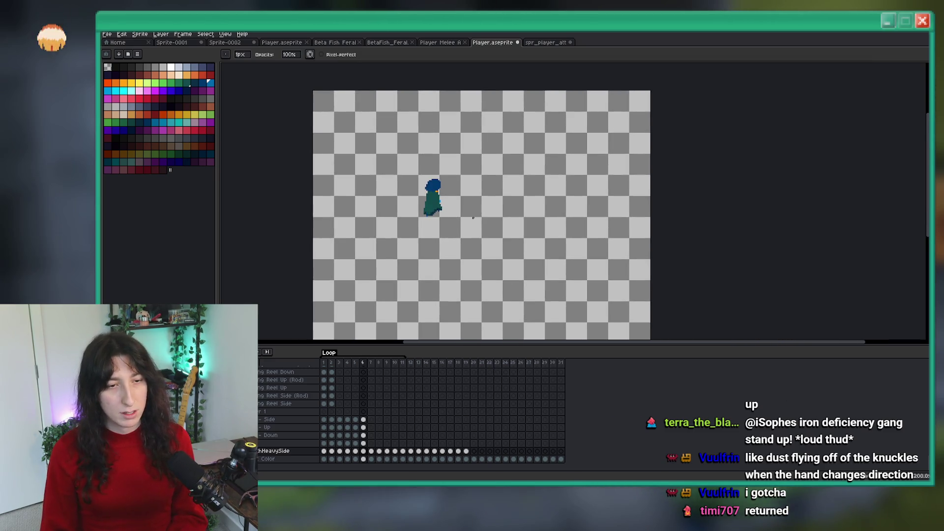
{"action": "scroll", "coordinate": [442, 187], "scroll_direction": "up", "scroll_amount": 4}
{"action": "key", "text": "e"}
{"action": "scroll", "coordinate": [442, 187], "scroll_direction": "up", "scroll_amount": 3}
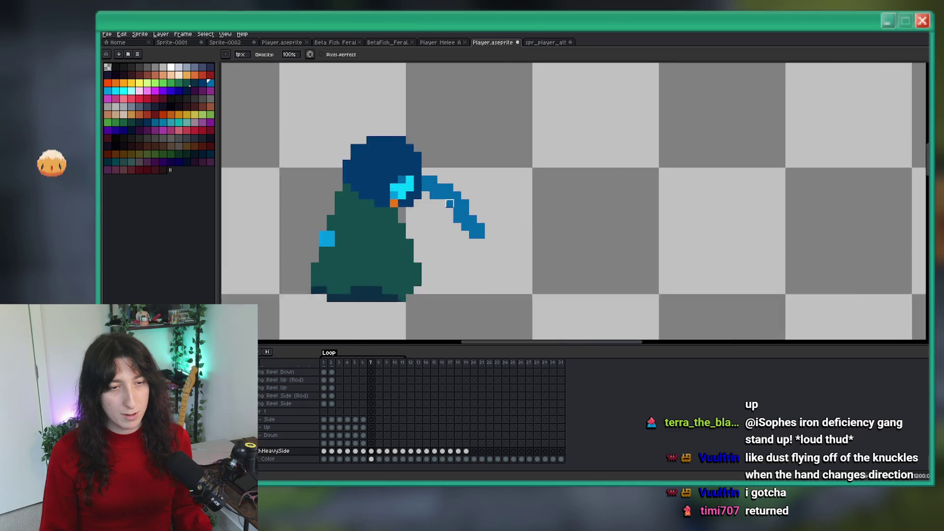
{"action": "mouse_move", "coordinate": [456, 219]}
{"action": "left_mouse_down"}
{"action": "mouse_move", "coordinate": [468, 190]}
{"action": "mouse_move", "coordinate": [421, 189]}
{"action": "mouse_move", "coordinate": [414, 174]}
{"action": "left_mouse_up"}
{"action": "key", "text": "b"}
Undo and redo the arm stroke, comparing frame 7 against frame 6.
{"action": "scroll", "coordinate": [407, 206], "scroll_direction": "down", "scroll_amount": 6}
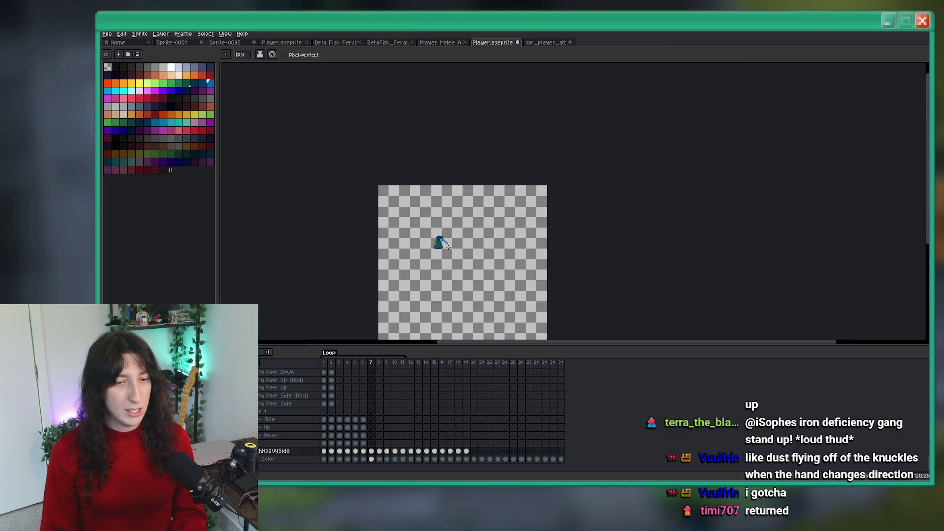
{"action": "scroll", "coordinate": [427, 234], "scroll_direction": "up", "scroll_amount": 3}
{"action": "scroll", "coordinate": [428, 235], "scroll_direction": "up", "scroll_amount": 3}
{"action": "scroll", "coordinate": [518, 231], "scroll_direction": "up", "scroll_amount": 1}
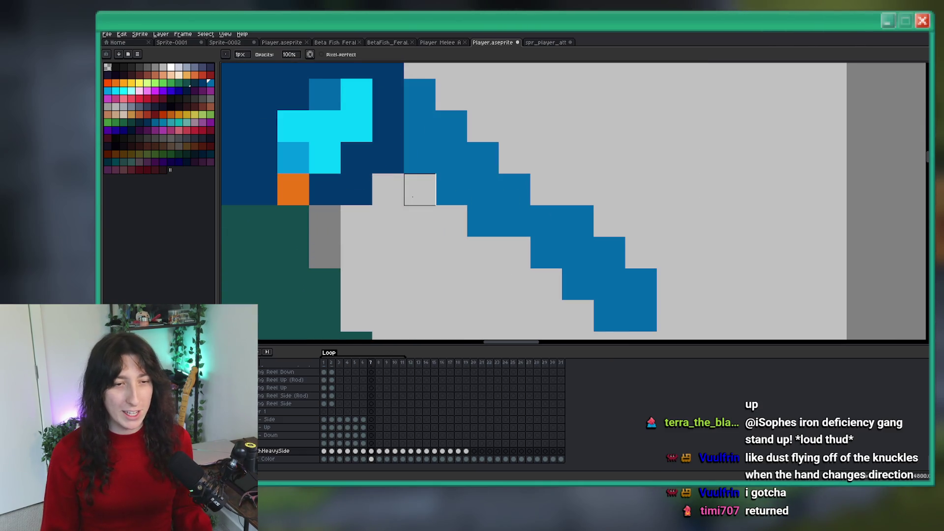
{"action": "scroll", "coordinate": [512, 239], "scroll_direction": "down", "scroll_amount": 1}
{"action": "scroll", "coordinate": [513, 239], "scroll_direction": "down", "scroll_amount": 3}
{"action": "key", "text": "ctrl+z"}
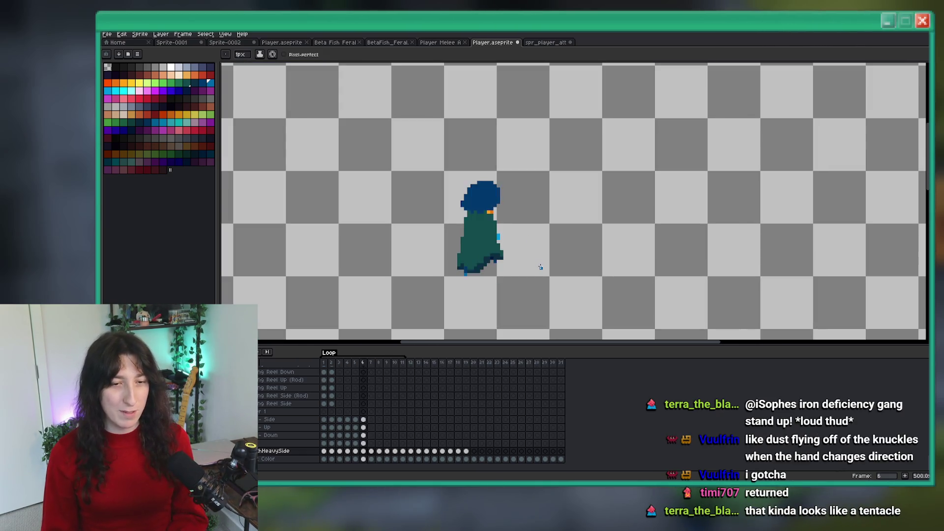
{"action": "key", "text": "ctrl+y"}
{"action": "scroll", "coordinate": [509, 228], "scroll_direction": "up", "scroll_amount": 2}
{"action": "scroll", "coordinate": [500, 219], "scroll_direction": "down", "scroll_amount": 5}
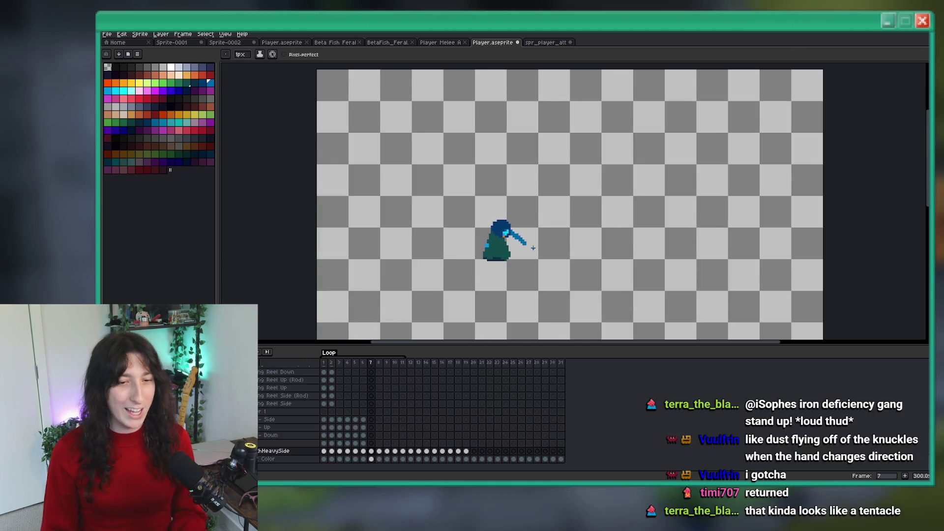
{"action": "key", "text": "Left"}
{"action": "key", "text": "Right"}
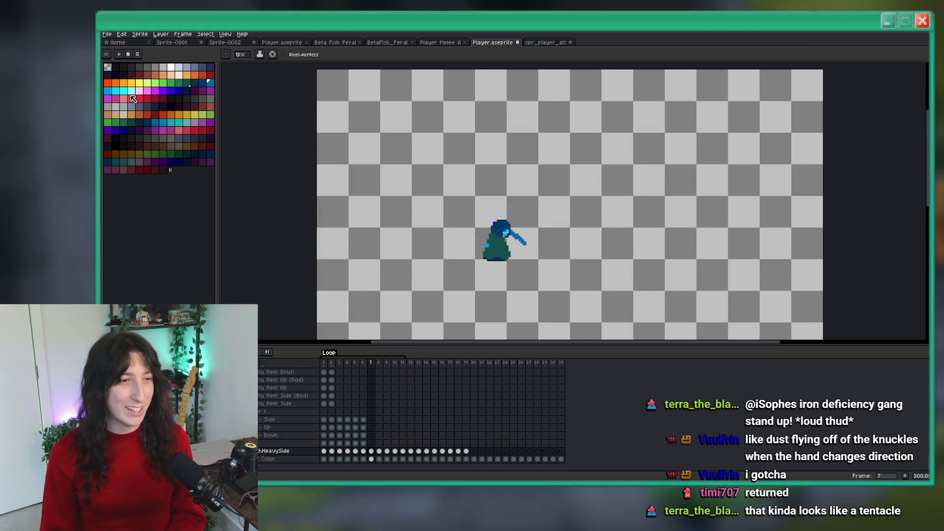
Choose the cyan-blue swatch for the arm's top-edge highlight and white fist pixels.
{"action": "left_click", "coordinate": [107, 90]}
{"action": "scroll", "coordinate": [505, 224], "scroll_direction": "up", "scroll_amount": 6}
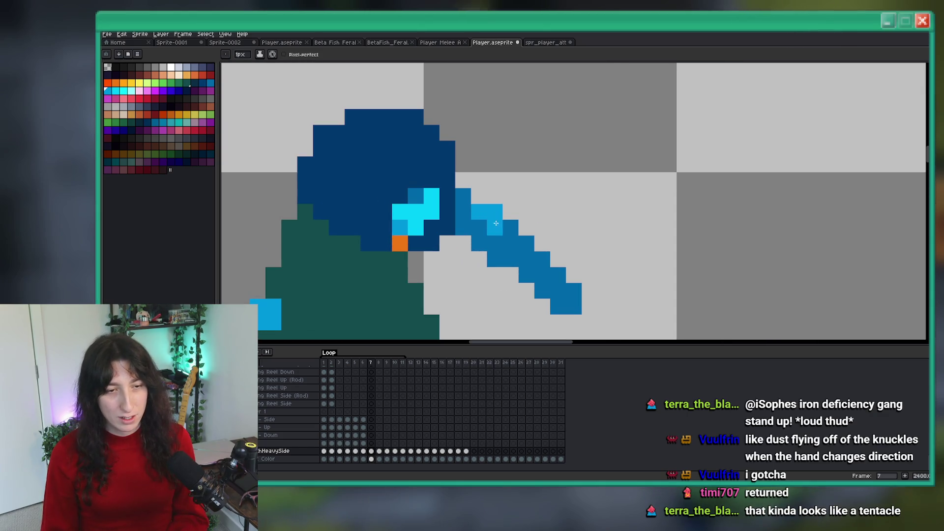
{"action": "scroll", "coordinate": [544, 262], "scroll_direction": "down", "scroll_amount": 6}
{"action": "scroll", "coordinate": [548, 265], "scroll_direction": "up", "scroll_amount": 2}
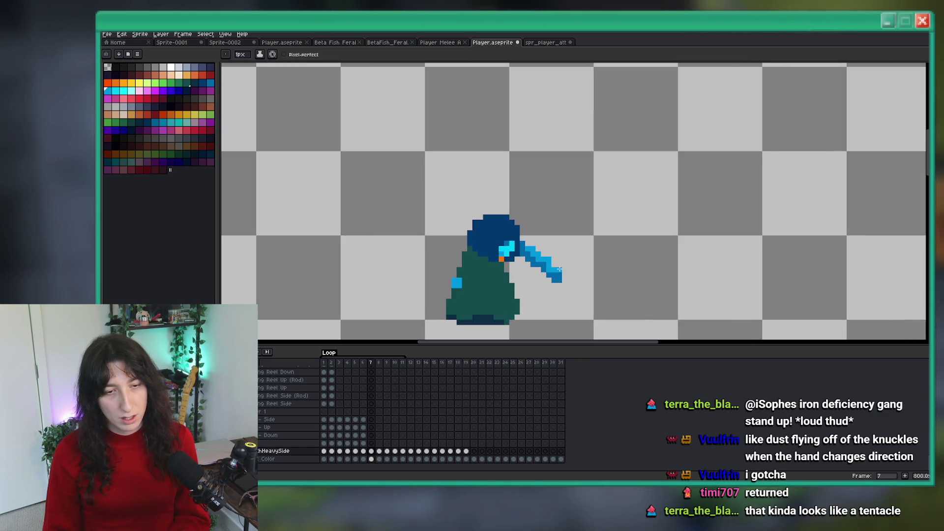
{"action": "scroll", "coordinate": [559, 269], "scroll_direction": "up", "scroll_amount": 2}
{"action": "scroll", "coordinate": [555, 270], "scroll_direction": "down", "scroll_amount": 5}
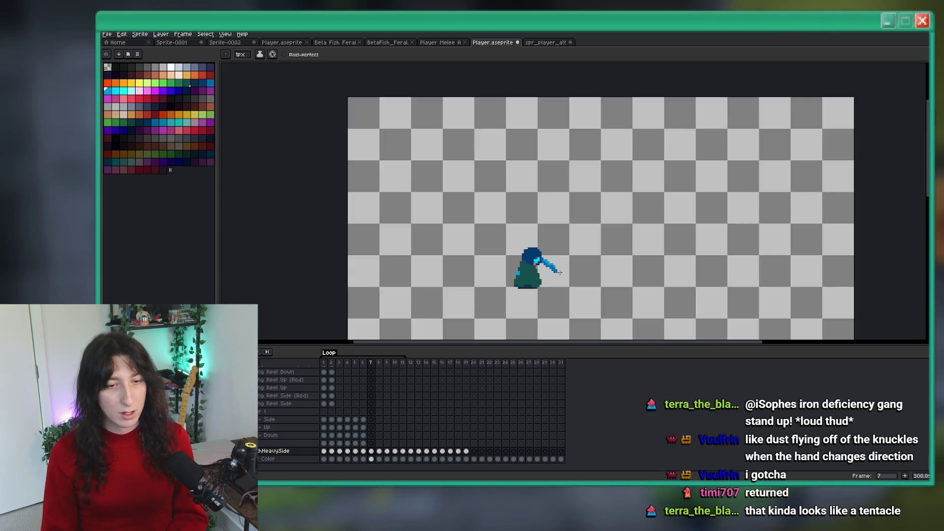
{"action": "scroll", "coordinate": [565, 246], "scroll_direction": "up", "scroll_amount": 5}
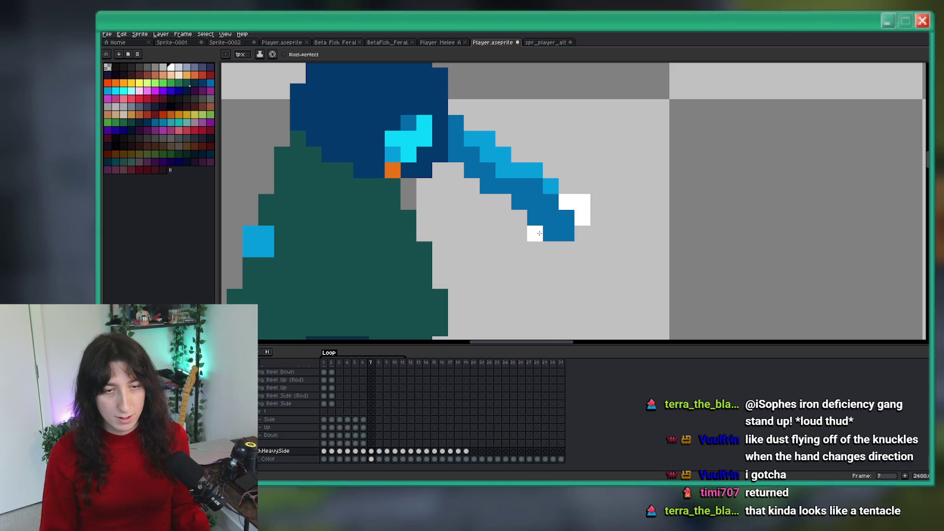
{"action": "scroll", "coordinate": [541, 236], "scroll_direction": "down", "scroll_amount": 7}
{"action": "scroll", "coordinate": [560, 251], "scroll_direction": "up", "scroll_amount": 1}
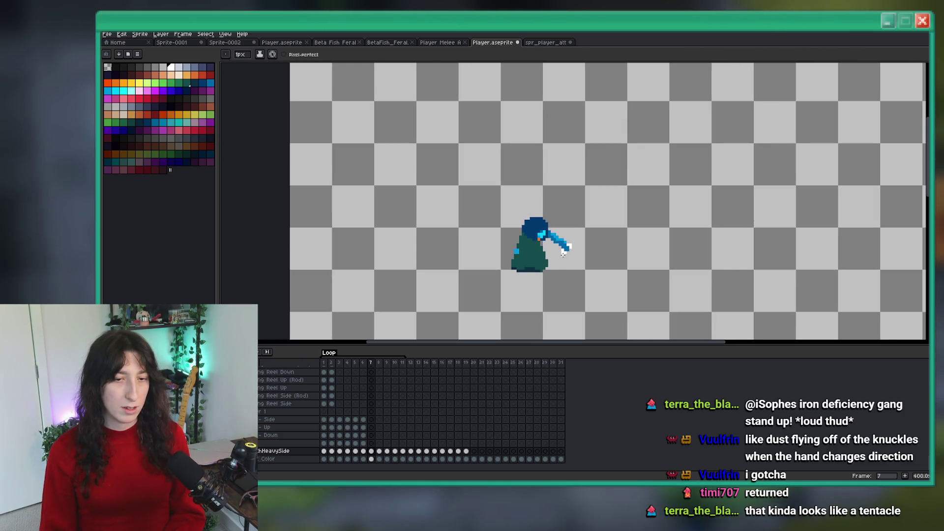
{"action": "scroll", "coordinate": [565, 254], "scroll_direction": "down", "scroll_amount": 1}
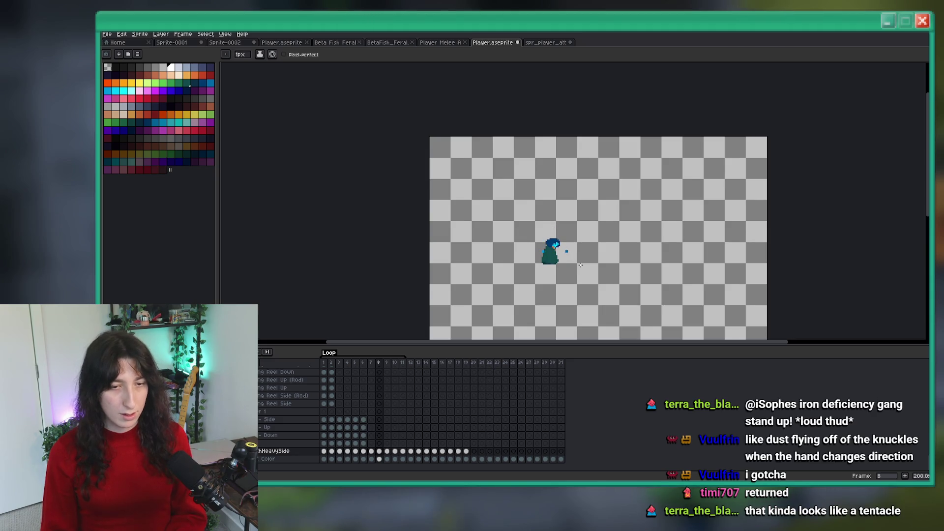
Check the extended-arm pose on frame 7, then move to frame 8's detached hand.
{"action": "scroll", "coordinate": [580, 265], "scroll_direction": "up", "scroll_amount": 7}
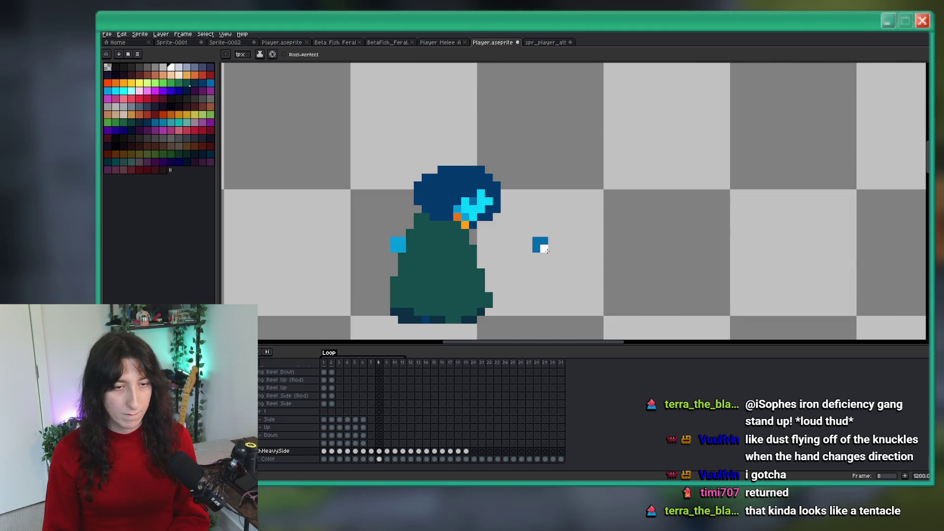
{"action": "key", "text": "Left"}
{"action": "key", "text": "Left"}
{"action": "key", "text": "Right"}
{"action": "scroll", "coordinate": [614, 254], "scroll_direction": "down", "scroll_amount": 4}
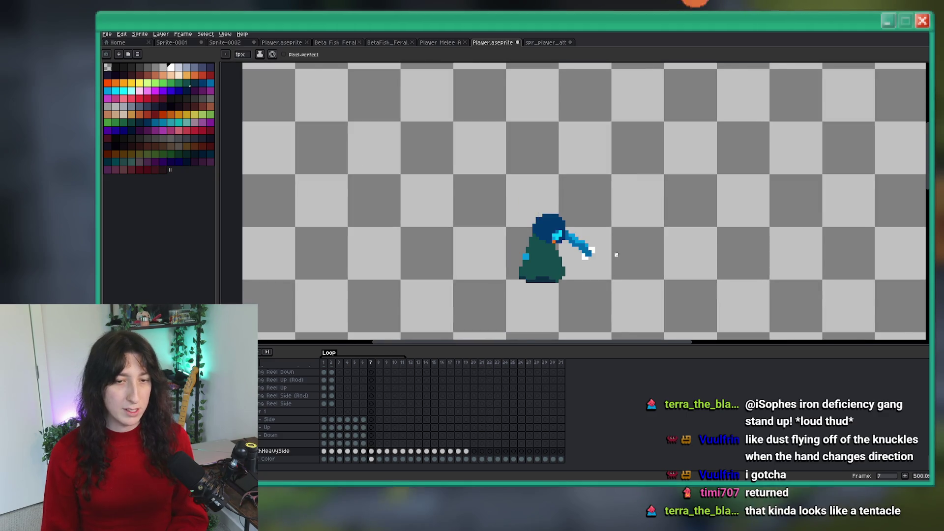
{"action": "scroll", "coordinate": [616, 255], "scroll_direction": "down", "scroll_amount": 1}
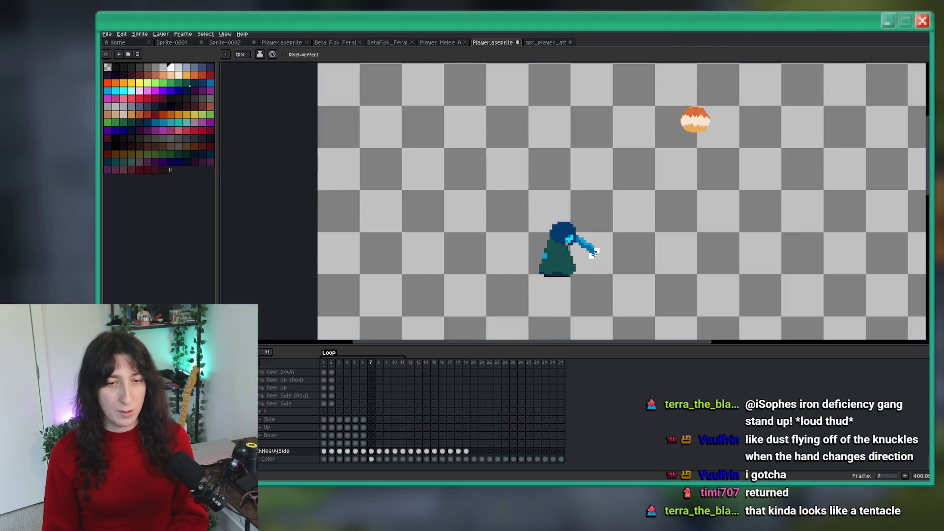
{"action": "key", "text": "Right"}
{"action": "scroll", "coordinate": [593, 253], "scroll_direction": "up", "scroll_amount": 6}
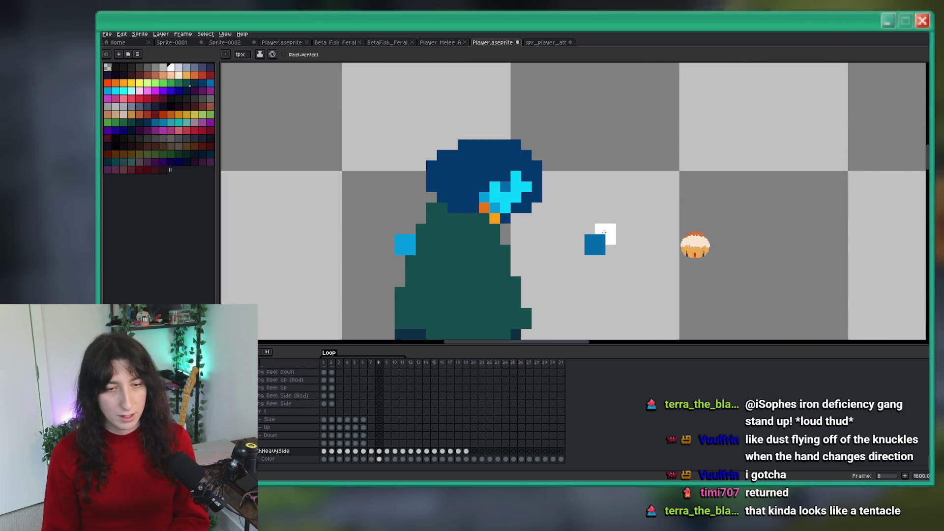
Marquee-select the detached hand on frame 8 and move it, comparing with frame 7.
{"action": "key", "text": "m"}
{"action": "left_click_drag", "start_coordinate": [552, 204], "coordinate": [642, 288]}
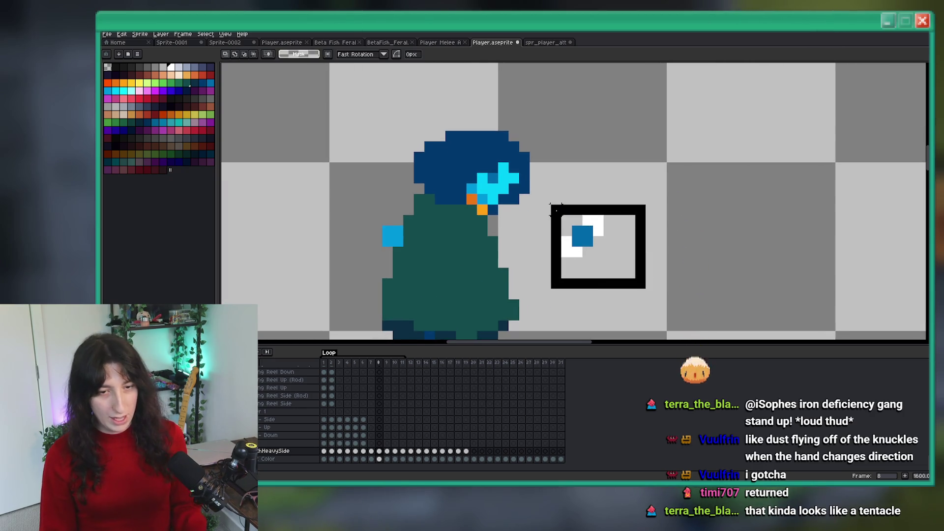
{"action": "key", "text": "Left"}
{"action": "scroll", "coordinate": [650, 199], "scroll_direction": "down", "scroll_amount": 3}
{"action": "key", "text": "Right"}
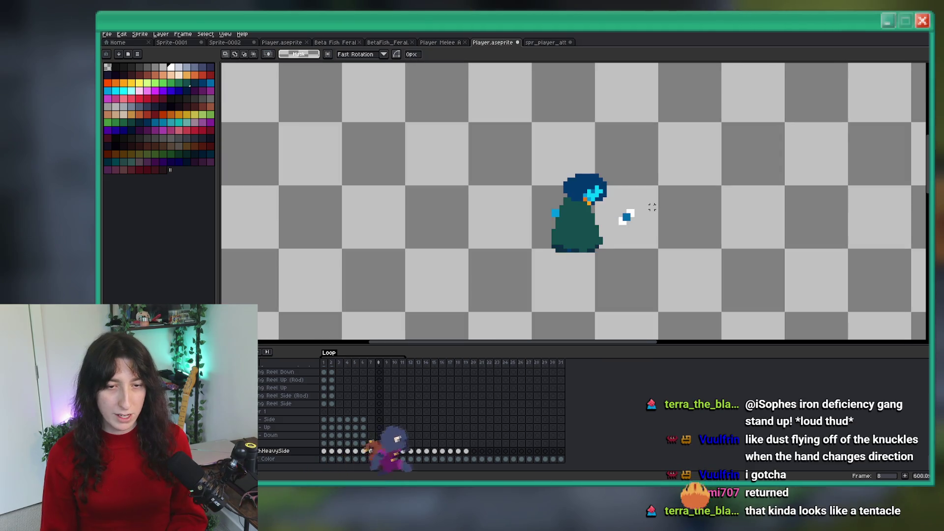
{"action": "left_click", "coordinate": [649, 195]}
{"action": "key", "text": "Left"}
{"action": "key", "text": "Right"}
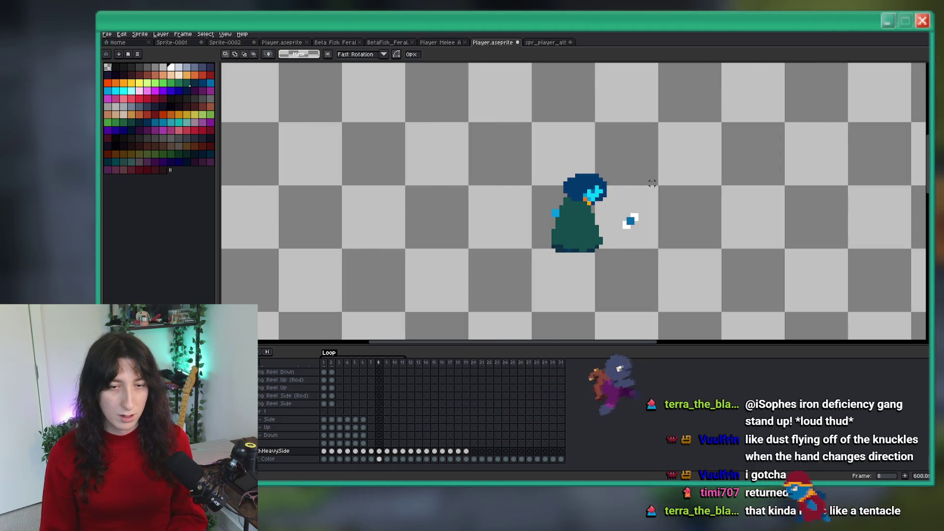
{"action": "scroll", "coordinate": [658, 192], "scroll_direction": "down", "scroll_amount": 2}
{"action": "key", "text": "Left"}
{"action": "scroll", "coordinate": [671, 190], "scroll_direction": "up", "scroll_amount": 4}
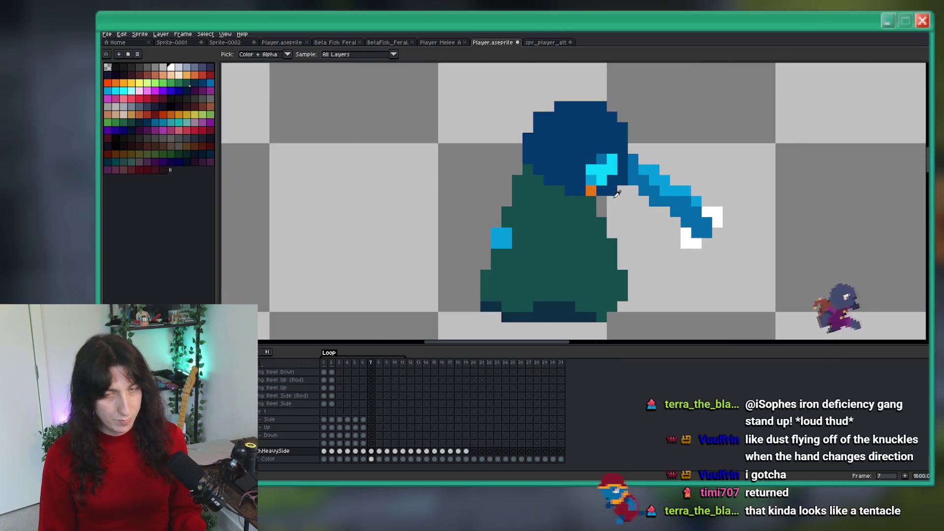
Sample a sprite blue and try trailing blue pixels behind the hand on frame 8, then undo them.
{"action": "key", "text": "i"}
{"action": "key", "text": "period"}
{"action": "scroll", "coordinate": [621, 195], "scroll_direction": "up", "scroll_amount": 1}
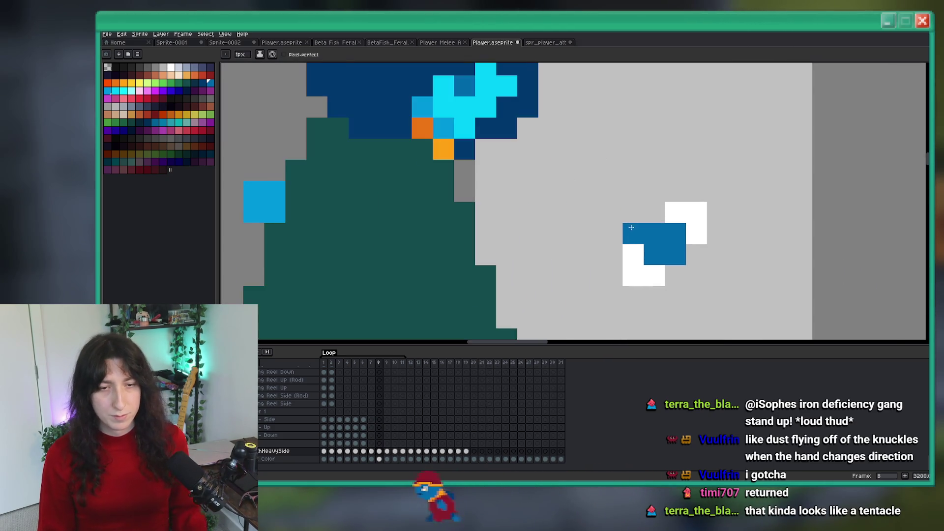
{"action": "mouse_move", "coordinate": [599, 202]}
{"action": "left_mouse_down"}
{"action": "mouse_move", "coordinate": [653, 211]}
{"action": "mouse_move", "coordinate": [609, 196]}
{"action": "mouse_move", "coordinate": [593, 178]}
{"action": "left_mouse_up"}
{"action": "left_click", "coordinate": [612, 170]}
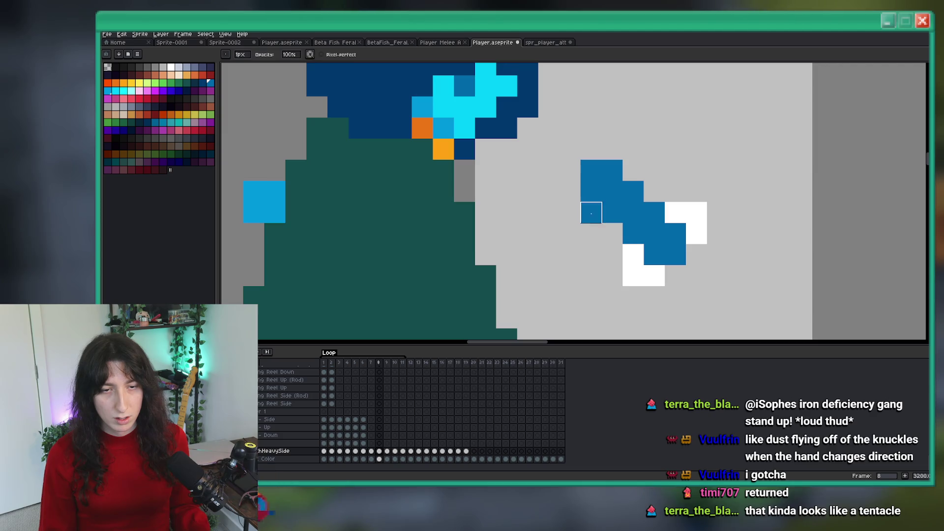
{"action": "key", "text": "ctrl+z"}
{"action": "key", "text": "ctrl+z"}
{"action": "key", "text": "ctrl+z"}
{"action": "scroll", "coordinate": [637, 196], "scroll_direction": "down", "scroll_amount": 4}
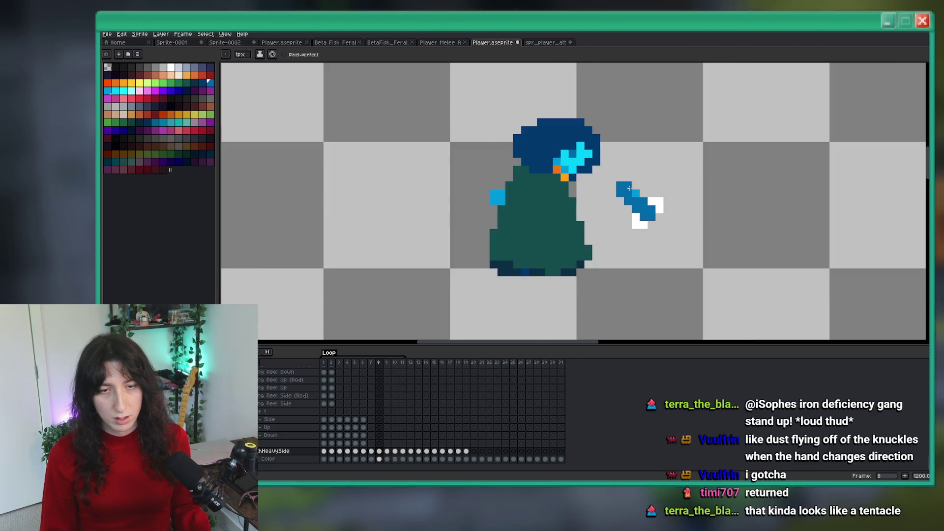
{"action": "key", "text": "comma"}
{"action": "scroll", "coordinate": [639, 206], "scroll_direction": "down", "scroll_amount": 5}
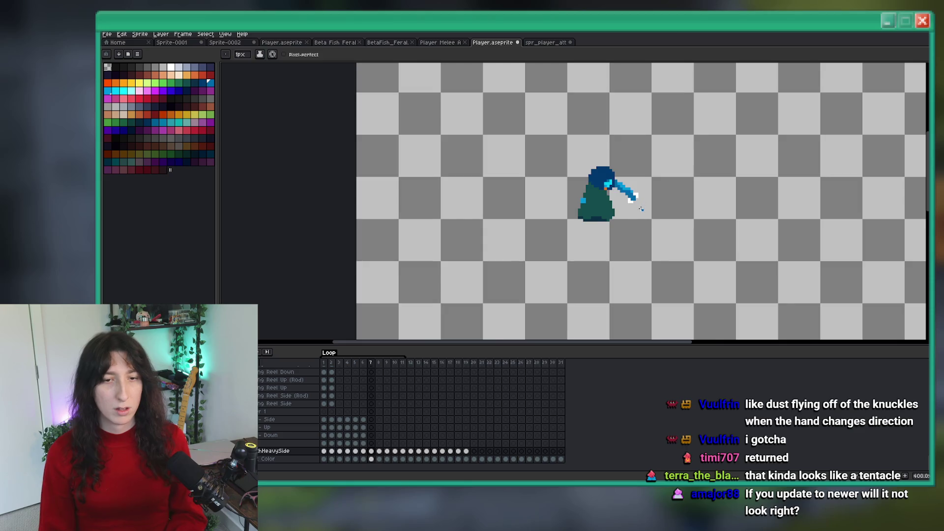
{"action": "scroll", "coordinate": [641, 209], "scroll_direction": "down", "scroll_amount": 2}
{"action": "key", "text": "period"}
Draw a rectangular selection around the detached arm on frame 8.
{"action": "scroll", "coordinate": [619, 197], "scroll_direction": "up", "scroll_amount": 5}
{"action": "scroll", "coordinate": [603, 191], "scroll_direction": "down", "scroll_amount": 2}
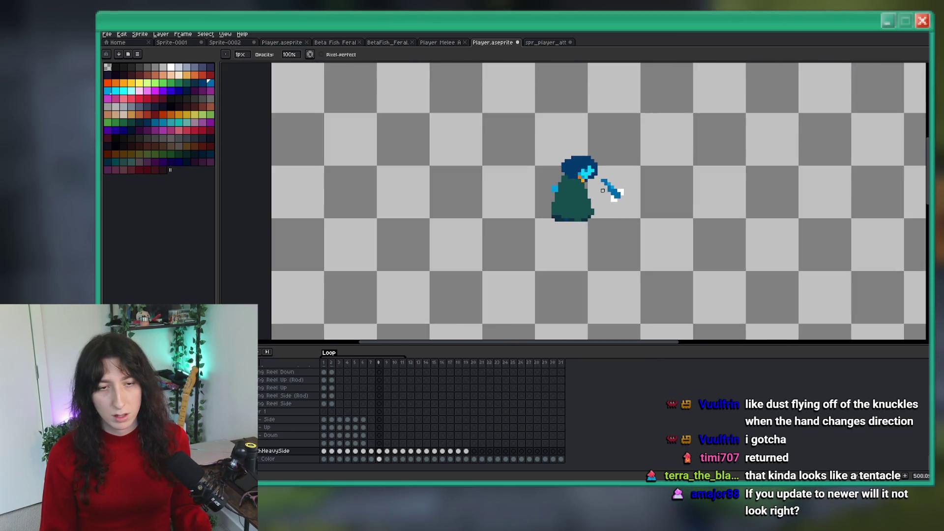
{"action": "scroll", "coordinate": [603, 191], "scroll_direction": "down", "scroll_amount": 3}
{"action": "scroll", "coordinate": [639, 214], "scroll_direction": "down", "scroll_amount": 1}
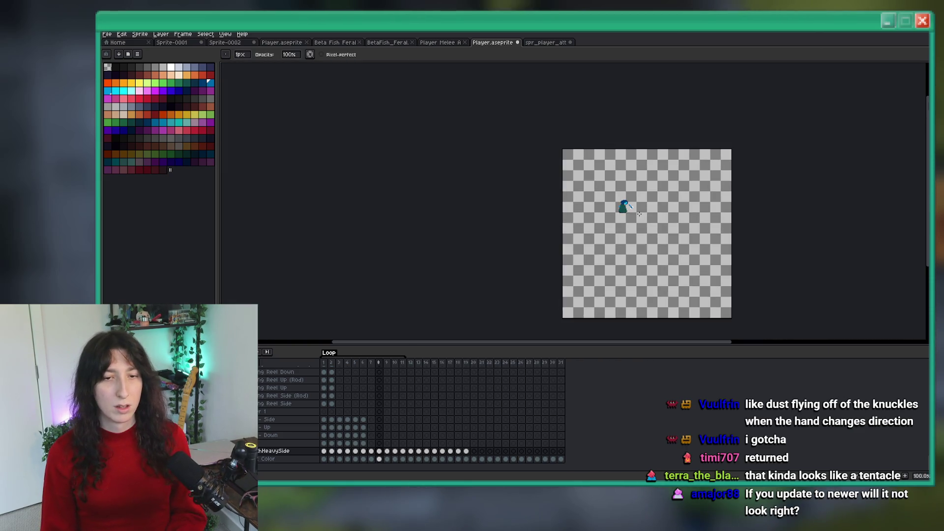
{"action": "scroll", "coordinate": [639, 214], "scroll_direction": "up", "scroll_amount": 5}
{"action": "scroll", "coordinate": [570, 233], "scroll_direction": "up", "scroll_amount": 3}
{"action": "key", "text": "m"}
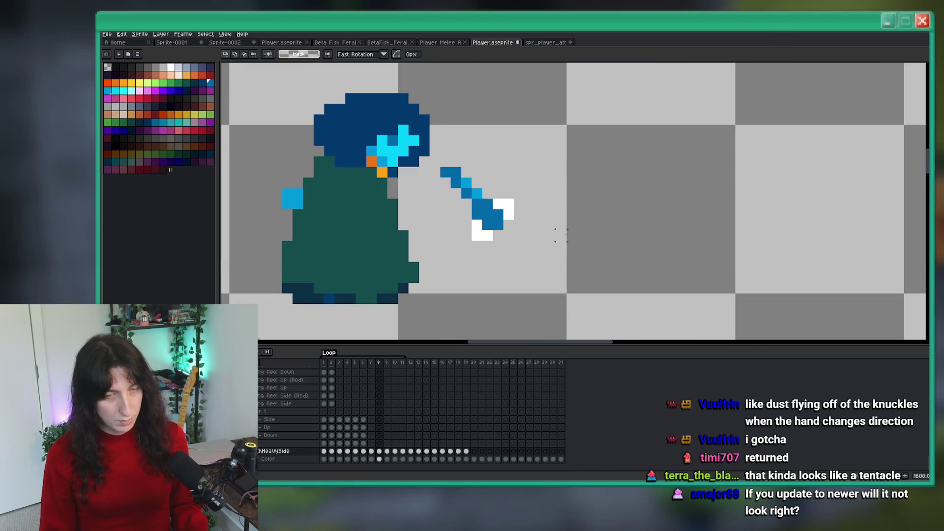
{"action": "left_click_drag", "start_coordinate": [560, 235], "coordinate": [438, 154]}
Step back to frame 6 and play the punch animation on loop.
{"action": "key", "text": "comma"}
{"action": "key", "text": "comma"}
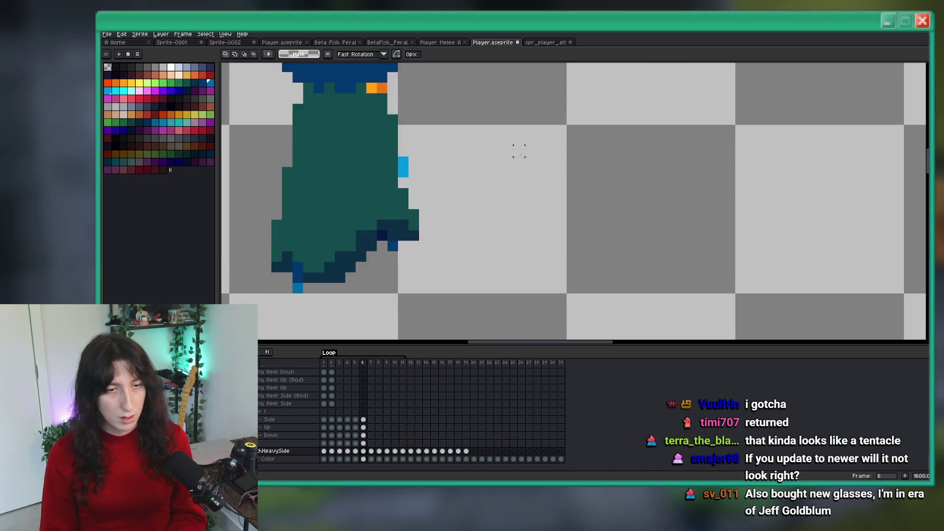
{"action": "scroll", "coordinate": [530, 190], "scroll_direction": "down", "scroll_amount": 4}
{"action": "key", "text": "period"}
{"action": "key", "text": "period"}
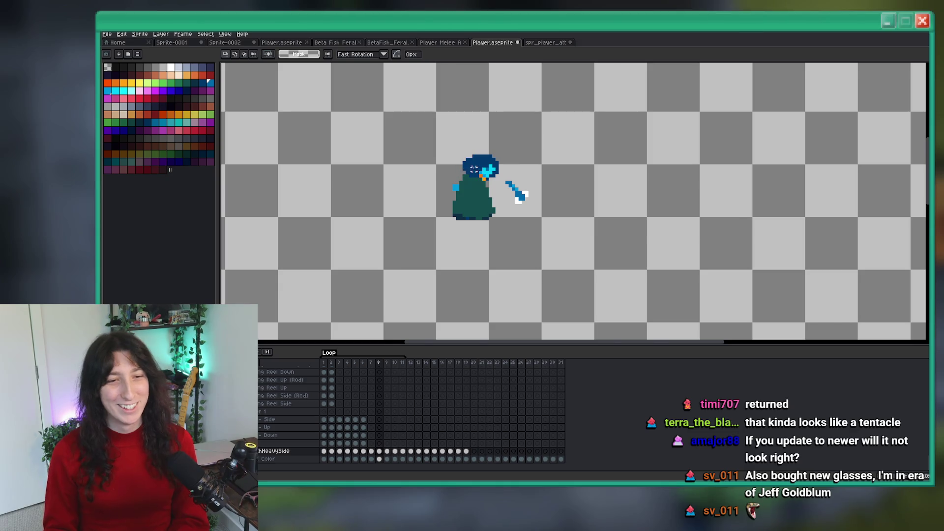
{"action": "scroll", "coordinate": [503, 174], "scroll_direction": "down", "scroll_amount": 2}
Switch between the eyedropper and the marquee, select an area of the sprite, then clear the selection.
{"action": "key", "text": "i"}
{"action": "scroll", "coordinate": [476, 155], "scroll_direction": "up", "scroll_amount": 3}
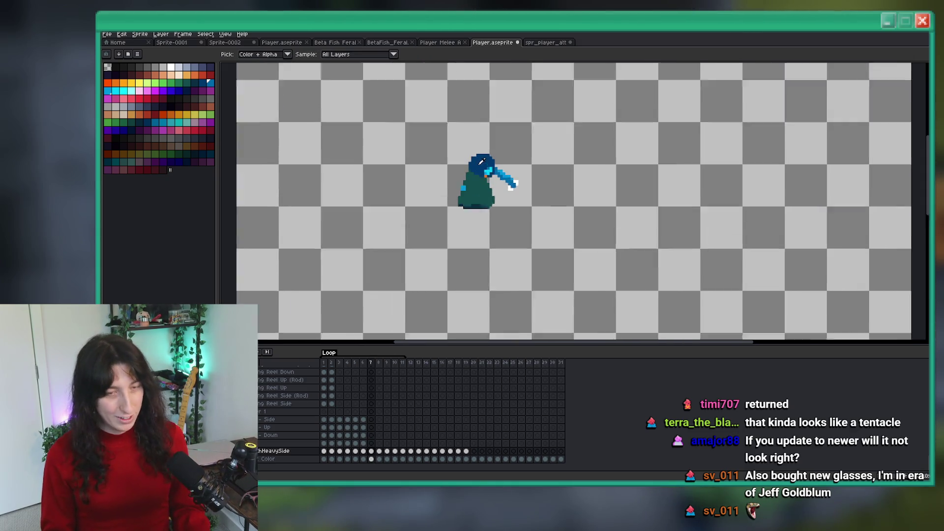
{"action": "key", "text": "m"}
{"action": "scroll", "coordinate": [509, 227], "scroll_direction": "down", "scroll_amount": 1}
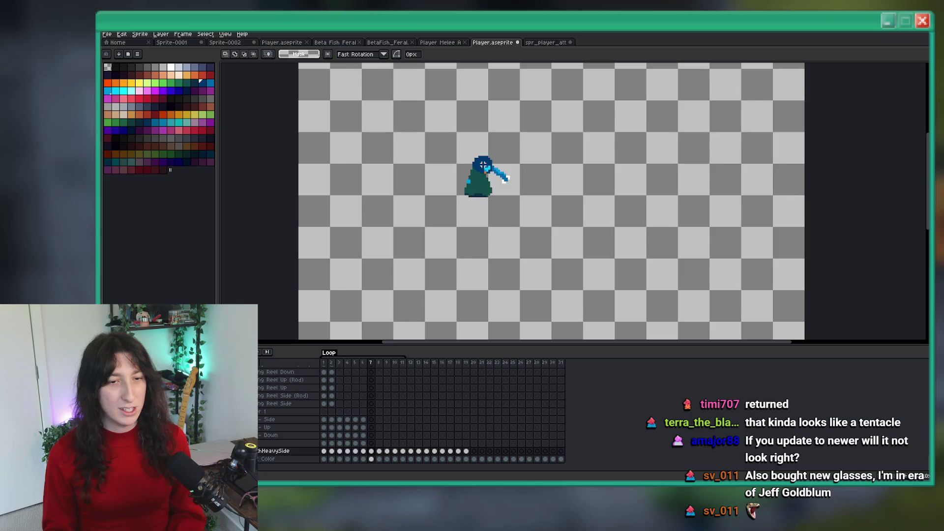
{"action": "scroll", "coordinate": [509, 228], "scroll_direction": "up", "scroll_amount": 3}
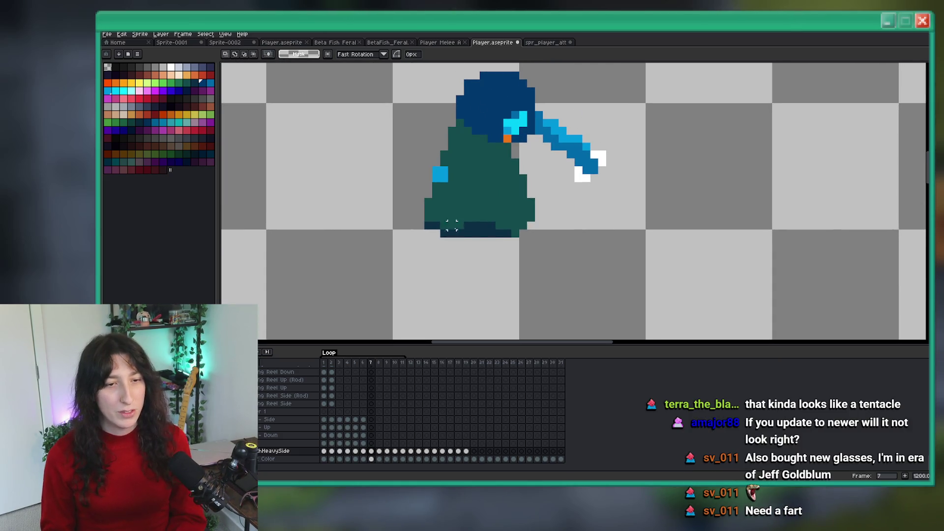
{"action": "left_click_drag", "start_coordinate": [570, 266], "coordinate": [386, 186]}
{"action": "left_click", "coordinate": [585, 288]}
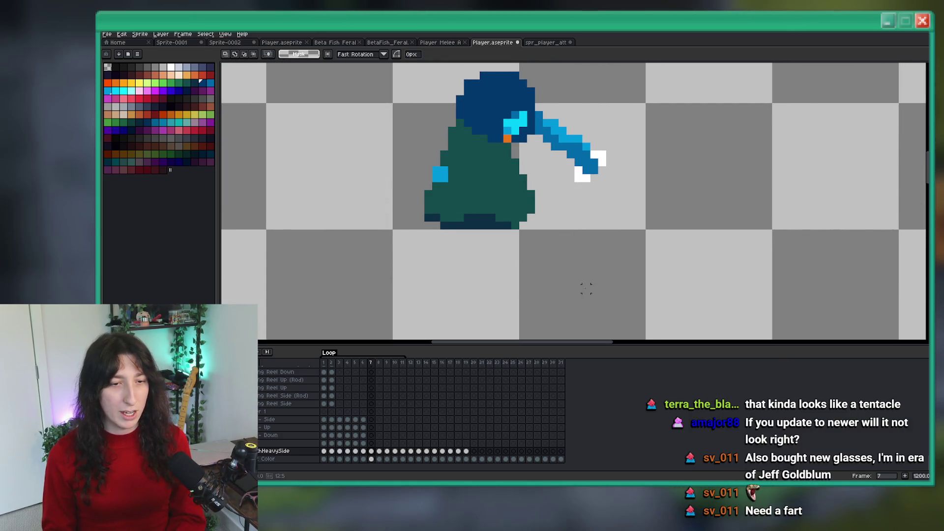
{"action": "scroll", "coordinate": [634, 265], "scroll_direction": "down", "scroll_amount": 3}
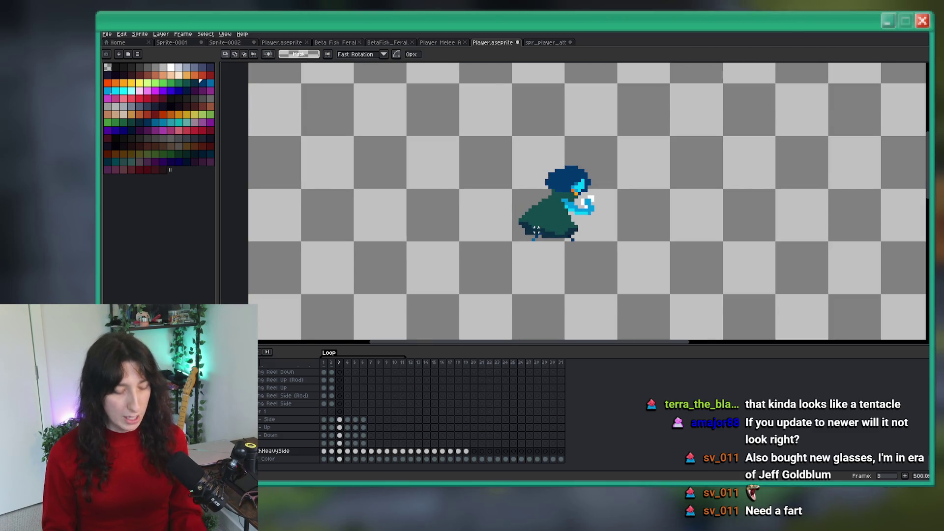
Copy frame 3's flared lower body and paste it into frame 7.
{"action": "scroll", "coordinate": [536, 230], "scroll_direction": "up", "scroll_amount": 3}
{"action": "left_click_drag", "start_coordinate": [644, 283], "coordinate": [419, 192]}
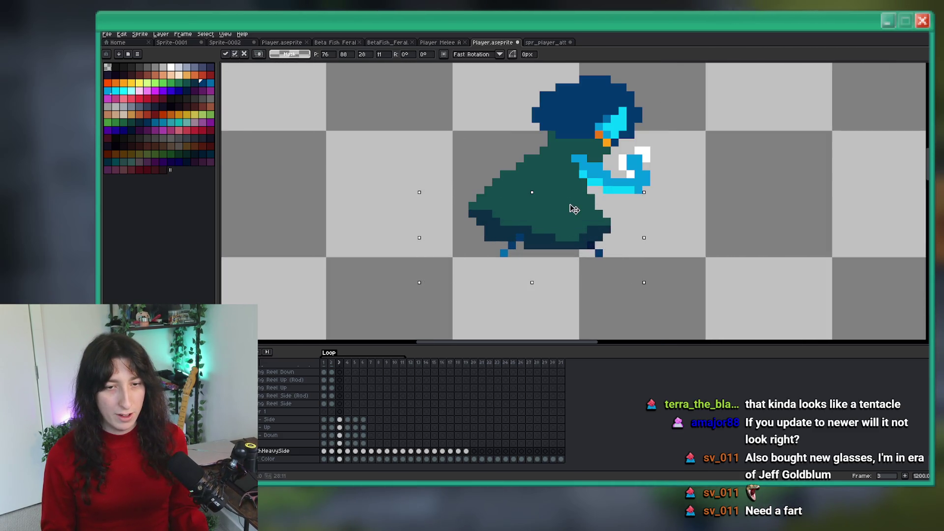
{"action": "key", "text": "ctrl+d"}
{"action": "scroll", "coordinate": [517, 291], "scroll_direction": "down", "scroll_amount": 2}
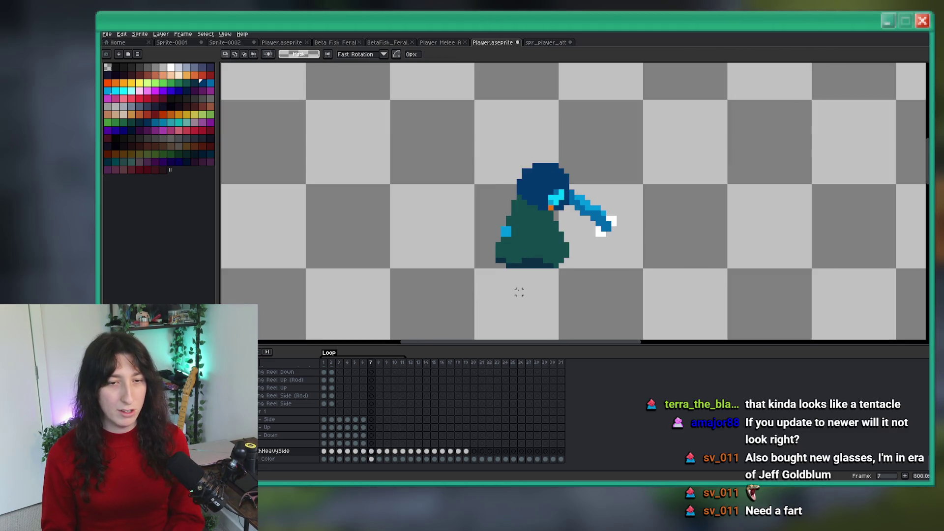
{"action": "key", "text": "ctrl+v"}
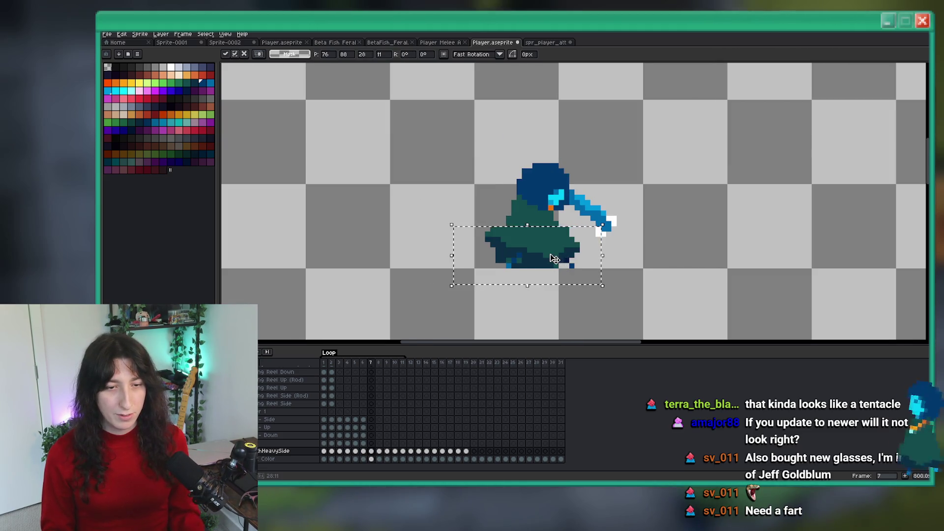
{"action": "scroll", "coordinate": [555, 259], "scroll_direction": "up", "scroll_amount": 5}
{"action": "key", "text": "b"}
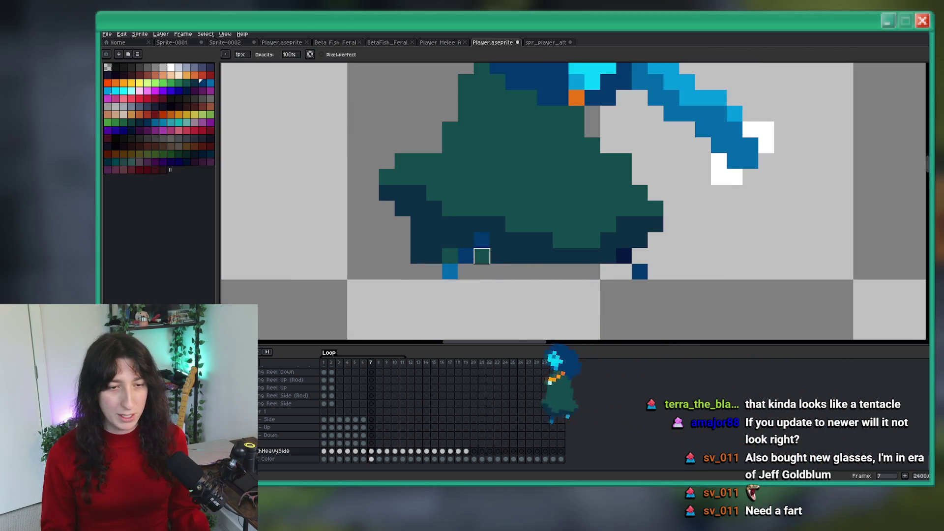
Pencil a gray pixel column down frame 7's body, comparing it with frame 6.
{"action": "scroll", "coordinate": [411, 214], "scroll_direction": "down", "scroll_amount": 5}
{"action": "key", "text": "Left"}
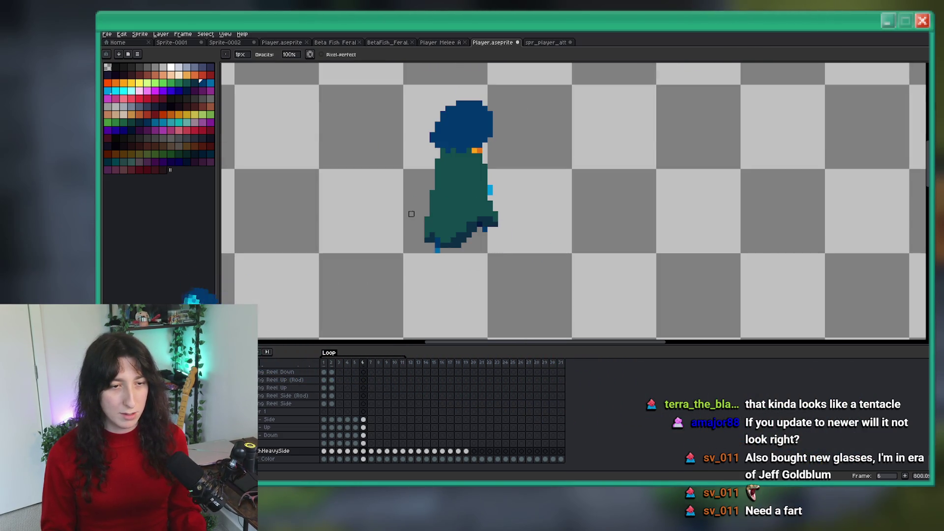
{"action": "scroll", "coordinate": [411, 214], "scroll_direction": "down", "scroll_amount": 4}
{"action": "scroll", "coordinate": [498, 247], "scroll_direction": "up", "scroll_amount": 2}
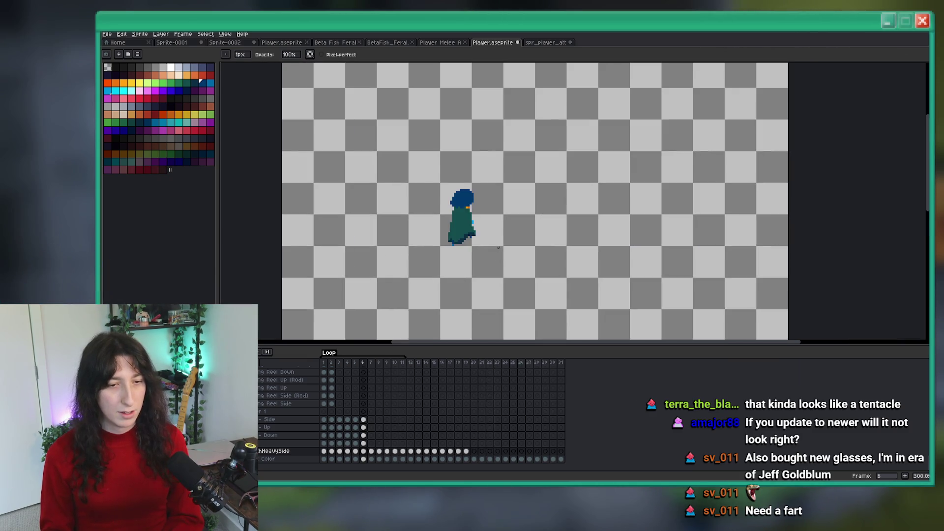
{"action": "key", "text": "Right"}
{"action": "key", "text": "Left"}
{"action": "key", "text": "Right"}
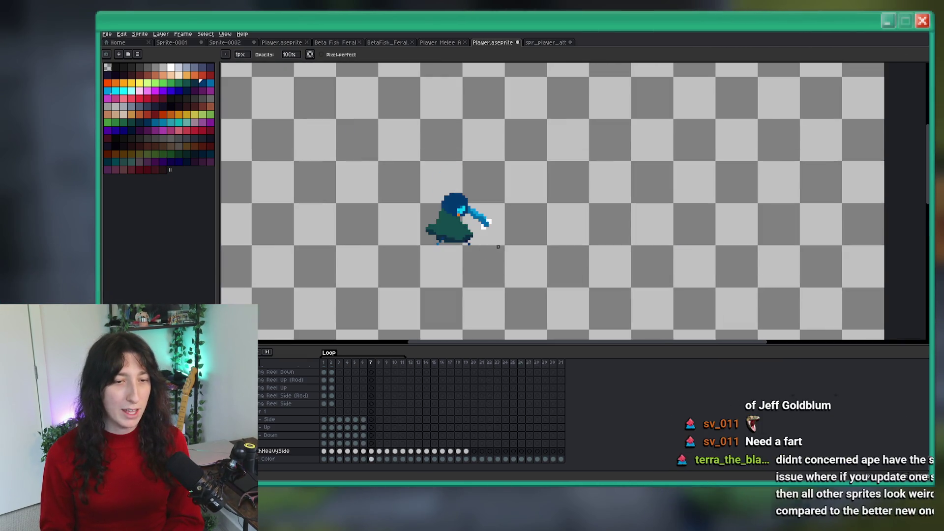
{"action": "scroll", "coordinate": [444, 225], "scroll_direction": "up", "scroll_amount": 4}
{"action": "scroll", "coordinate": [444, 225], "scroll_direction": "up", "scroll_amount": 2}
{"action": "scroll", "coordinate": [434, 232], "scroll_direction": "down", "scroll_amount": 4}
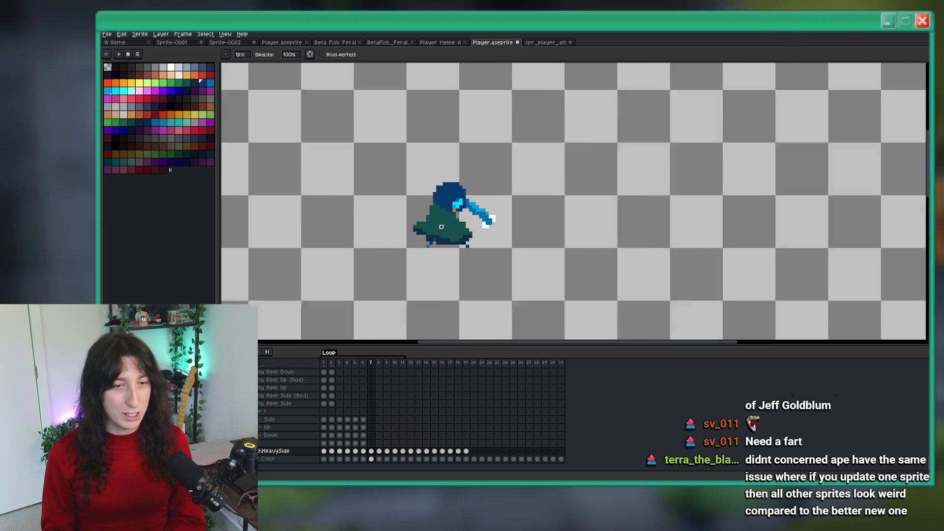
{"action": "scroll", "coordinate": [443, 211], "scroll_direction": "up", "scroll_amount": 6}
{"action": "scroll", "coordinate": [403, 189], "scroll_direction": "down", "scroll_amount": 3}
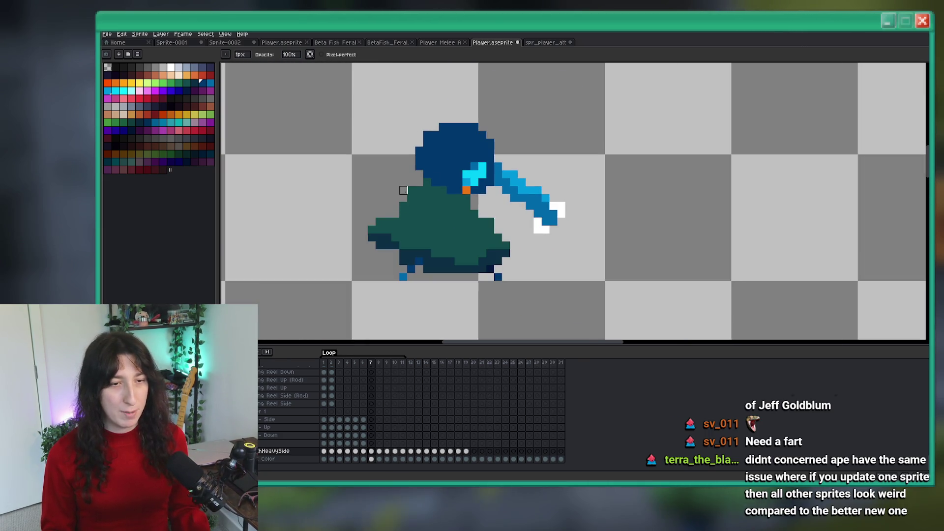
{"action": "scroll", "coordinate": [411, 189], "scroll_direction": "up", "scroll_amount": 2}
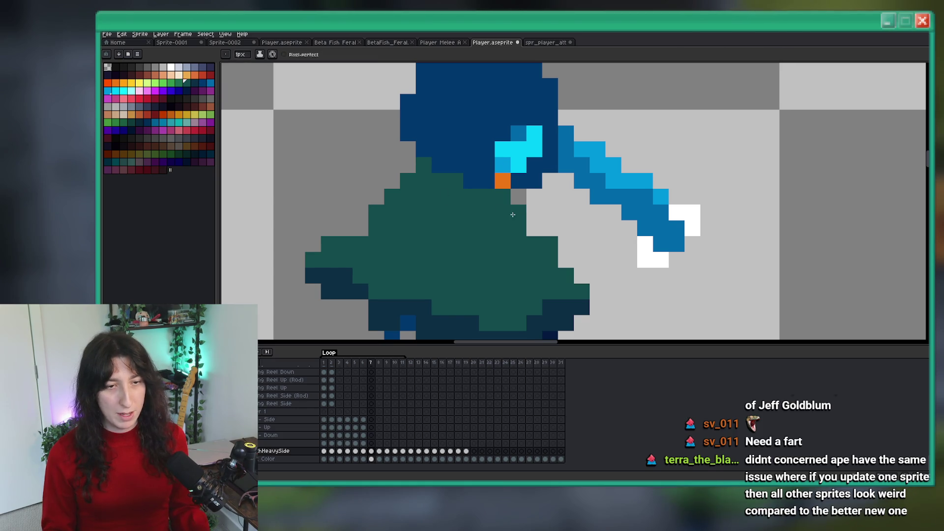
{"action": "left_click_drag", "start_coordinate": [512, 214], "coordinate": [518, 246]}
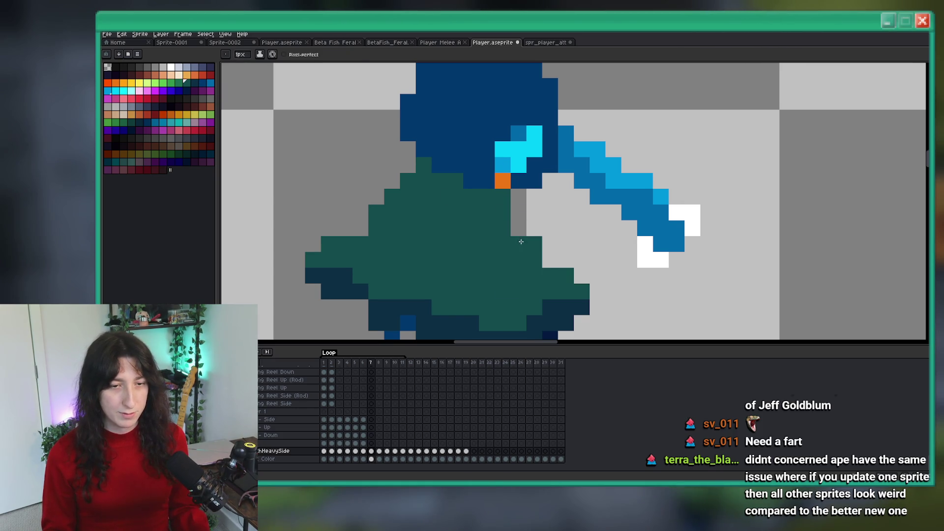
Flip through frames 6, 7 and 8, then step from the first frame to frame 4.
{"action": "scroll", "coordinate": [520, 239], "scroll_direction": "down", "scroll_amount": 5}
{"action": "scroll", "coordinate": [520, 240], "scroll_direction": "down", "scroll_amount": 5}
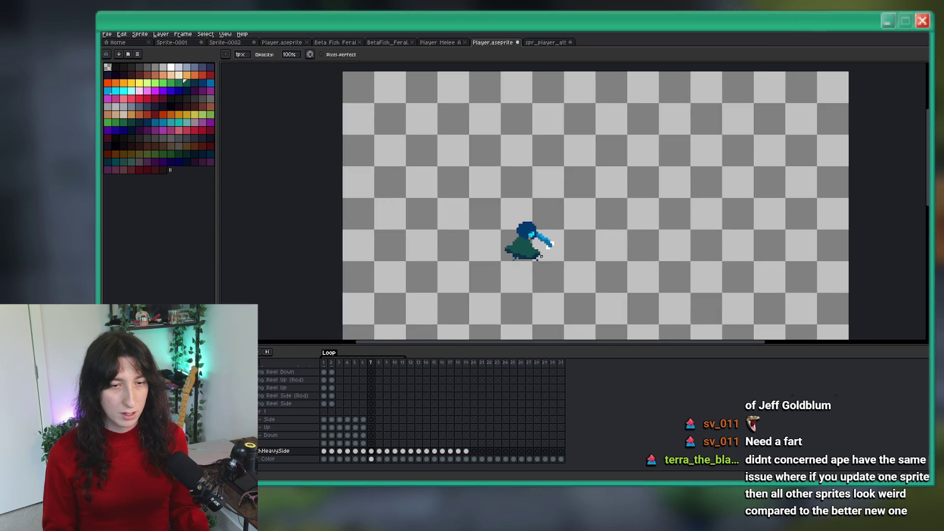
{"action": "scroll", "coordinate": [494, 251], "scroll_direction": "up", "scroll_amount": 5}
{"action": "key", "text": "comma"}
{"action": "key", "text": "period"}
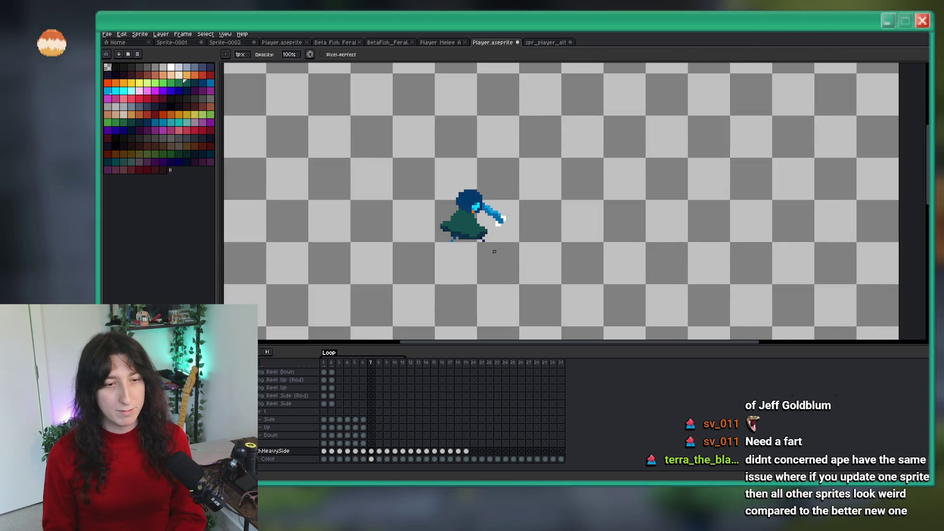
{"action": "key", "text": "comma"}
{"action": "key", "text": "period"}
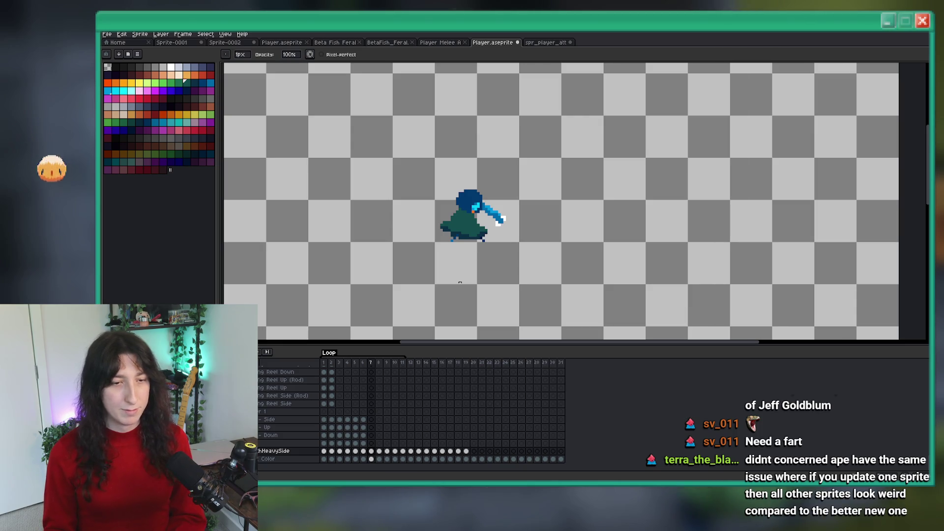
{"action": "key", "text": "period"}
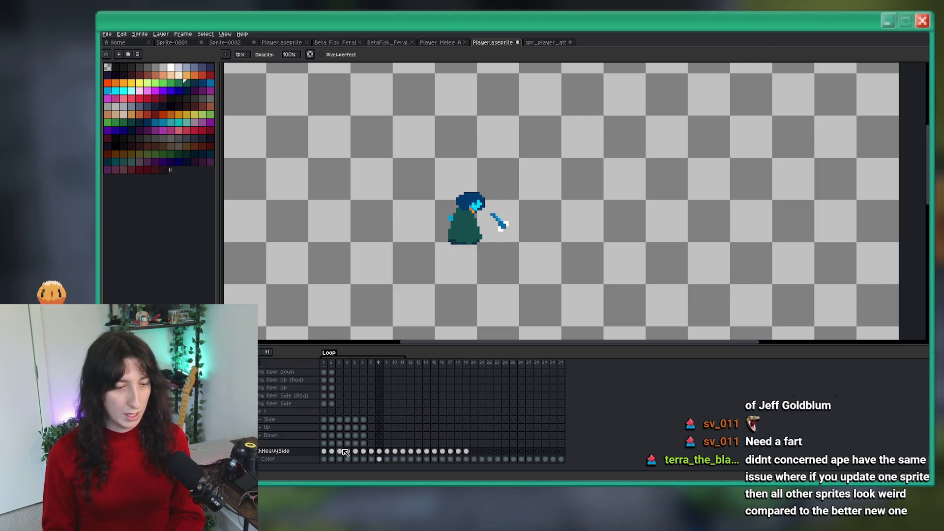
{"action": "key", "text": "Home"}
{"action": "key", "text": "period"}
{"action": "key", "text": "period"}
{"action": "key", "text": "comma"}
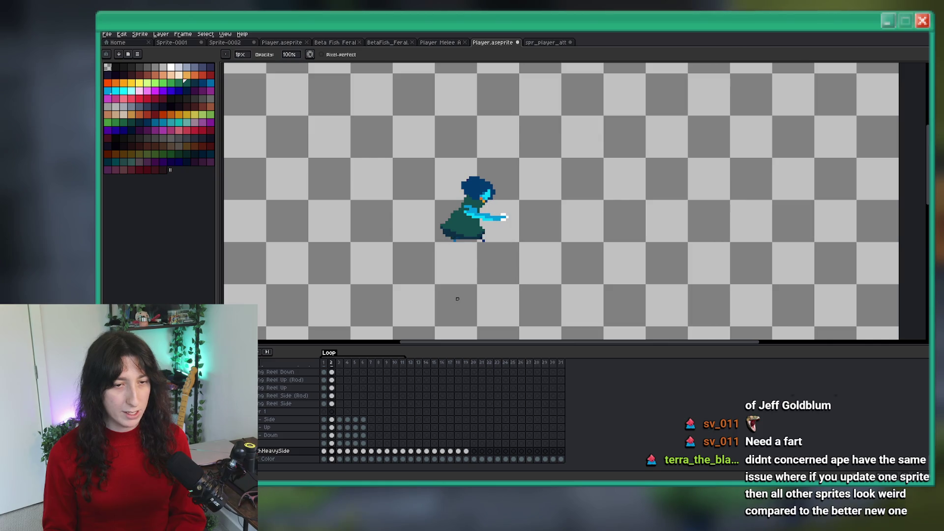
{"action": "key", "text": "period"}
{"action": "key", "text": "period"}
Copy frame 4's flared lower body into frame 8, then bring up the window switcher.
{"action": "key", "text": "m"}
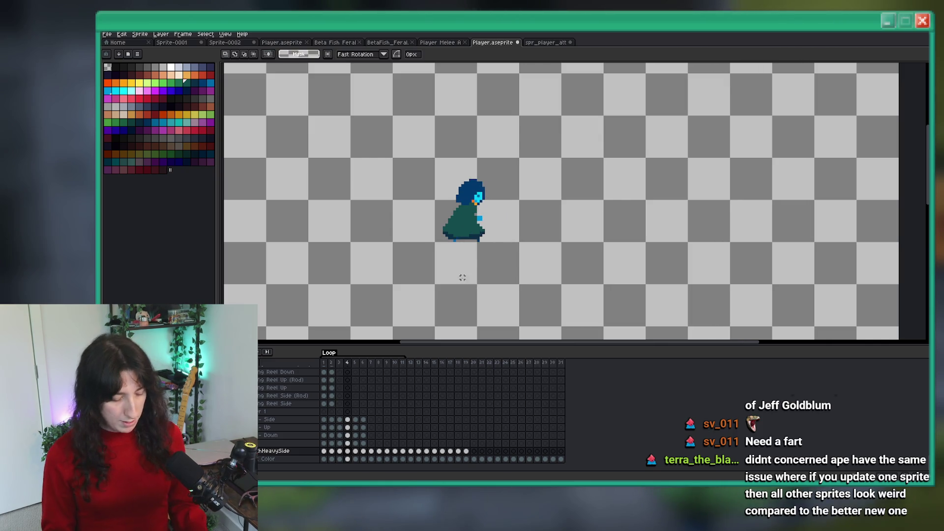
{"action": "scroll", "coordinate": [492, 238], "scroll_direction": "up", "scroll_amount": 1}
{"action": "left_click_drag", "start_coordinate": [501, 255], "coordinate": [404, 219]}
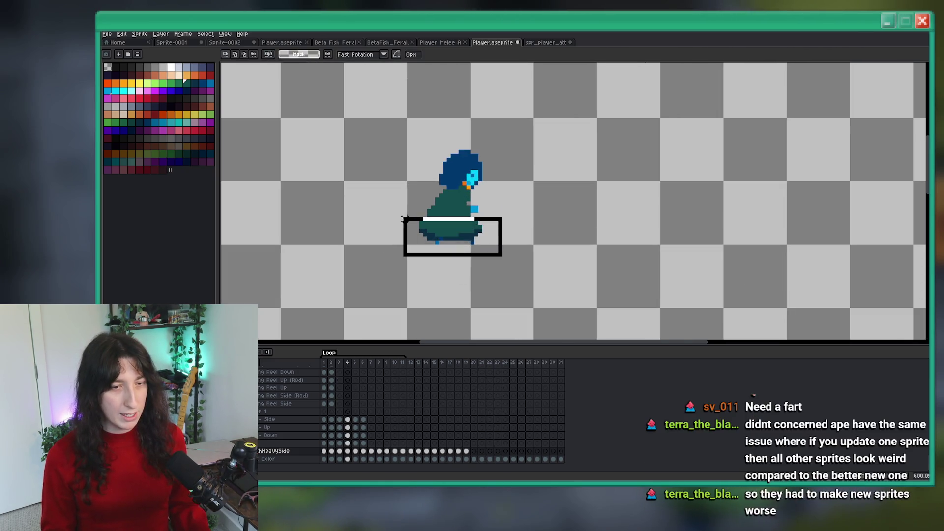
{"action": "left_click", "coordinate": [376, 455]}
{"action": "key", "text": "period"}
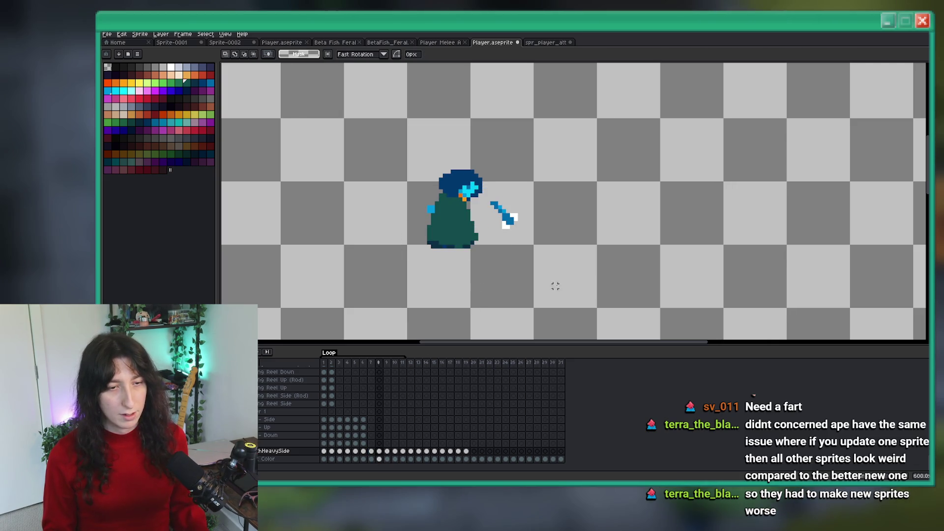
{"action": "left_click_drag", "start_coordinate": [554, 286], "coordinate": [398, 108]}
{"action": "key", "text": "Up"}
{"action": "left_click_drag", "start_coordinate": [486, 263], "coordinate": [412, 222]}
{"action": "key", "text": "ctrl+v"}
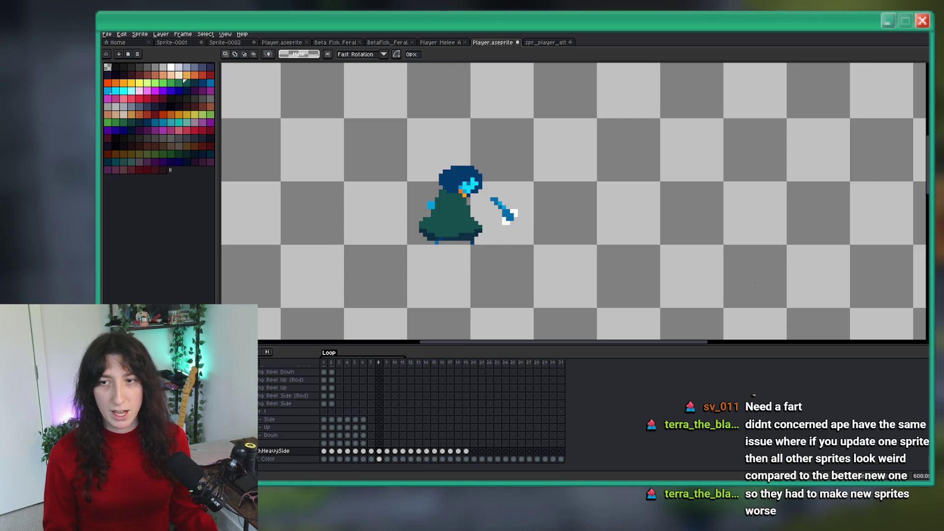
{"action": "key", "text": "alt+Tab"}
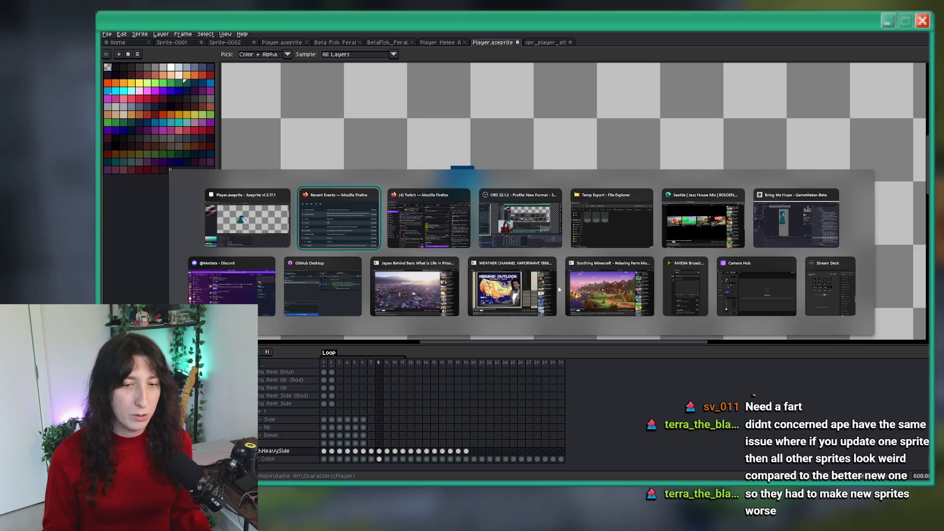
Dismiss the window switcher and stay in Aseprite on frame 8.
{"action": "key", "text": "Escape"}
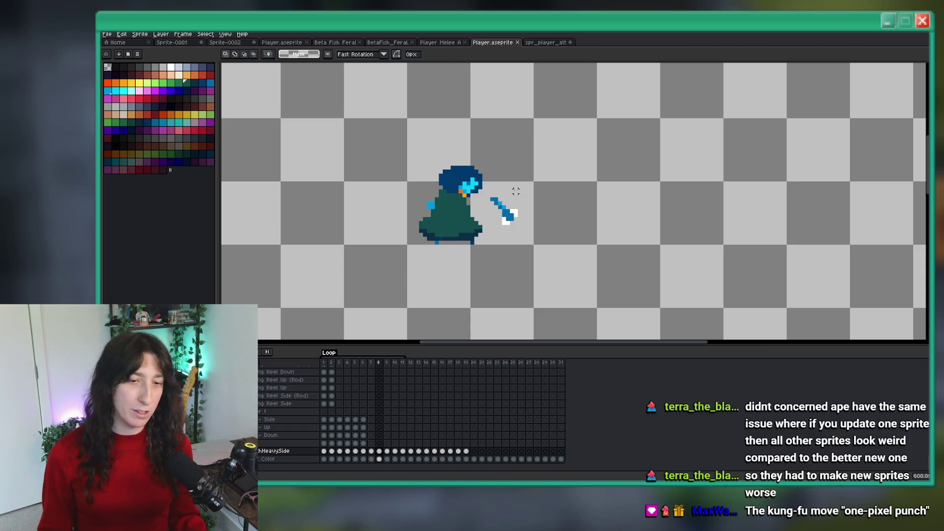
Draw a circle outline on frame 8 with the Ellipse tool, undoing a stray rectangle first.
{"action": "scroll", "coordinate": [515, 191], "scroll_direction": "down", "scroll_amount": 3}
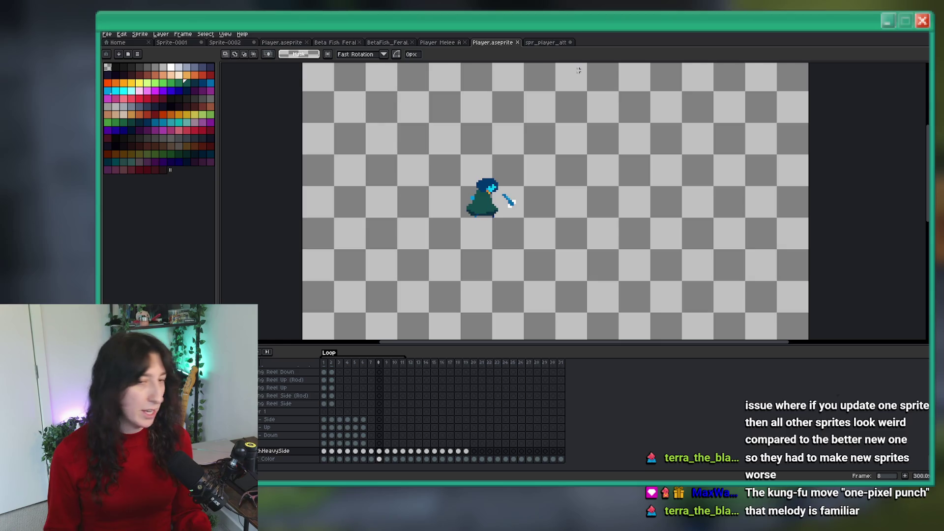
{"action": "scroll", "coordinate": [443, 135], "scroll_direction": "up", "scroll_amount": 3}
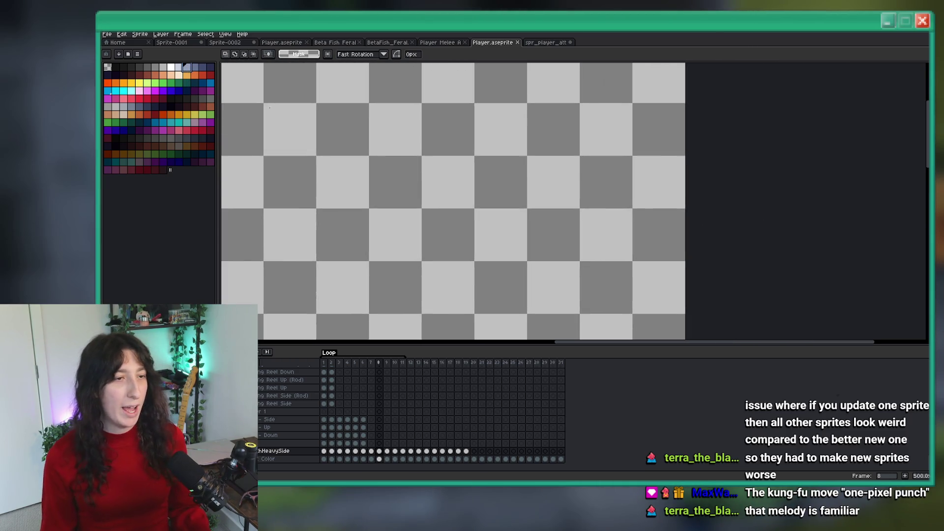
{"action": "scroll", "coordinate": [407, 166], "scroll_direction": "up", "scroll_amount": 3}
{"action": "mouse_move", "coordinate": [346, 143]}
{"action": "left_mouse_down"}
{"action": "mouse_move", "coordinate": [403, 214]}
{"action": "mouse_move", "coordinate": [452, 249]}
{"action": "left_mouse_up"}
{"action": "scroll", "coordinate": [402, 214], "scroll_direction": "down", "scroll_amount": 2}
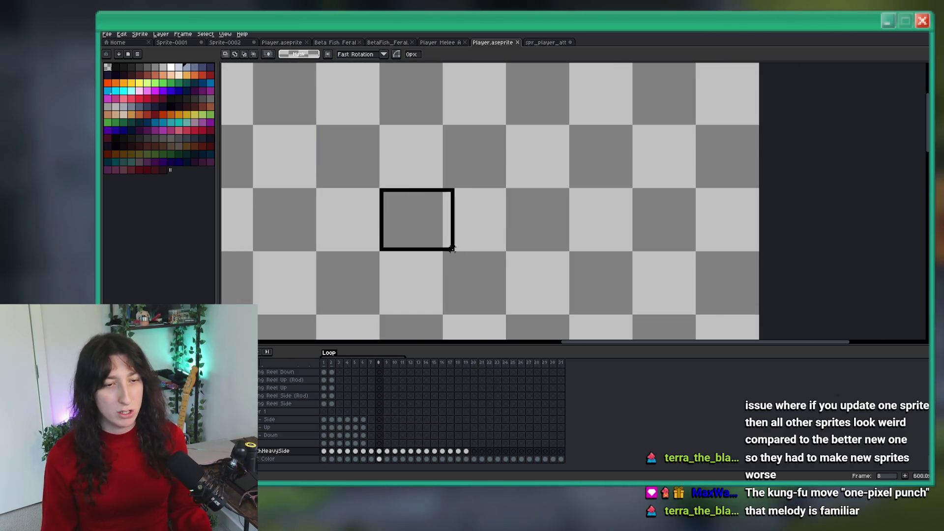
{"action": "key", "text": "ctrl+z"}
{"action": "scroll", "coordinate": [444, 201], "scroll_direction": "up", "scroll_amount": 2}
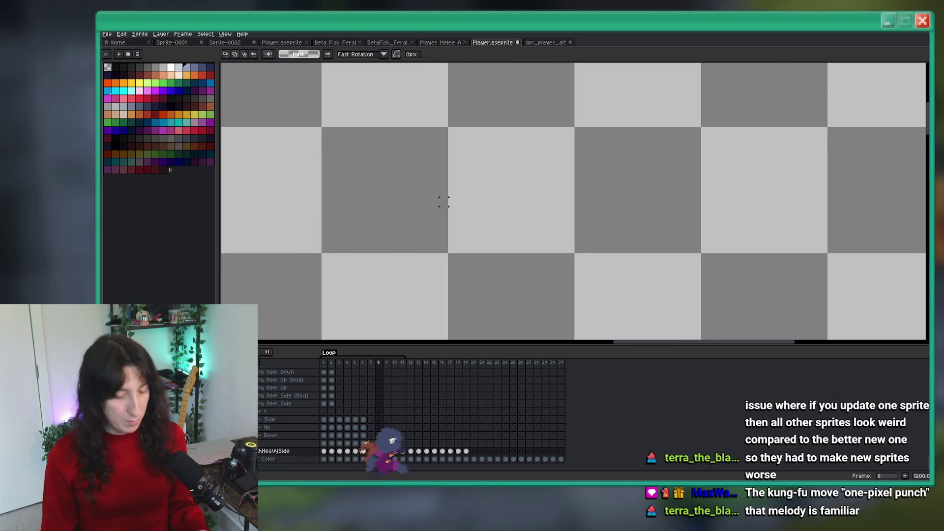
{"action": "key", "text": "u"}
{"action": "left_click_drag", "start_coordinate": [324, 130], "coordinate": [443, 248]}
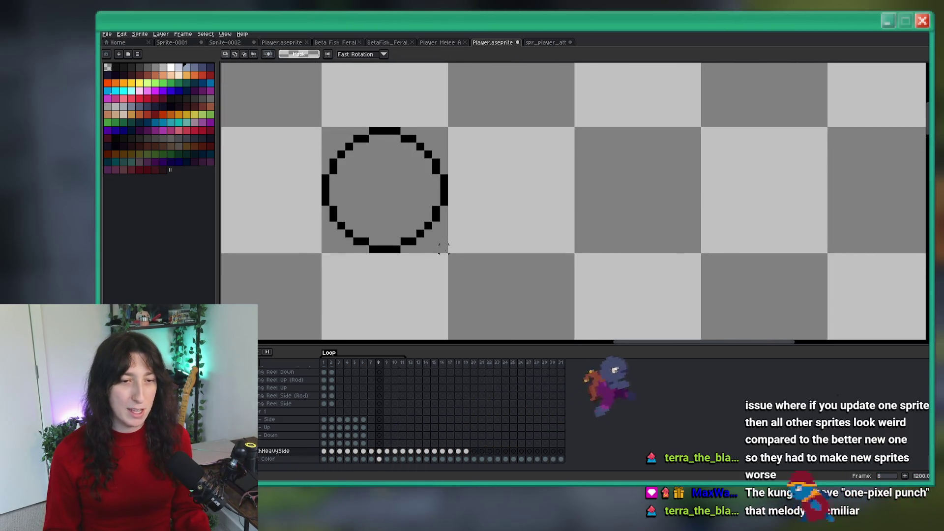
Fill the circle with red using the Paint Bucket, after briefly trying slate blue.
{"action": "key", "text": "g"}
{"action": "scroll", "coordinate": [370, 200], "scroll_direction": "up", "scroll_amount": 1}
{"action": "left_click", "coordinate": [371, 200]}
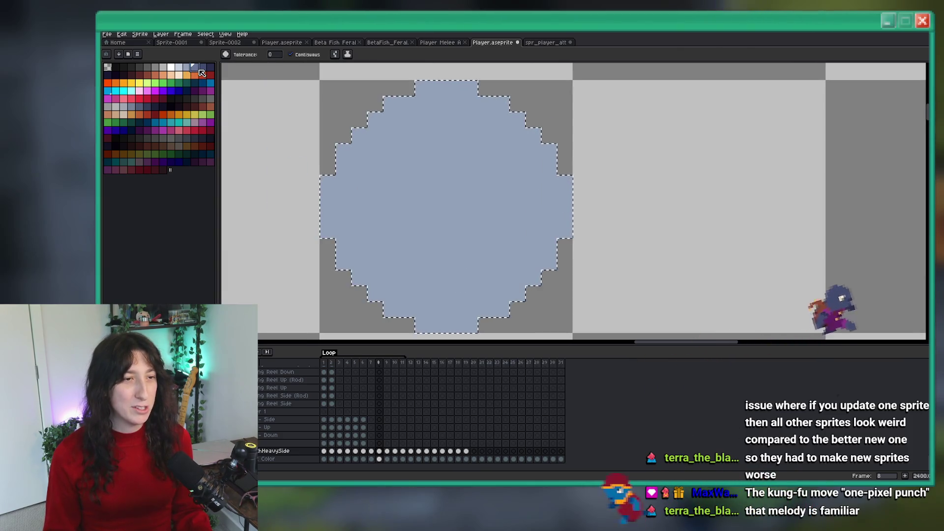
{"action": "left_click", "coordinate": [179, 67]}
{"action": "key", "text": "f"}
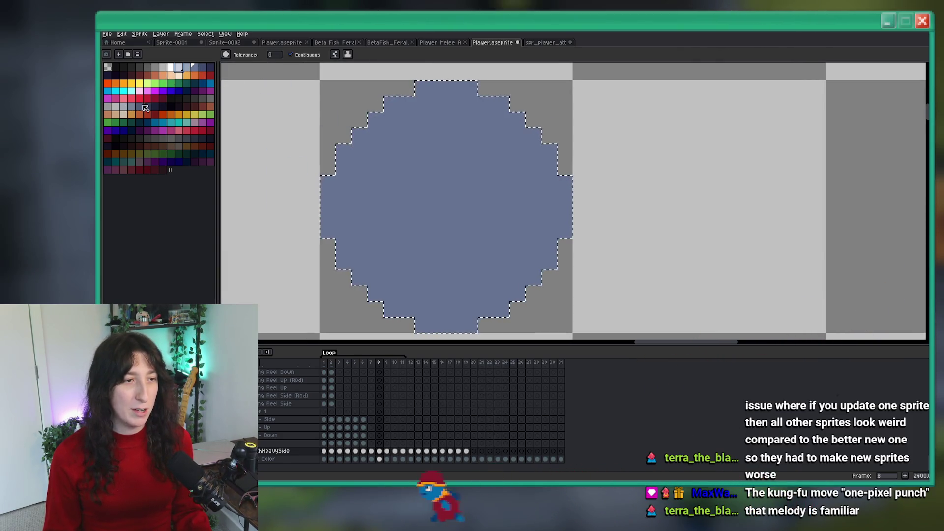
{"action": "left_click", "coordinate": [139, 99]}
{"action": "key", "text": "f"}
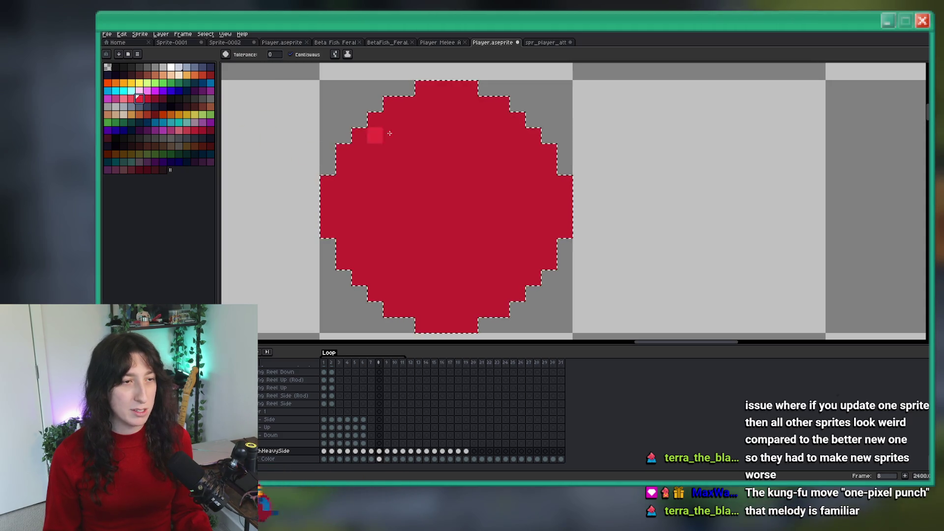
Paint a lighter-red highlight along the circle's upper-left edge with a 1px Pencil.
{"action": "key", "text": "b"}
{"action": "mouse_move", "coordinate": [443, 88]}
{"action": "left_mouse_down"}
{"action": "mouse_move", "coordinate": [423, 88]}
{"action": "mouse_move", "coordinate": [329, 182]}
{"action": "mouse_move", "coordinate": [326, 202]}
{"action": "mouse_move", "coordinate": [398, 129]}
{"action": "mouse_move", "coordinate": [492, 99]}
{"action": "mouse_move", "coordinate": [462, 88]}
{"action": "left_mouse_up"}
{"action": "left_click_drag", "start_coordinate": [326, 199], "coordinate": [326, 216]}
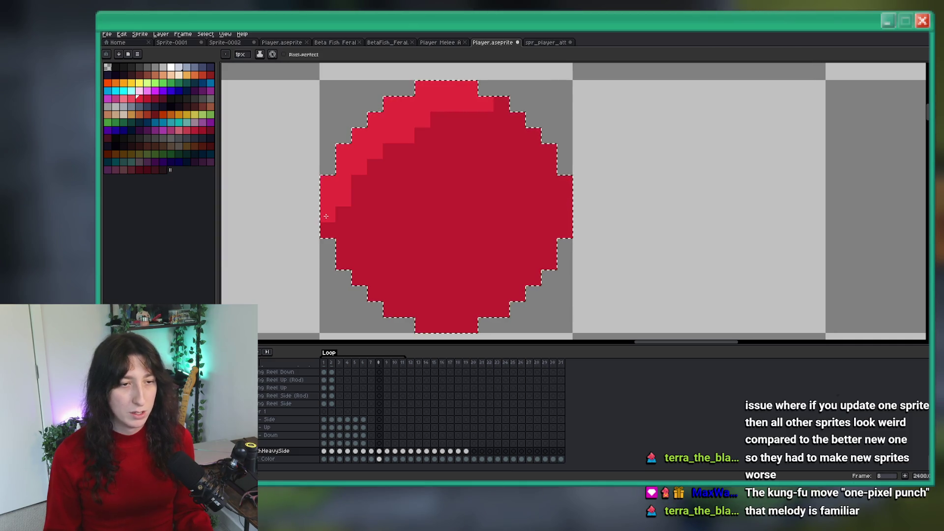
{"action": "scroll", "coordinate": [326, 215], "scroll_direction": "down", "scroll_amount": 7}
Step through the animation frames and return to frame 8 with the red circle.
{"action": "key", "text": "comma"}
{"action": "scroll", "coordinate": [434, 225], "scroll_direction": "up", "scroll_amount": 2}
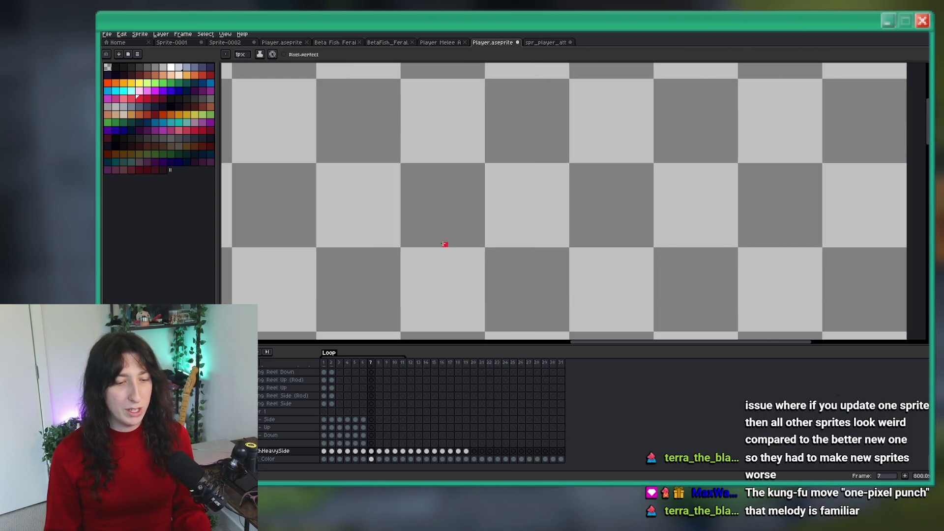
{"action": "key", "text": "comma"}
{"action": "scroll", "coordinate": [445, 245], "scroll_direction": "down", "scroll_amount": 1}
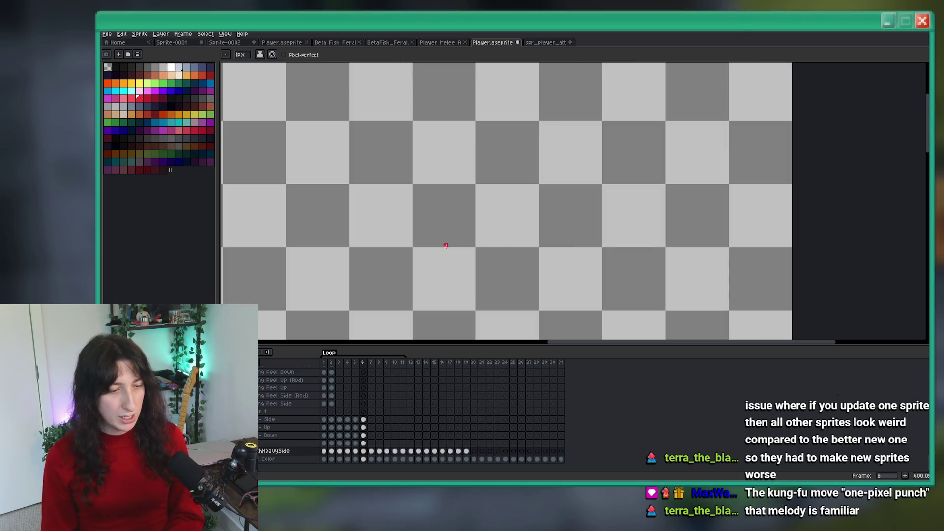
{"action": "scroll", "coordinate": [446, 245], "scroll_direction": "down", "scroll_amount": 1}
{"action": "key", "text": "comma"}
{"action": "key", "text": "comma"}
{"action": "key", "text": "comma"}
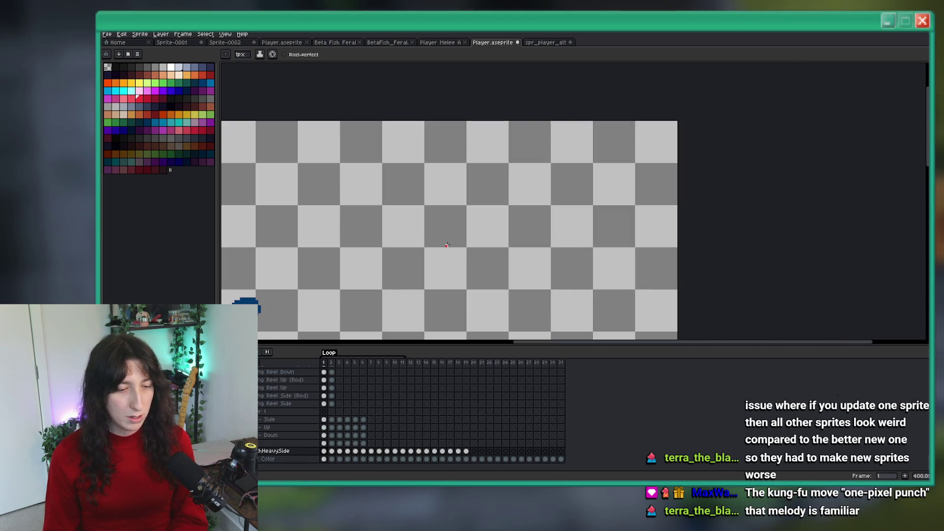
{"action": "key", "text": "comma"}
{"action": "key", "text": "comma"}
{"action": "key", "text": "comma"}
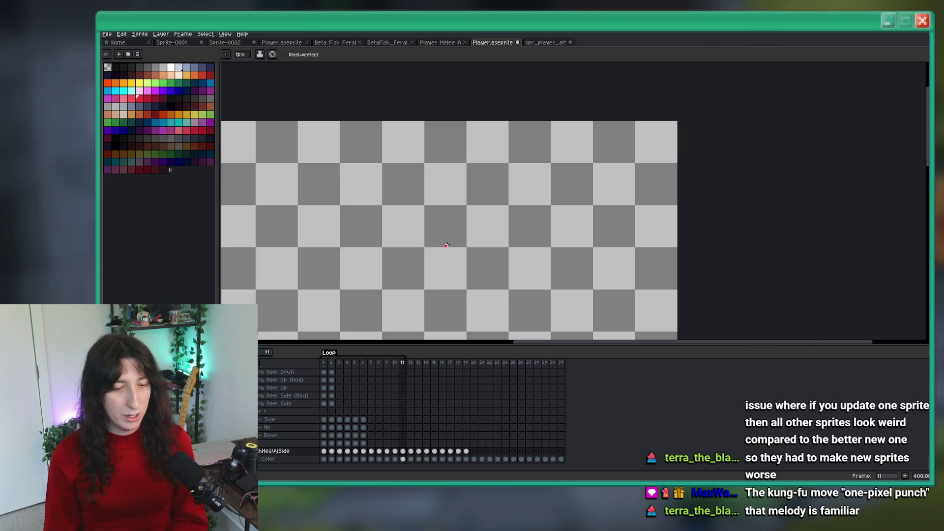
{"action": "key", "text": "comma"}
{"action": "key", "text": "comma"}
{"action": "key", "text": "comma"}
Marquee-select the red circle and drag a duplicate to its right.
{"action": "key", "text": "i"}
{"action": "scroll", "coordinate": [450, 215], "scroll_direction": "up", "scroll_amount": 1}
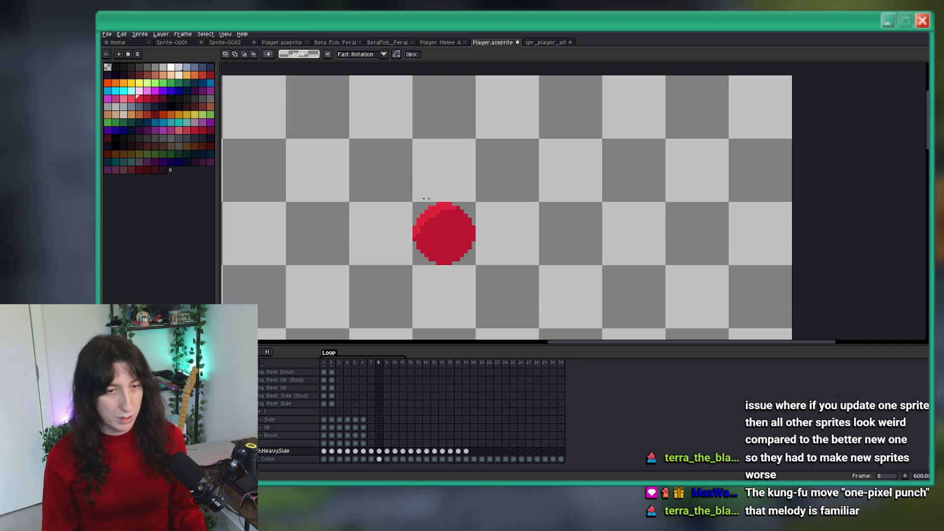
{"action": "scroll", "coordinate": [450, 229], "scroll_direction": "up", "scroll_amount": 2}
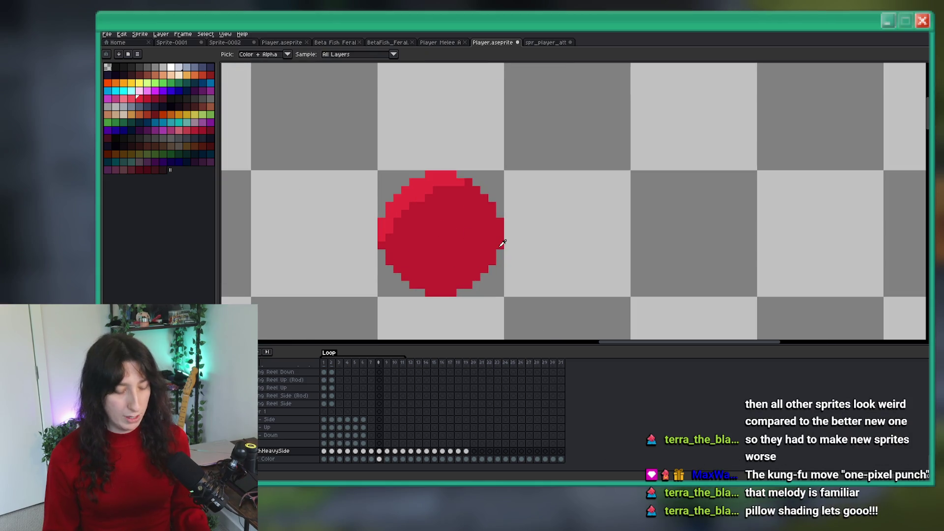
{"action": "scroll", "coordinate": [499, 242], "scroll_direction": "down", "scroll_amount": 2}
{"action": "key", "text": "m"}
{"action": "left_click_drag", "start_coordinate": [406, 179], "coordinate": [533, 289]}
{"action": "mouse_move", "coordinate": [475, 238]}
{"action": "left_mouse_down"}
{"action": "mouse_move", "coordinate": [539, 244]}
{"action": "mouse_move", "coordinate": [406, 244]}
{"action": "left_mouse_up"}
{"action": "left_click_drag", "start_coordinate": [531, 200], "coordinate": [592, 197]}
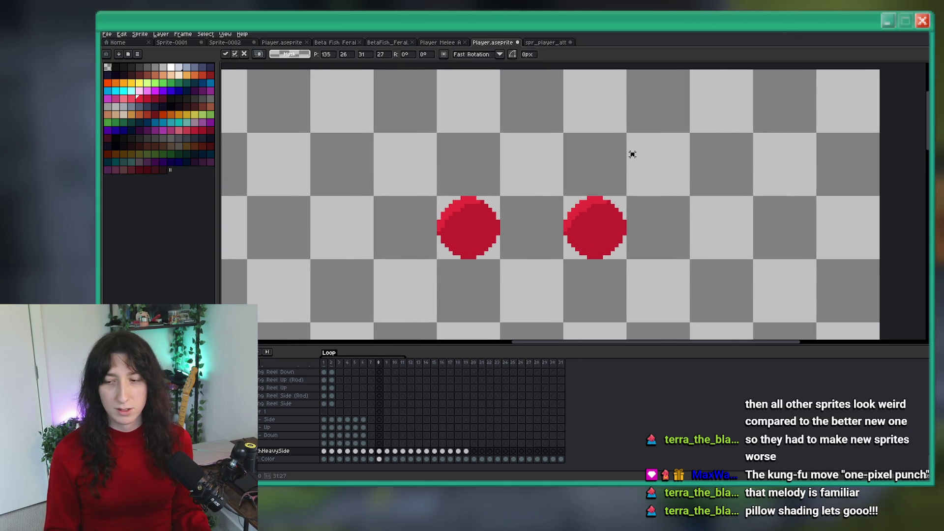
{"action": "key", "text": "i"}
Choose a darker red from the palette for shading with the 1px Pencil.
{"action": "scroll", "coordinate": [451, 187], "scroll_direction": "up", "scroll_amount": 2}
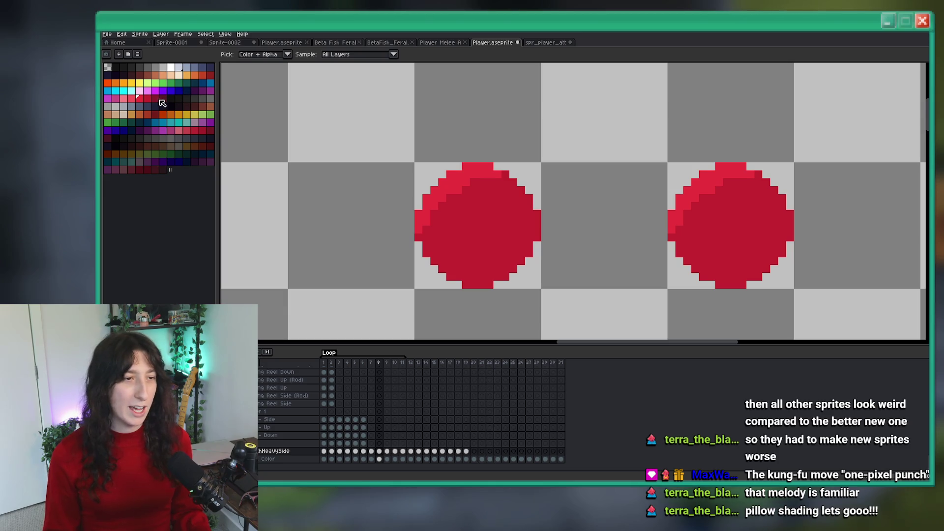
{"action": "left_click", "coordinate": [158, 100]}
{"action": "key", "text": "b"}
{"action": "scroll", "coordinate": [540, 236], "scroll_direction": "down", "scroll_amount": 4}
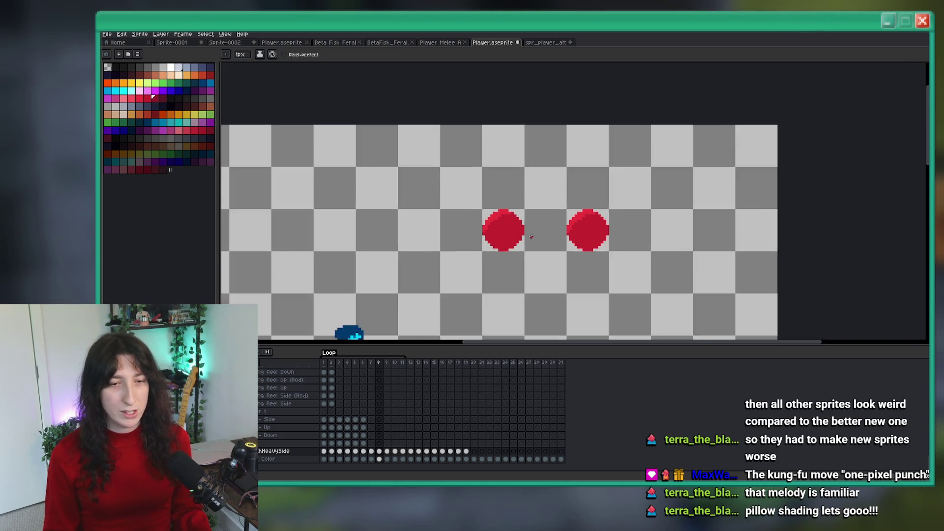
{"action": "scroll", "coordinate": [531, 237], "scroll_direction": "up", "scroll_amount": 1}
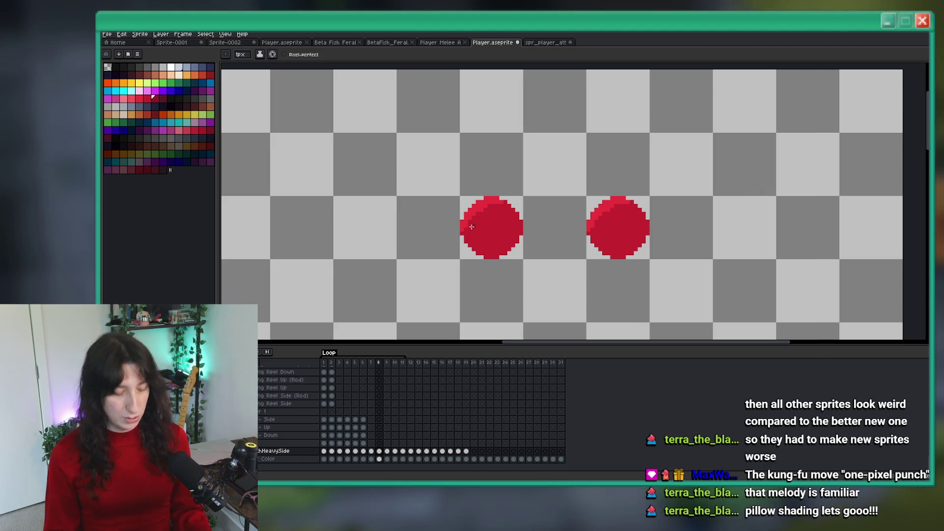
{"action": "scroll", "coordinate": [472, 226], "scroll_direction": "up", "scroll_amount": 2}
{"action": "key", "text": "i"}
{"action": "scroll", "coordinate": [518, 192], "scroll_direction": "up", "scroll_amount": 1}
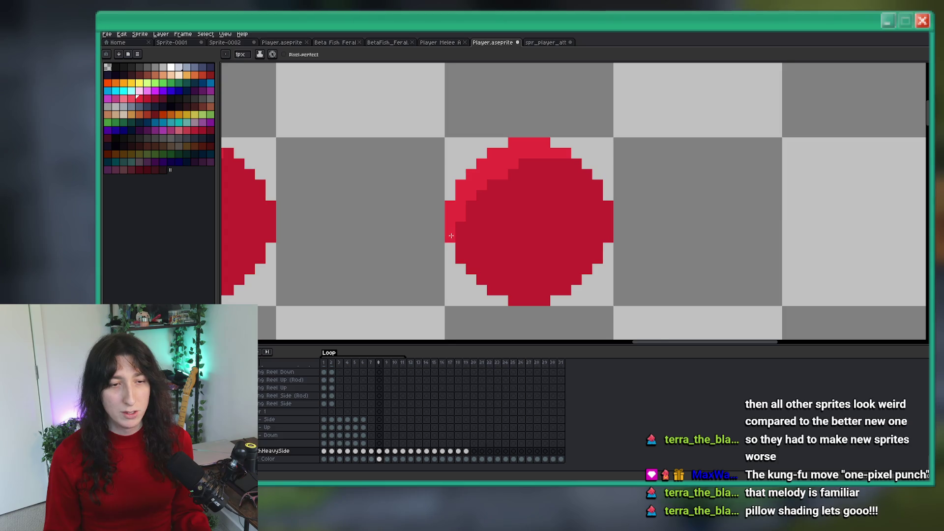
{"action": "scroll", "coordinate": [451, 236], "scroll_direction": "down", "scroll_amount": 4}
{"action": "scroll", "coordinate": [466, 241], "scroll_direction": "up", "scroll_amount": 1}
{"action": "scroll", "coordinate": [467, 230], "scroll_direction": "up", "scroll_amount": 3}
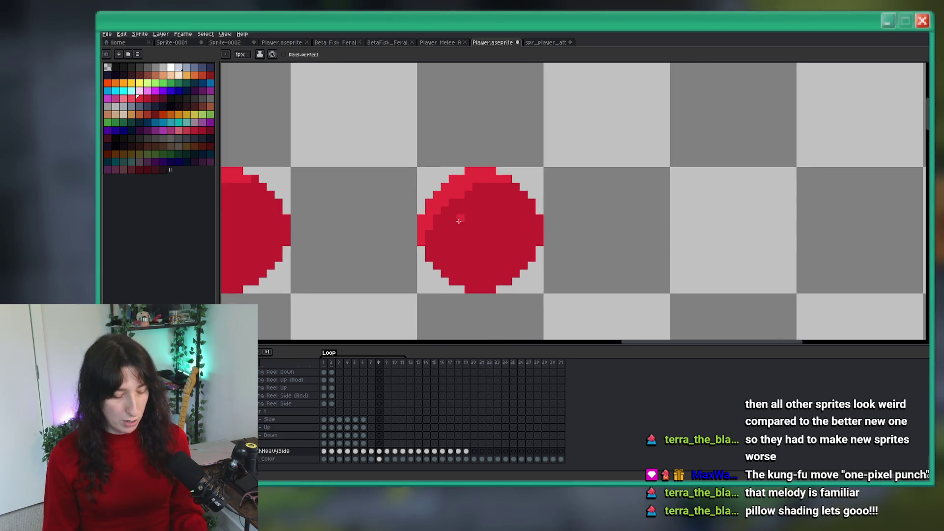
{"action": "left_click", "coordinate": [153, 98]}
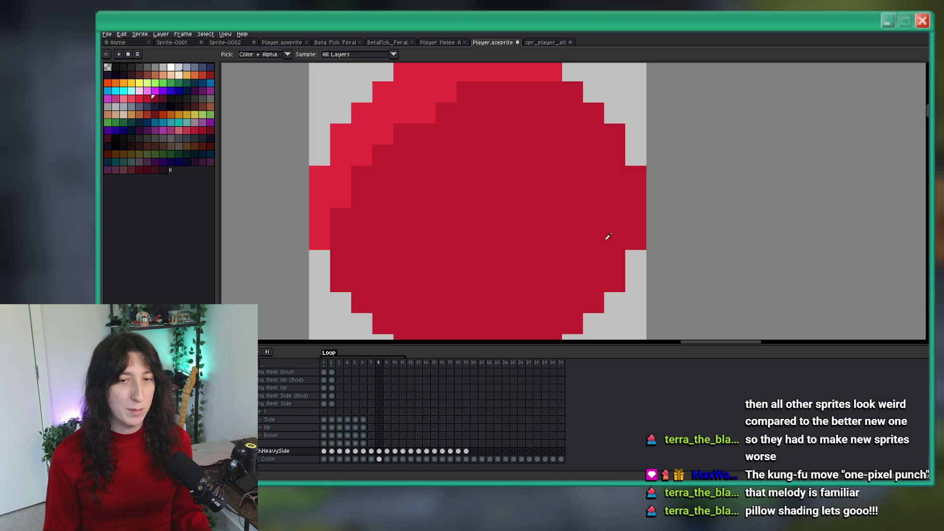
Paint a dark-red staircase along the right circle's lower-right edge.
{"action": "left_click", "coordinate": [641, 188]}
{"action": "left_click", "coordinate": [620, 209]}
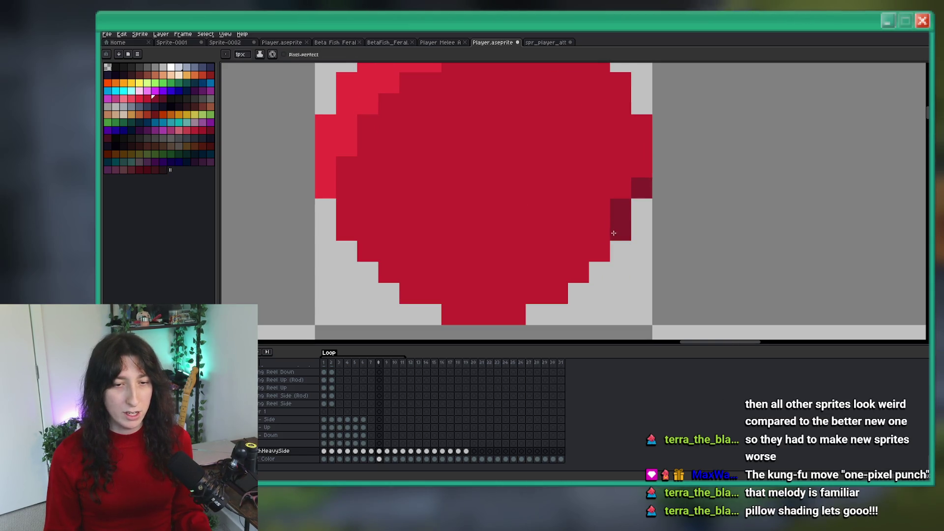
{"action": "mouse_move", "coordinate": [613, 233]}
{"action": "left_mouse_down"}
{"action": "mouse_move", "coordinate": [554, 283]}
{"action": "mouse_move", "coordinate": [490, 315]}
{"action": "left_mouse_up"}
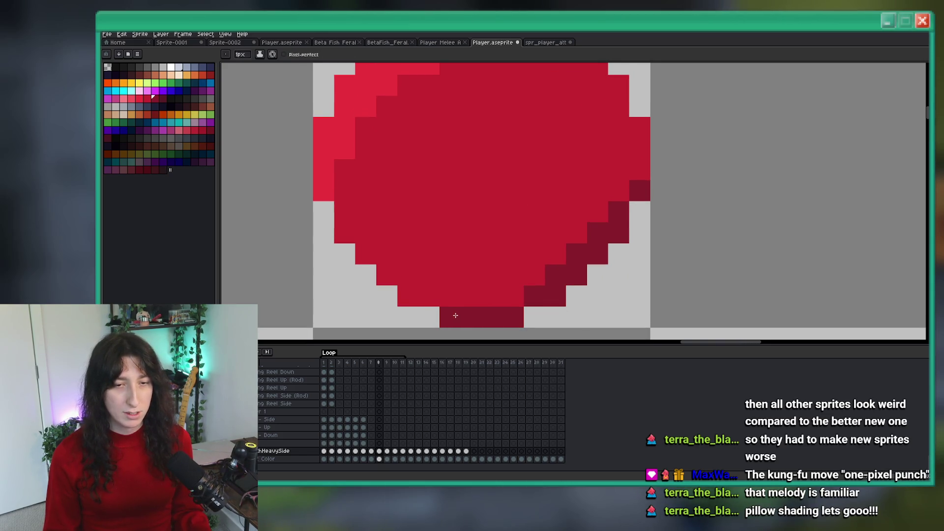
{"action": "scroll", "coordinate": [455, 315], "scroll_direction": "down", "scroll_amount": 5}
{"action": "scroll", "coordinate": [509, 270], "scroll_direction": "up", "scroll_amount": 2}
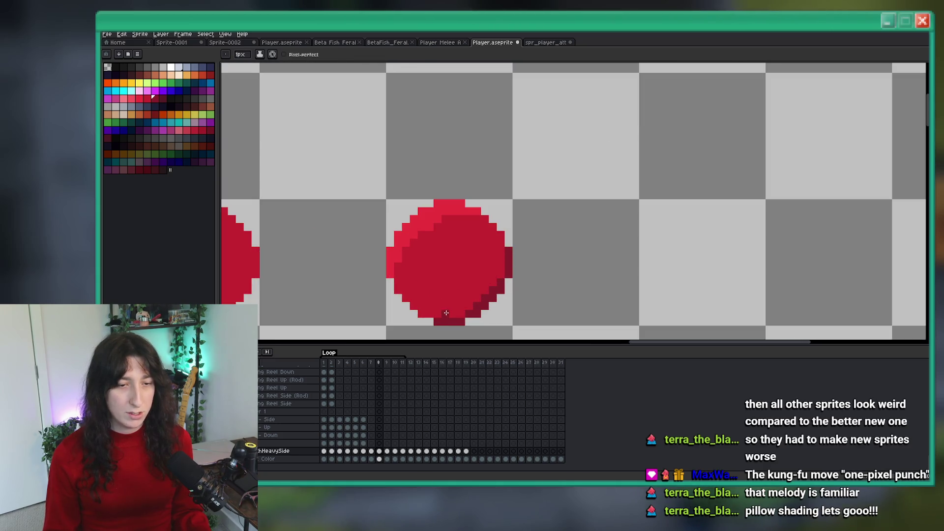
{"action": "left_click", "coordinate": [502, 280]}
{"action": "scroll", "coordinate": [502, 279], "scroll_direction": "down", "scroll_amount": 4}
Undo a stray pencil mark, then copy the shaded circle further right as a third orb.
{"action": "scroll", "coordinate": [466, 250], "scroll_direction": "up", "scroll_amount": 3}
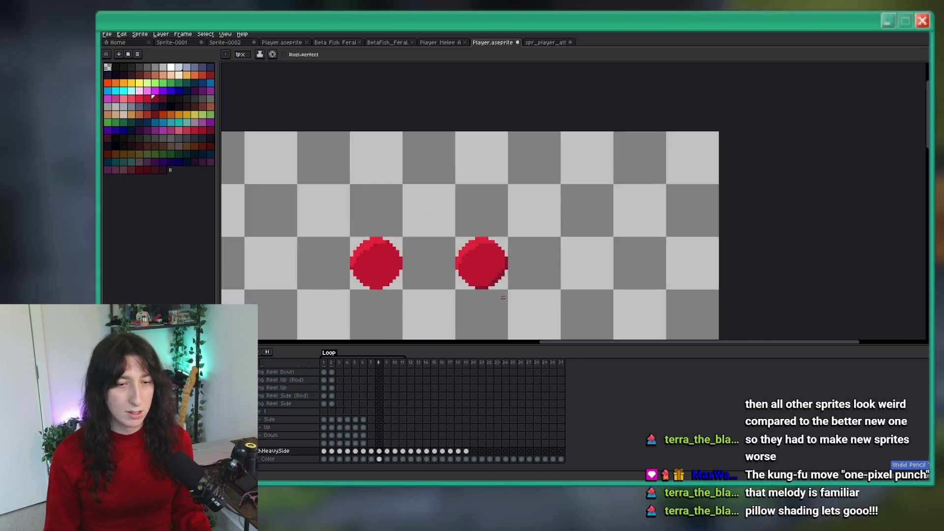
{"action": "key", "text": "ctrl+z"}
{"action": "scroll", "coordinate": [466, 249], "scroll_direction": "up", "scroll_amount": 1}
{"action": "key", "text": "m"}
{"action": "scroll", "coordinate": [470, 219], "scroll_direction": "down", "scroll_amount": 3}
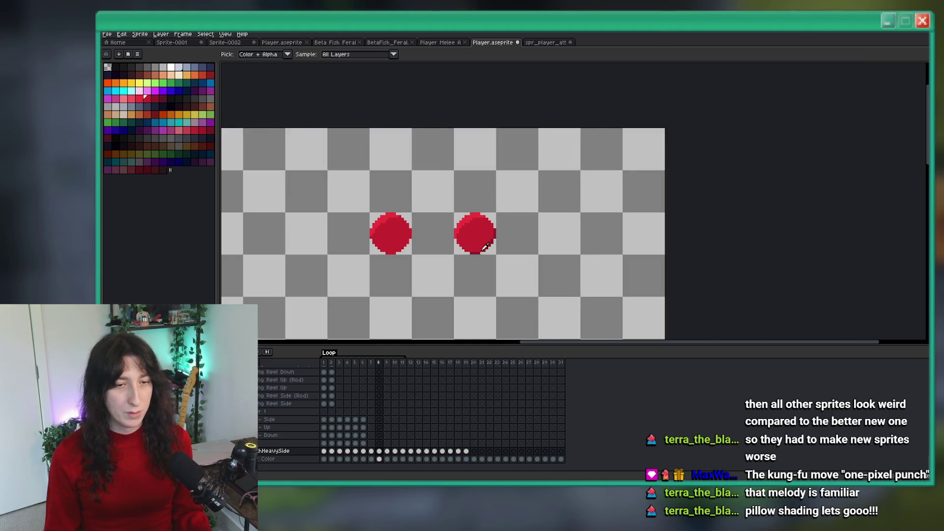
{"action": "key", "text": "Left"}
{"action": "key", "text": "Right"}
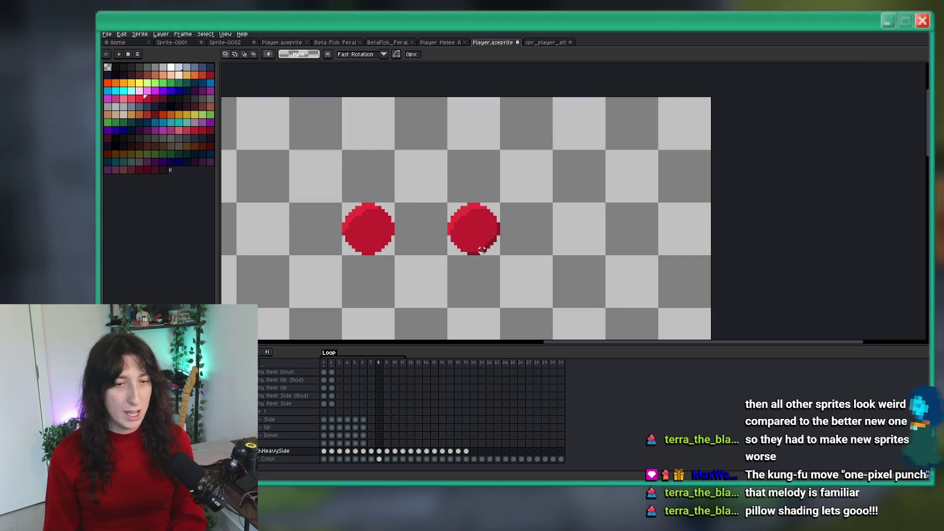
{"action": "scroll", "coordinate": [462, 248], "scroll_direction": "up", "scroll_amount": 1}
{"action": "mouse_move", "coordinate": [418, 177]}
{"action": "left_mouse_down"}
{"action": "mouse_move", "coordinate": [511, 266]}
{"action": "mouse_move", "coordinate": [622, 239]}
{"action": "left_mouse_up"}
{"action": "key", "text": "Return"}
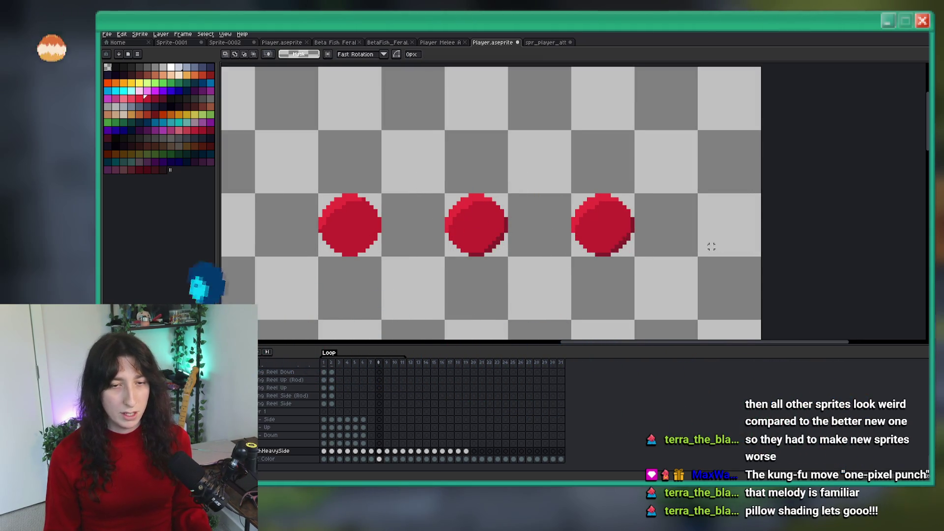
Try a light-red highlight stroke on one orb, then undo it.
{"action": "key", "text": "i"}
{"action": "scroll", "coordinate": [490, 129], "scroll_direction": "up", "scroll_amount": 3}
{"action": "left_click", "coordinate": [490, 129]}
{"action": "key", "text": "b"}
{"action": "scroll", "coordinate": [472, 202], "scroll_direction": "down", "scroll_amount": 1}
{"action": "scroll", "coordinate": [444, 208], "scroll_direction": "up", "scroll_amount": 2}
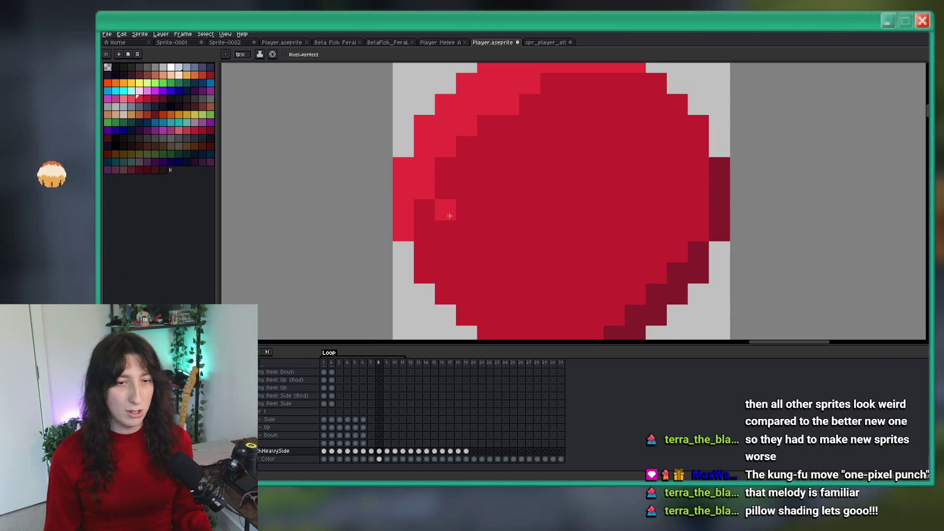
{"action": "left_click_drag", "start_coordinate": [444, 208], "coordinate": [467, 209]}
{"action": "scroll", "coordinate": [509, 271], "scroll_direction": "down", "scroll_amount": 3}
{"action": "scroll", "coordinate": [509, 270], "scroll_direction": "down", "scroll_amount": 1}
{"action": "key", "text": "ctrl+z"}
Zoom in and out over the three orbs and switch back to the Eyedropper.
{"action": "scroll", "coordinate": [534, 223], "scroll_direction": "up", "scroll_amount": 1}
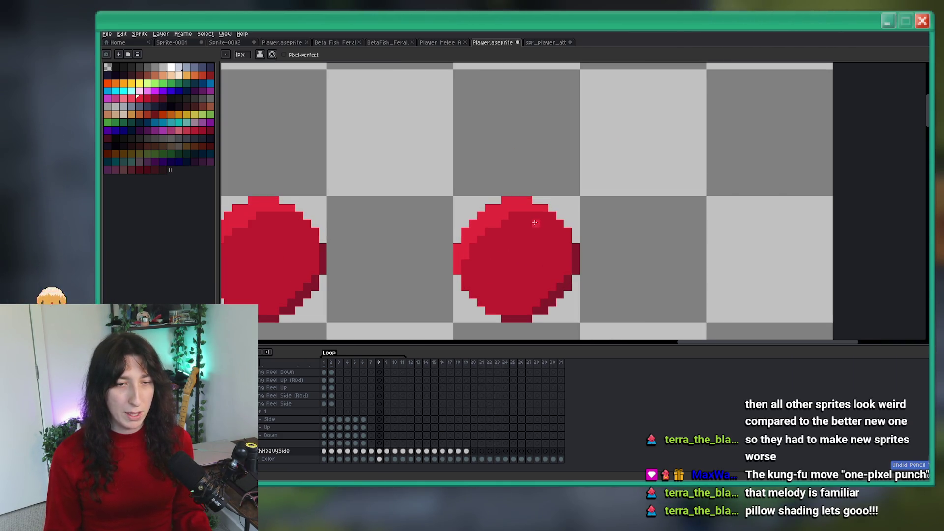
{"action": "scroll", "coordinate": [506, 248], "scroll_direction": "down", "scroll_amount": 3}
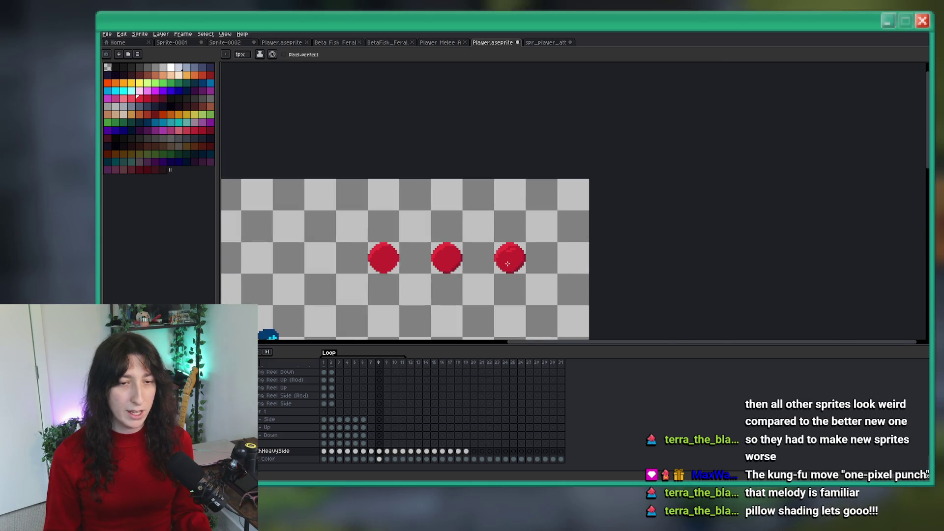
{"action": "scroll", "coordinate": [510, 239], "scroll_direction": "up", "scroll_amount": 3}
{"action": "scroll", "coordinate": [498, 245], "scroll_direction": "down", "scroll_amount": 3}
{"action": "scroll", "coordinate": [511, 147], "scroll_direction": "up", "scroll_amount": 4}
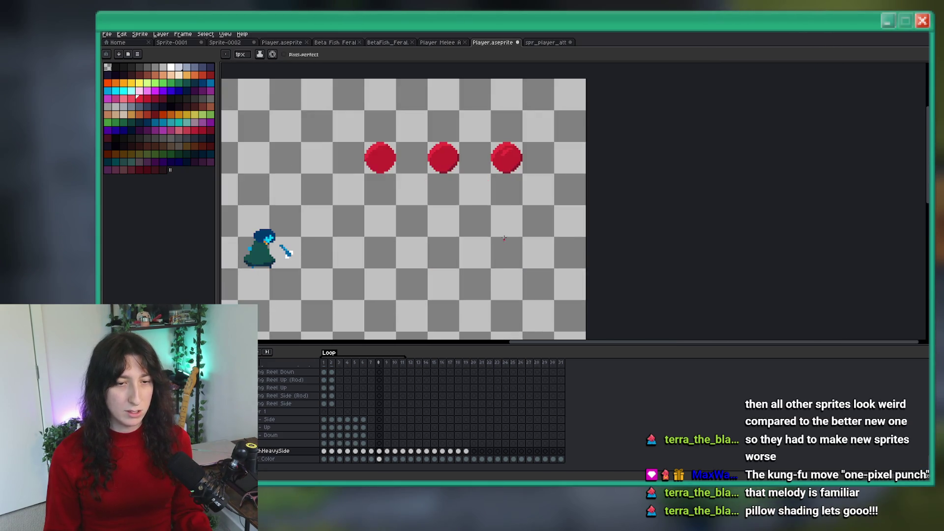
{"action": "key", "text": "i"}
{"action": "scroll", "coordinate": [521, 131], "scroll_direction": "down", "scroll_amount": 2}
{"action": "scroll", "coordinate": [628, 182], "scroll_direction": "up", "scroll_amount": 2}
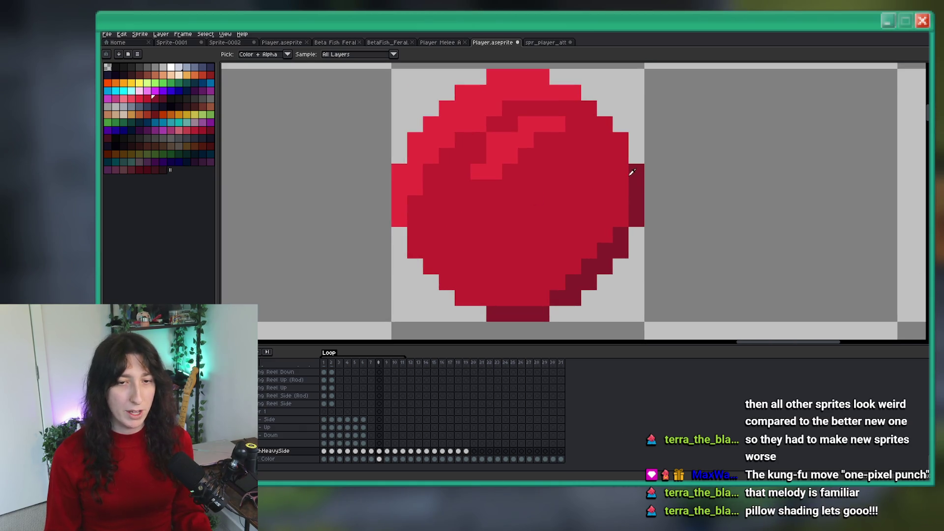